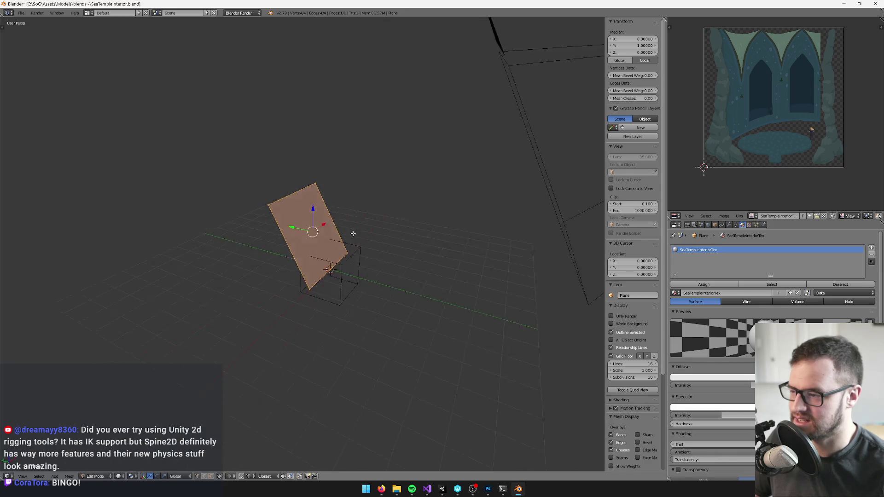
- Scale the backdrop plane up four times
key("Tab")
scroll(364, 238, "up", 3)
mouse_move(418, 264)
left_mouse_down()
mouse_move(379, 257)
mouse_move(308, 211)
mouse_move(312, 248)
left_mouse_up()
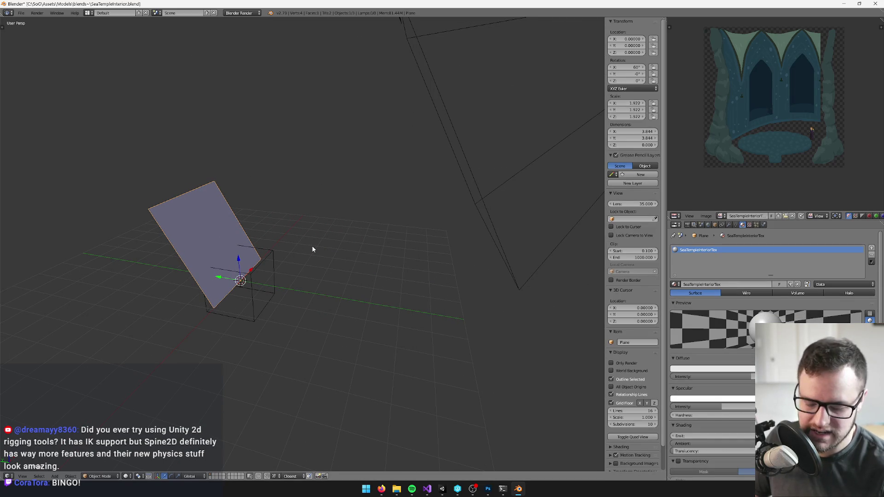
key("s")
key("4")
key("Return")
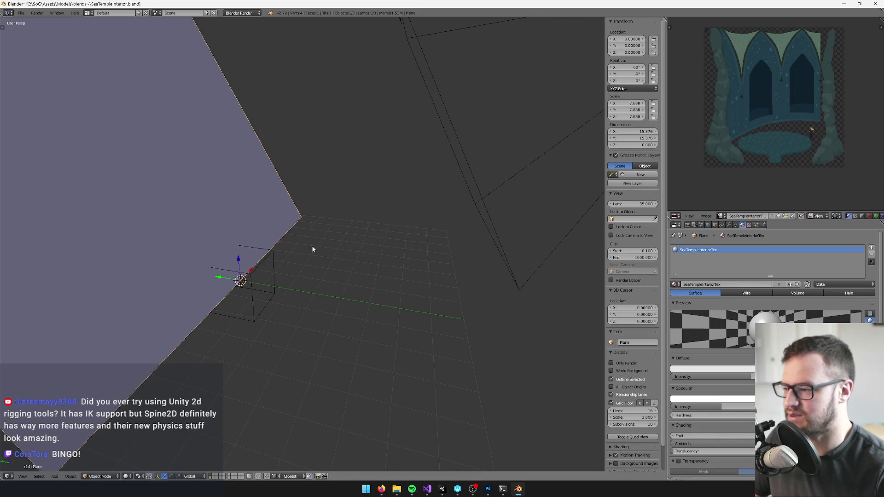
scroll(312, 248, "down", 4)
- Raise the camera higher and check the framing through the camera
right_click(354, 176)
left_click_drag(424, 162, 431, 87)
scroll(434, 142, "down", 4)
key("g")
left_click(412, 146)
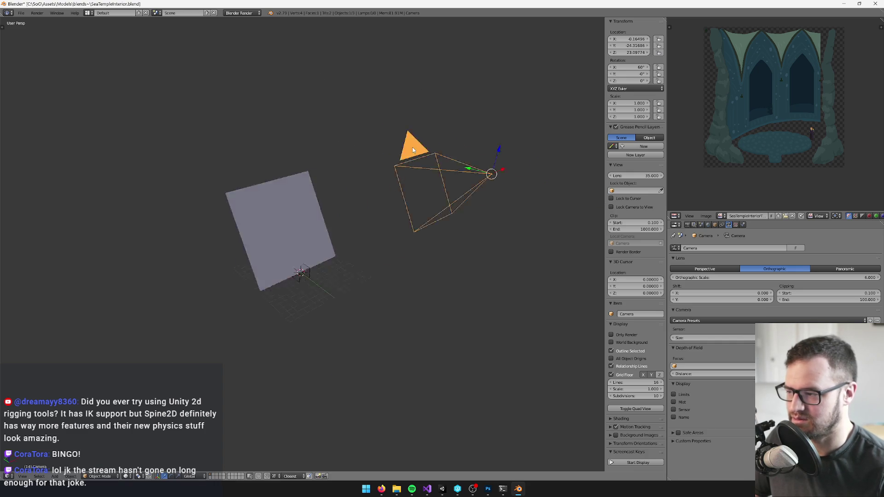
key("KP_0")
key("KP_0")
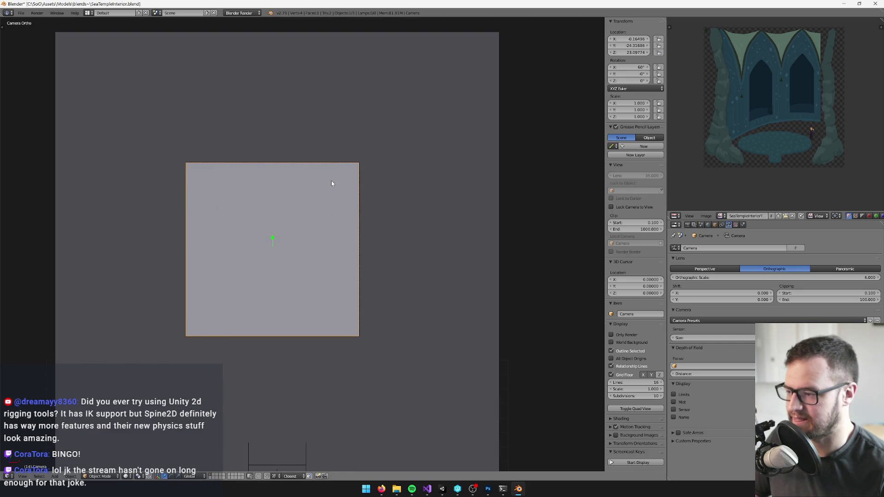
- Double the plane's size again and recheck it through the camera
right_click(297, 245)
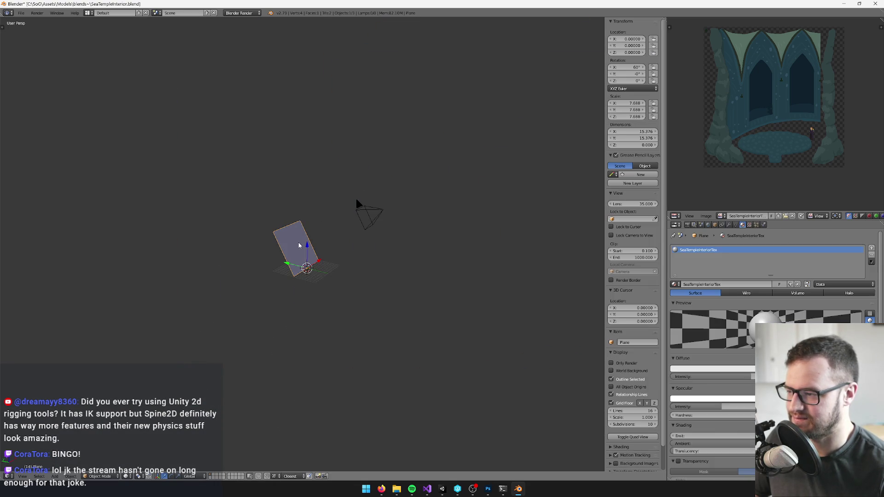
type("s2")
key("Return")
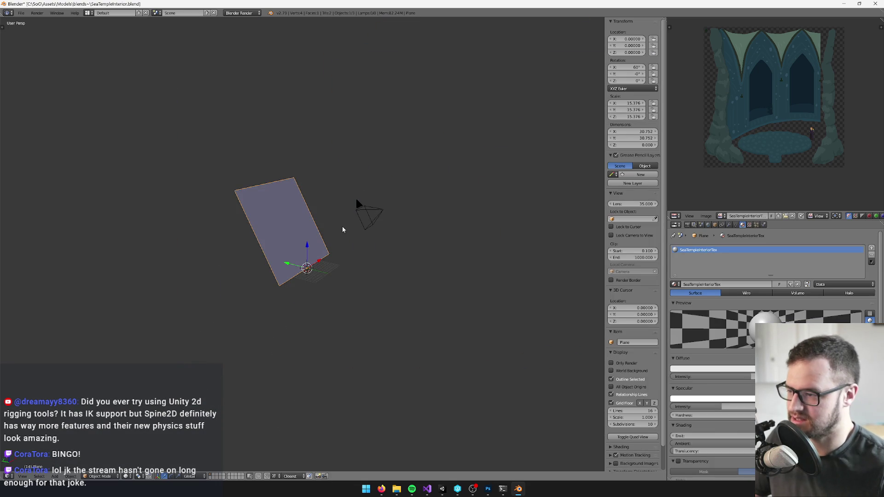
right_click(361, 209)
key("KP_0")
scroll(361, 206, "down", 2)
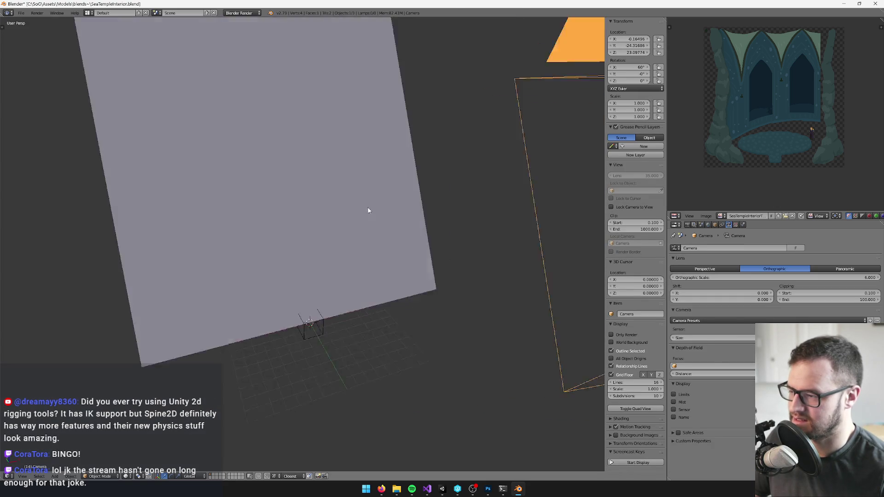
- Set the camera's orthographic scale to 12 and check the camera view
right_click(383, 211)
scroll(326, 217, "down", 3)
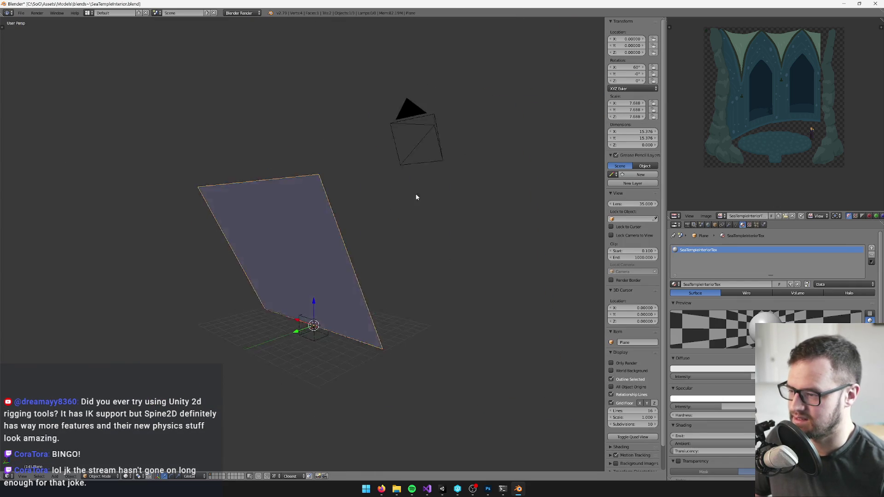
right_click(340, 150)
left_click(851, 277)
type("2")
key("Return")
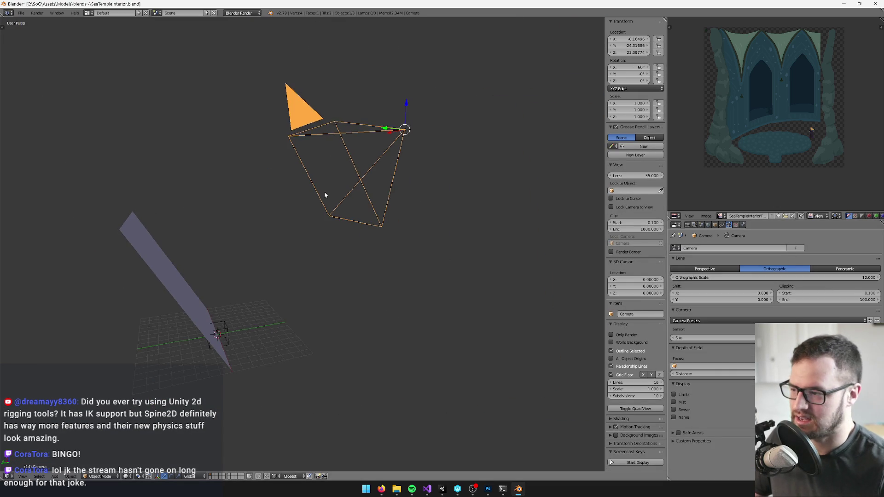
key("KP_0")
- Increase the camera's orthographic scale to 14 and recheck the framing
scroll(312, 226, "down", 3)
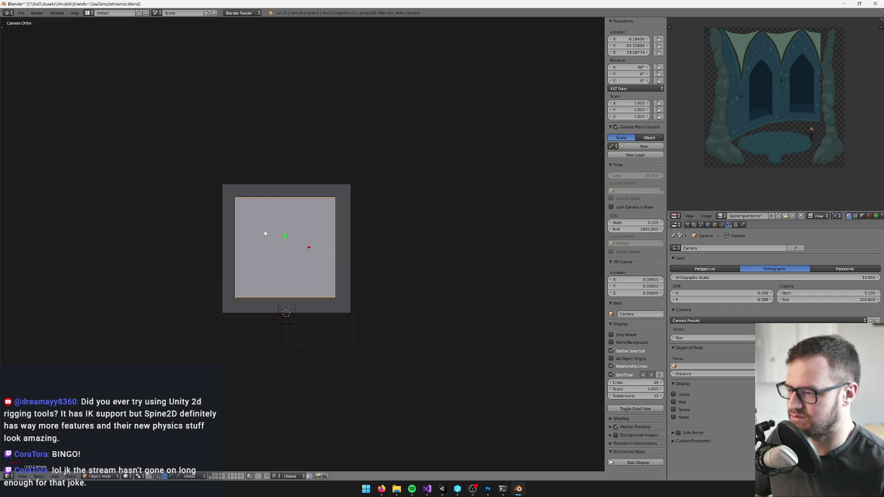
right_click(319, 236)
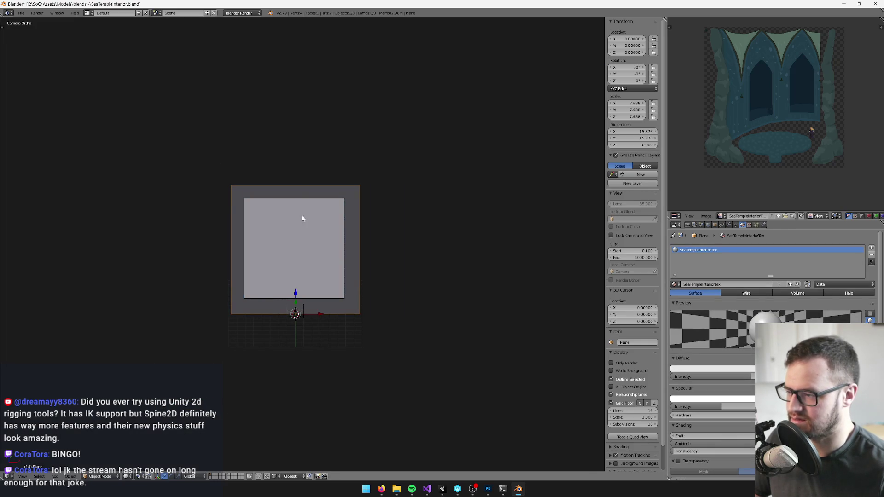
left_click_drag(302, 208, 415, 208)
right_click(414, 208)
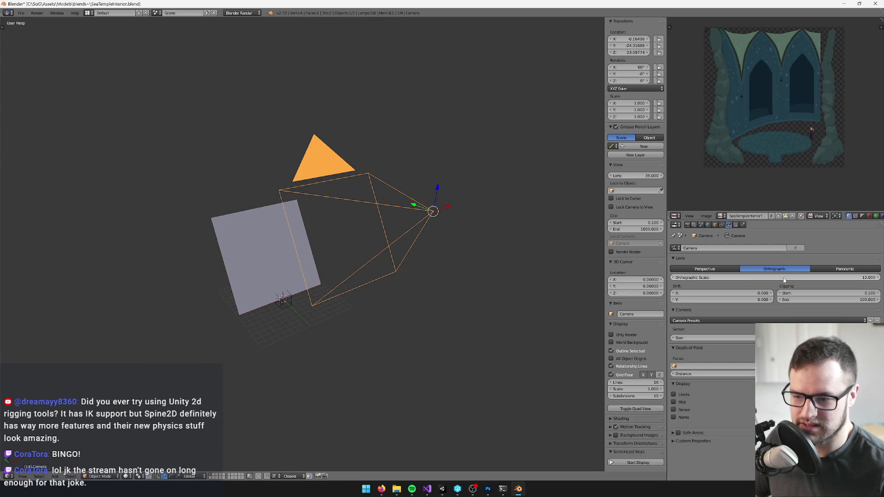
left_click(825, 278)
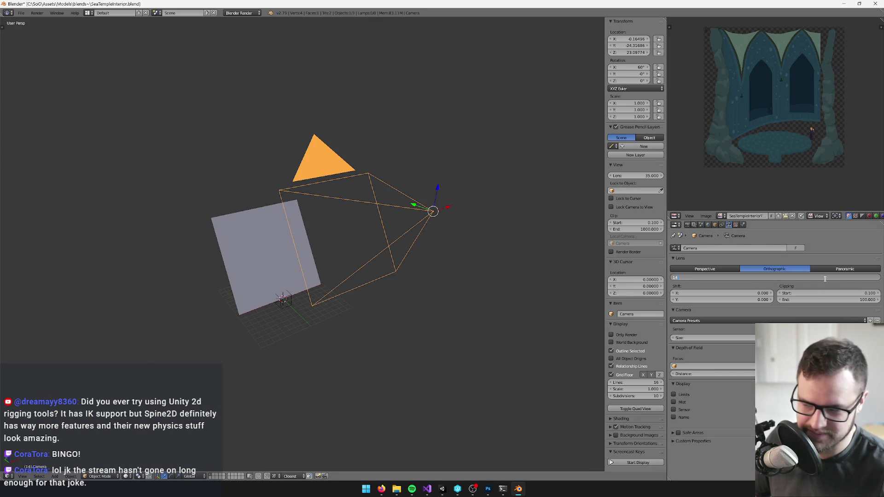
key("Return")
key("KP_0")
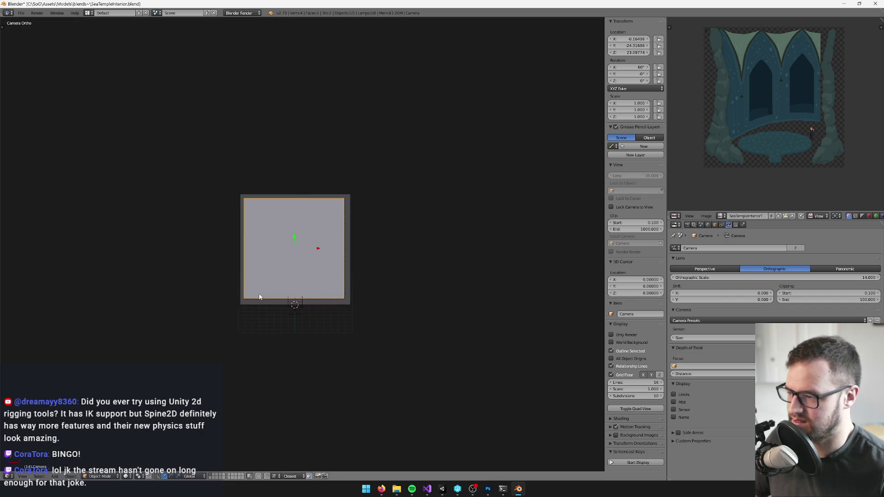
- Widen the orthographic scale to 16 so the plane fills the camera frame
scroll(291, 271, "up", 3)
right_click(304, 189)
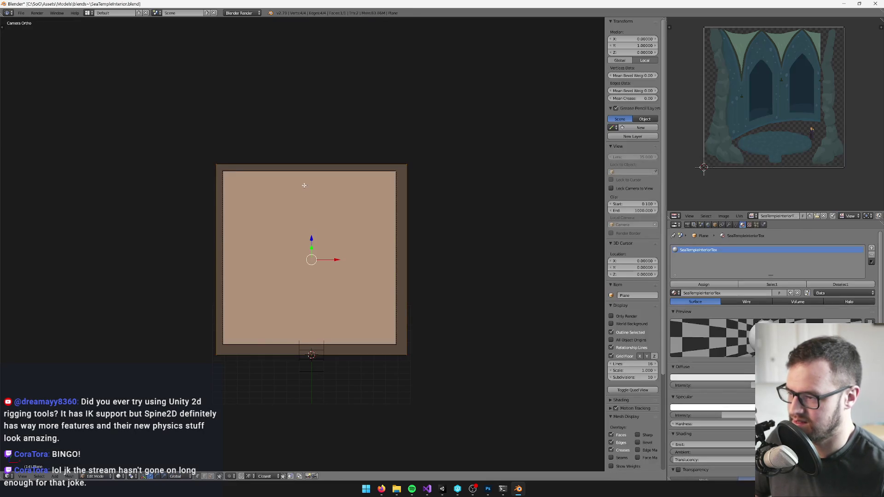
left_click_drag(272, 190, 375, 181)
right_click(311, 176)
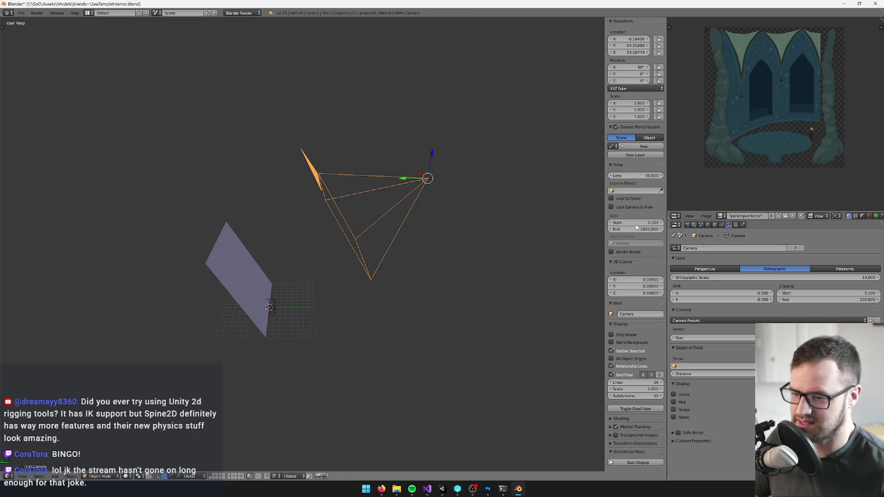
type("16")
key("Return")
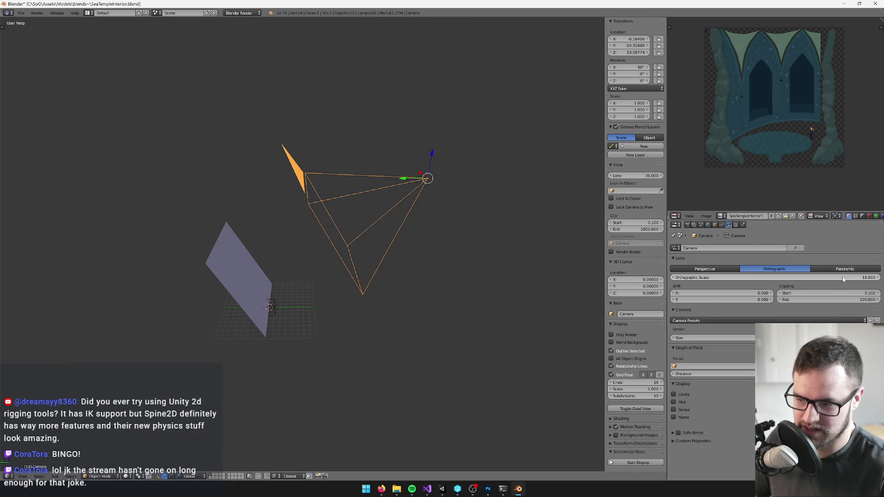
key("a")
key("KP_0")
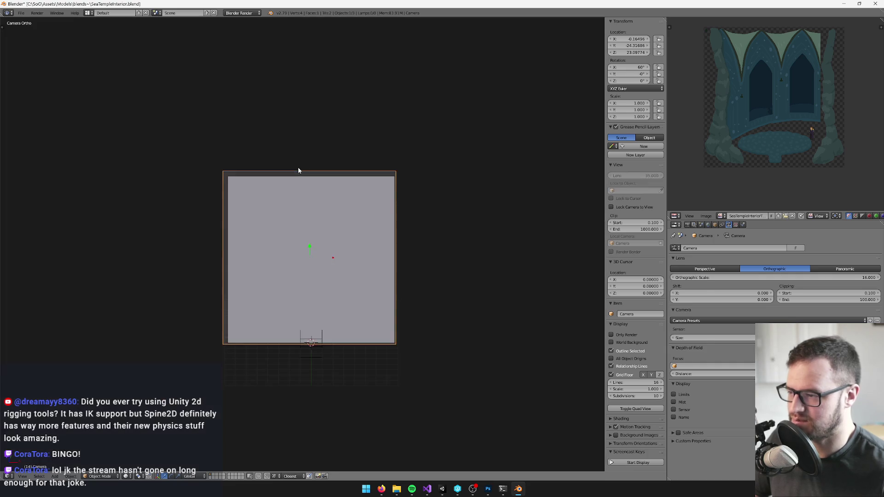
right_click(311, 210)
key("KP_0")
key("KP_0")
key("KP_0")
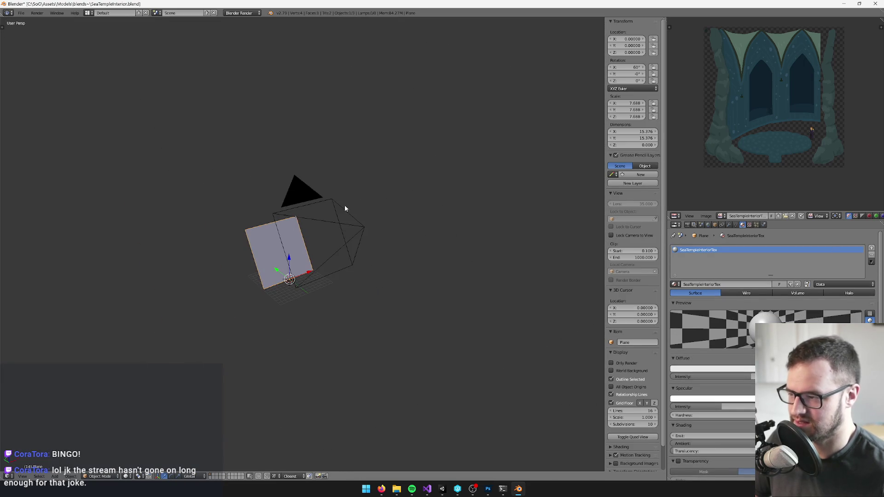
- Nudge the camera vertically, then put the plane into Edit Mode in camera view
right_click(317, 205)
left_click_drag(367, 208, 368, 208)
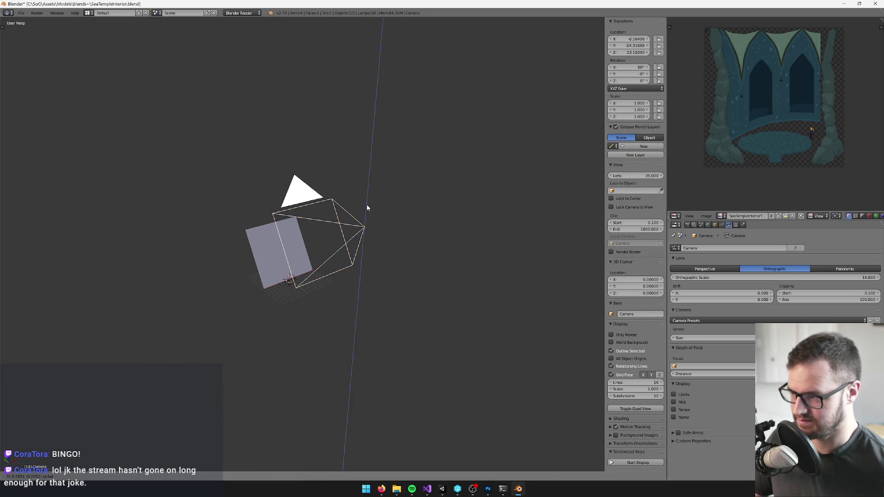
left_click(367, 208)
right_click(279, 248)
key("Tab")
key("KP_0")
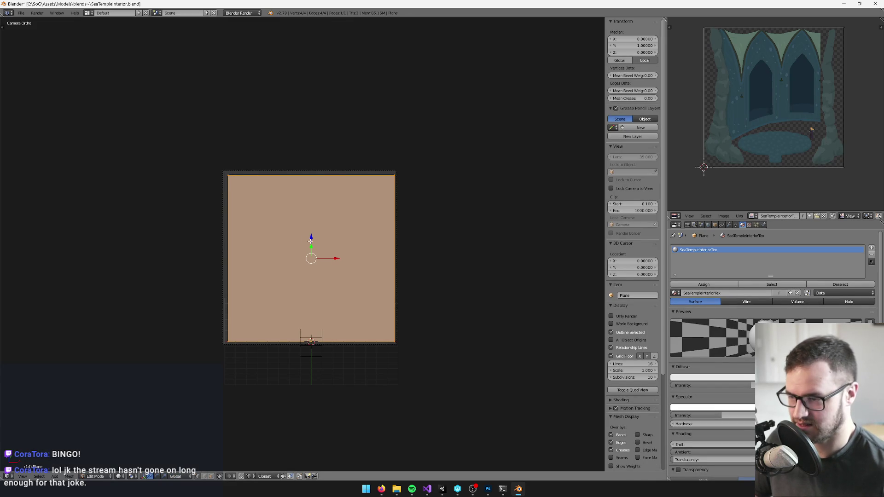
key("Home")
key("Home")
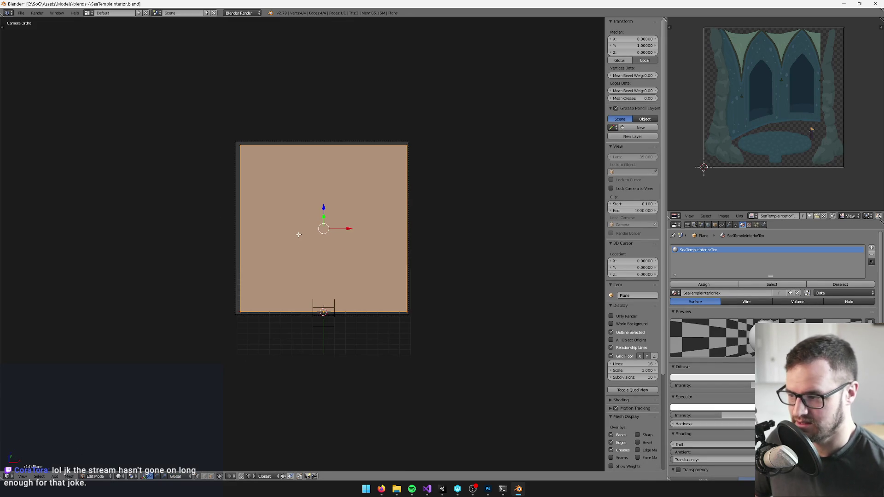
- Switch viewport shading to Texture so the temple painting appears on the plane
scroll(298, 234, "up", 3)
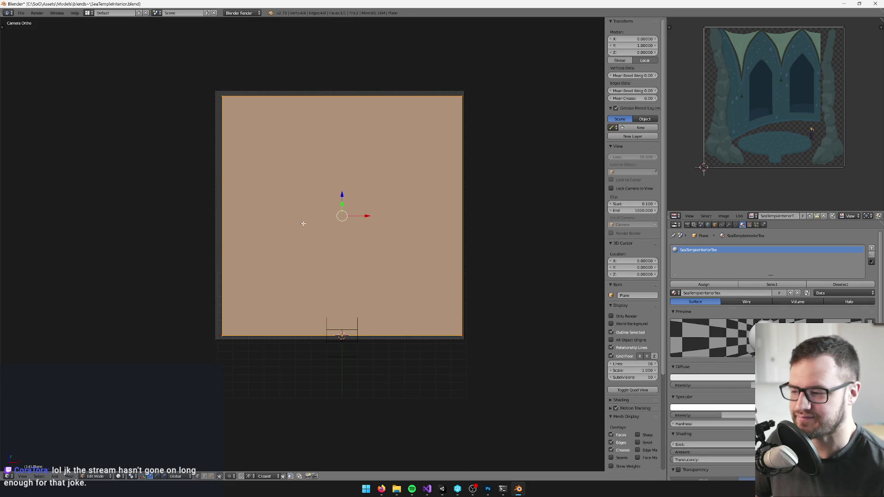
key("KP_0")
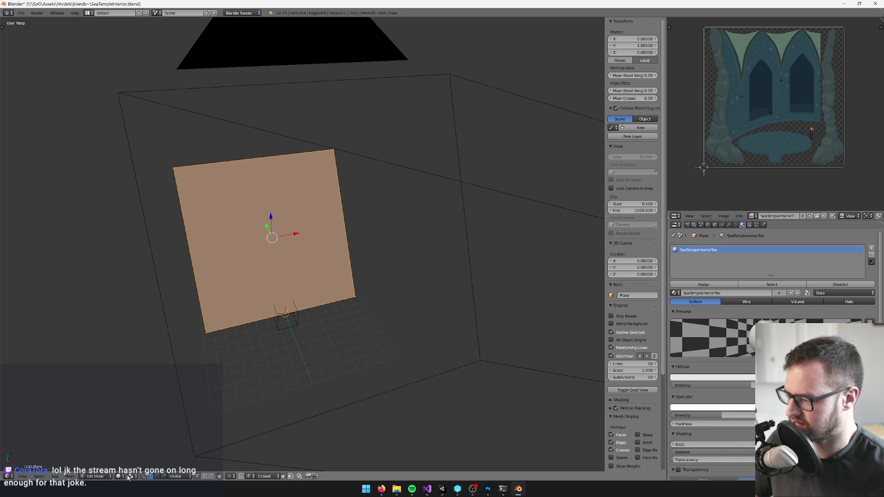
left_click(128, 477)
left_click(129, 446)
key("KP_0")
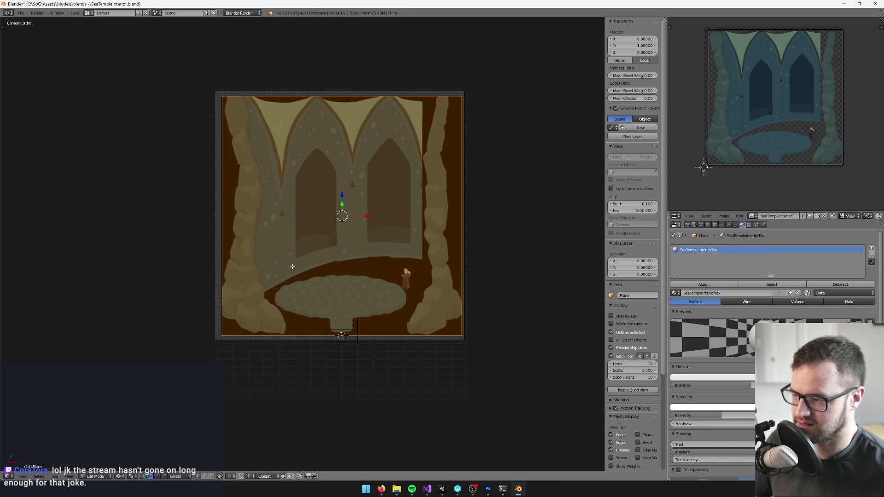
key("a")
key("KP_0")
mouse_move(268, 297)
left_mouse_down()
mouse_move(311, 292)
mouse_move(485, 198)
mouse_move(353, 282)
mouse_move(401, 282)
mouse_move(388, 223)
mouse_move(347, 229)
mouse_move(363, 210)
left_mouse_up()
- Rotate the plane to exactly 90° on X so it stands upright, then re-enter Edit Mode
key("Tab")
mouse_move(332, 244)
left_mouse_down()
mouse_move(271, 234)
mouse_move(400, 257)
mouse_move(226, 251)
mouse_move(352, 234)
mouse_move(358, 184)
mouse_move(223, 222)
mouse_move(292, 239)
mouse_move(338, 234)
left_mouse_up()
left_click(171, 476)
left_click_drag(381, 269, 398, 255)
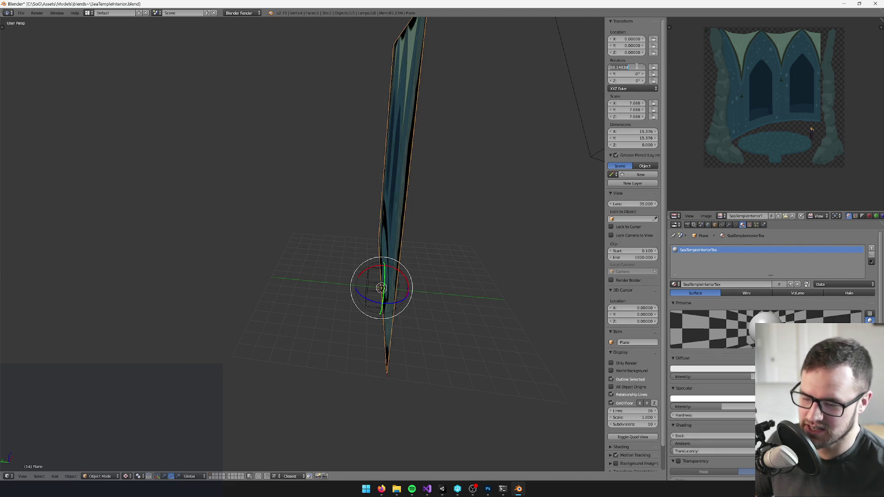
type("90")
key("Return")
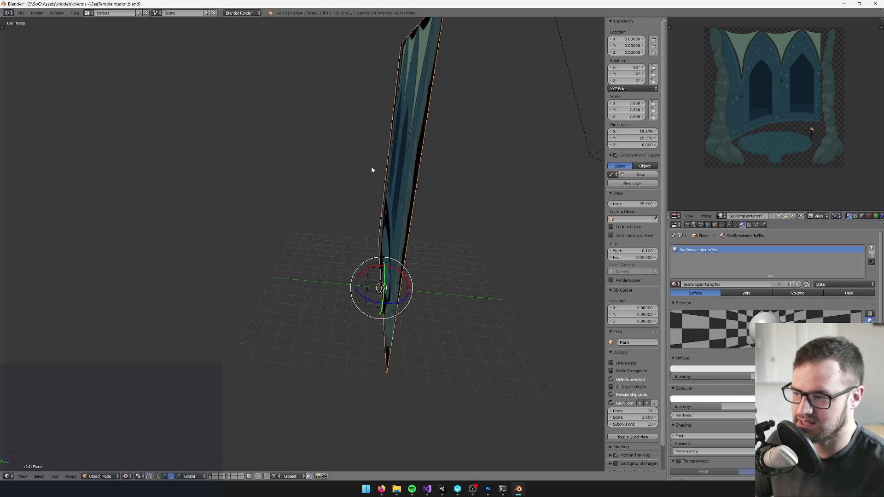
key("Tab")
mouse_move(357, 179)
left_mouse_down()
mouse_move(320, 180)
mouse_move(396, 212)
left_mouse_up()
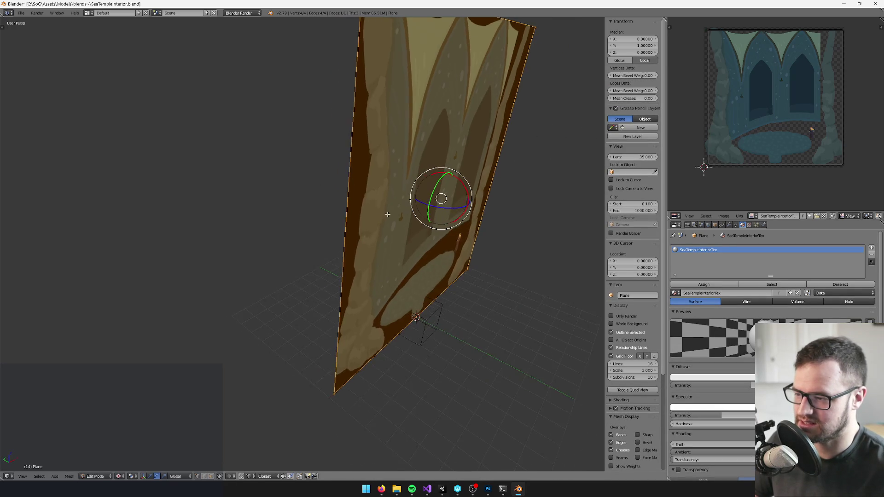
- Add a centred vertical loop cut through the middle of the plane
scroll(396, 212, "down", 3)
left_click_drag(387, 170, 352, 150)
key("ctrl+r")
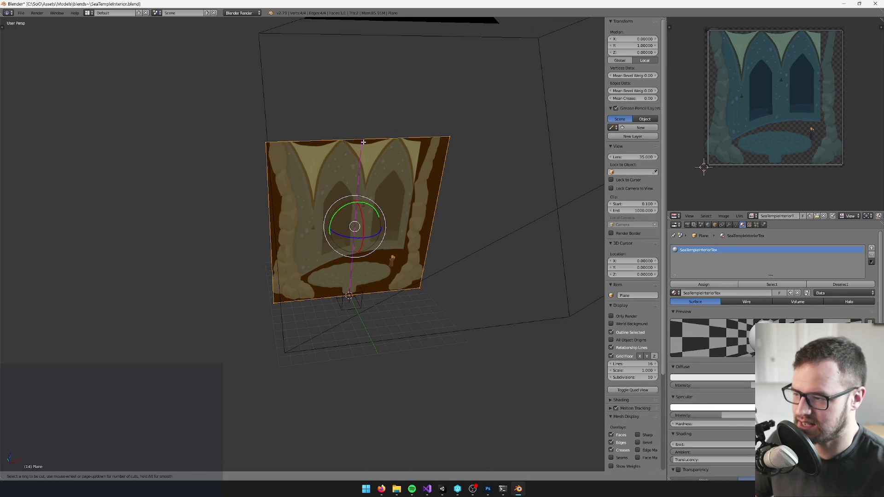
left_click(362, 144)
right_click(362, 144)
key("a")
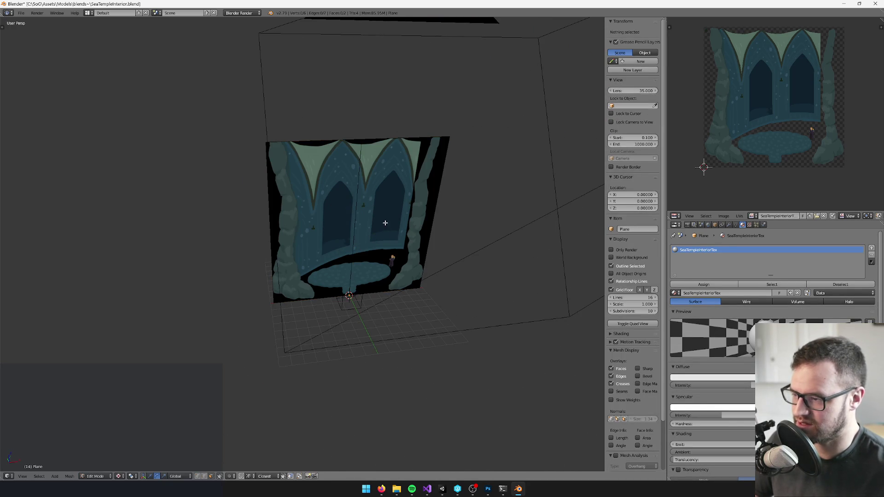
scroll(341, 232, "up", 4)
mouse_move(341, 231)
left_mouse_down()
mouse_move(323, 238)
mouse_move(351, 251)
mouse_move(363, 233)
left_mouse_up()
- Push the new middle edge back about 0.51 to fold the plane
right_click(302, 227)
right_click(302, 220)
scroll(353, 231, "down", 4)
scroll(322, 233, "up", 4)
mouse_move(296, 234)
left_mouse_down()
mouse_move(266, 225)
mouse_move(260, 232)
mouse_move(268, 216)
left_mouse_up()
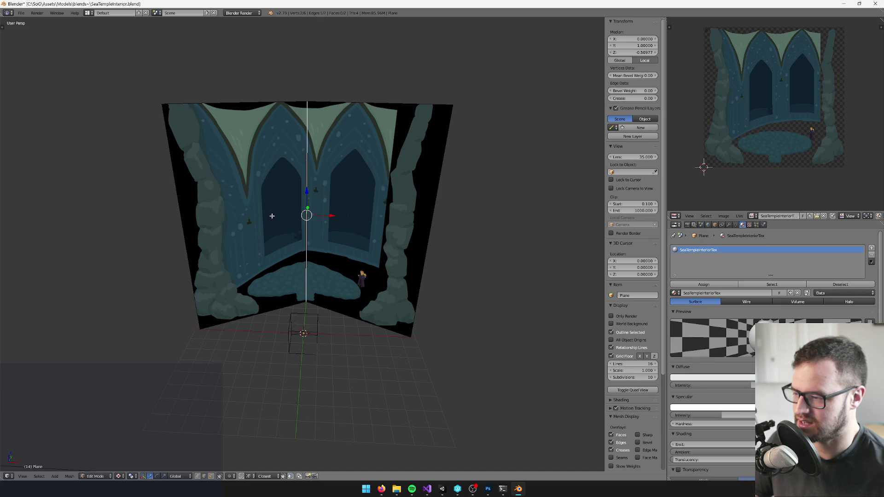
- Bevel the middle edge into a narrow flat centre panel
key("space")
type("evel")
key("Return")
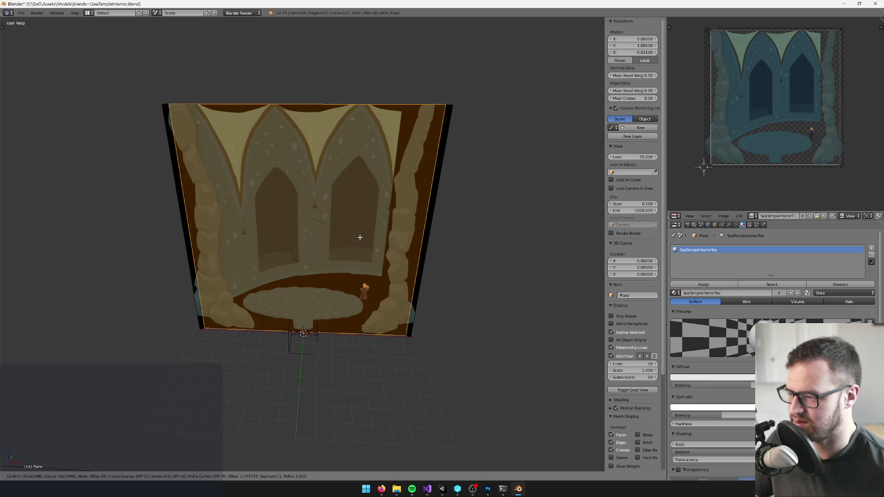
left_click(336, 243)
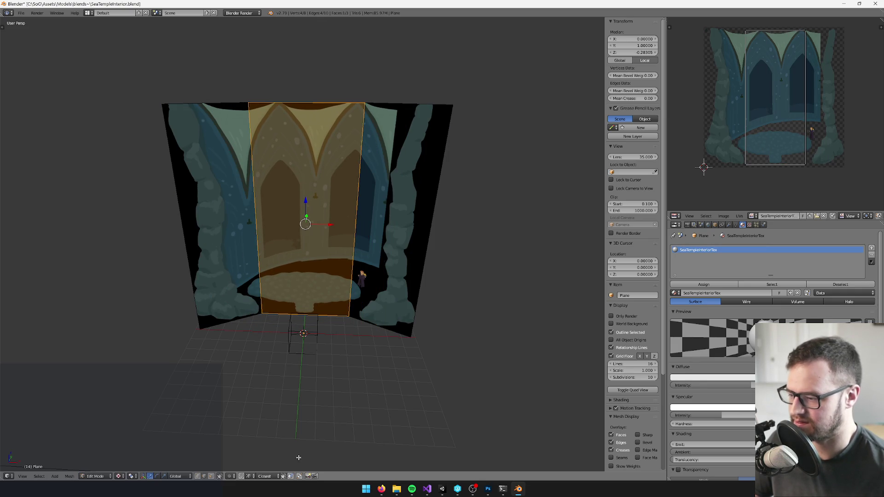
mouse_move(313, 436)
left_mouse_down()
mouse_move(322, 408)
mouse_move(377, 436)
mouse_move(378, 339)
left_mouse_up()
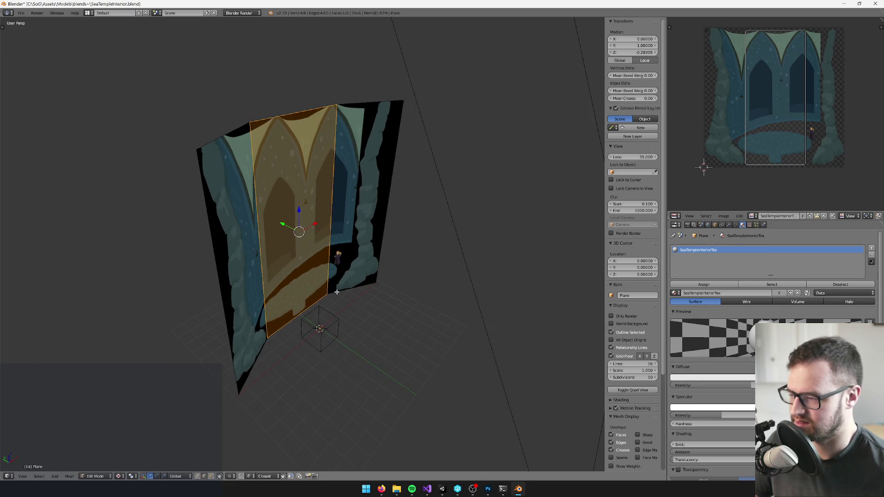
- Add another loop cut, then select the whole mesh and view it through the camera
left_click_drag(282, 225, 294, 111)
key("ctrl+r")
left_click(293, 110)
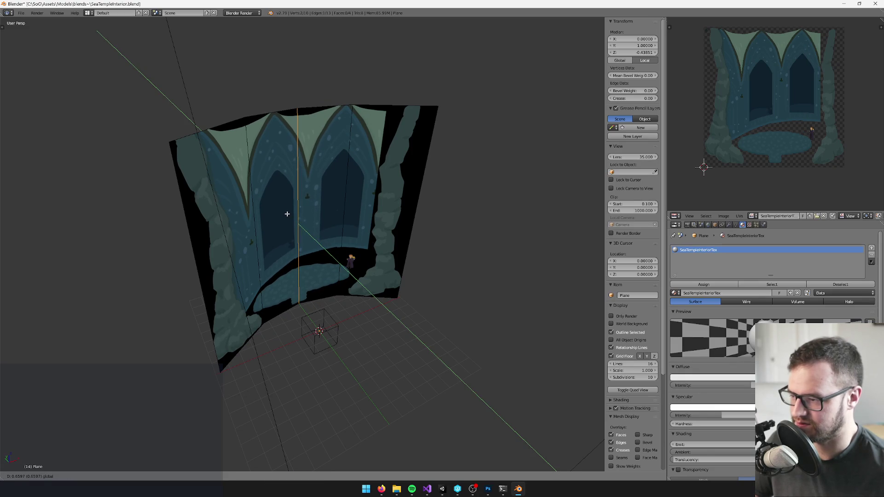
left_click(287, 214)
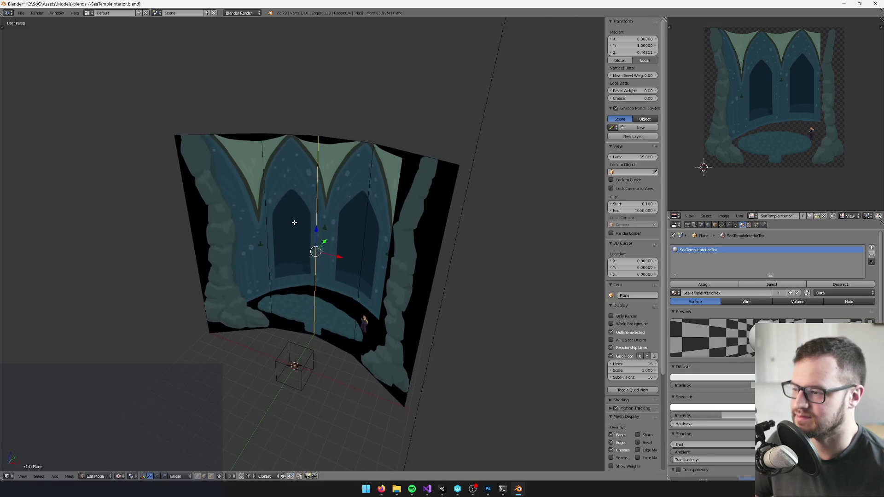
mouse_move(318, 229)
left_mouse_down()
mouse_move(293, 244)
mouse_move(253, 221)
left_mouse_up()
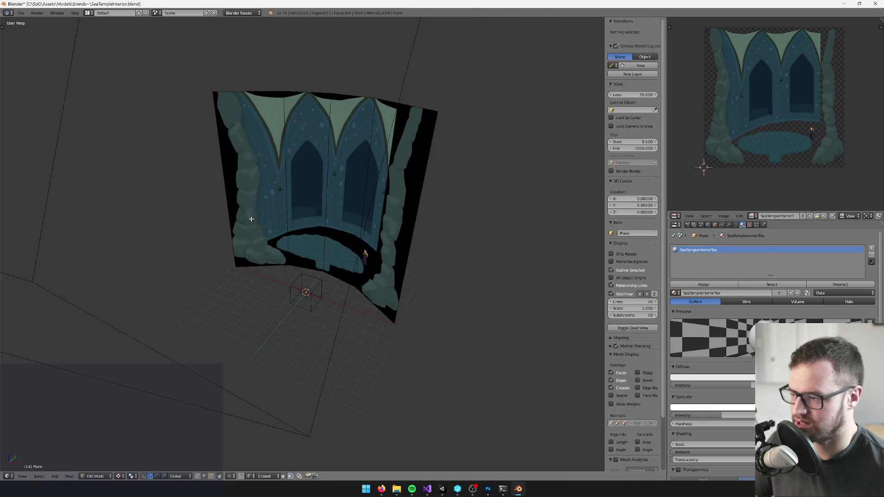
key("a")
key("KP_0")
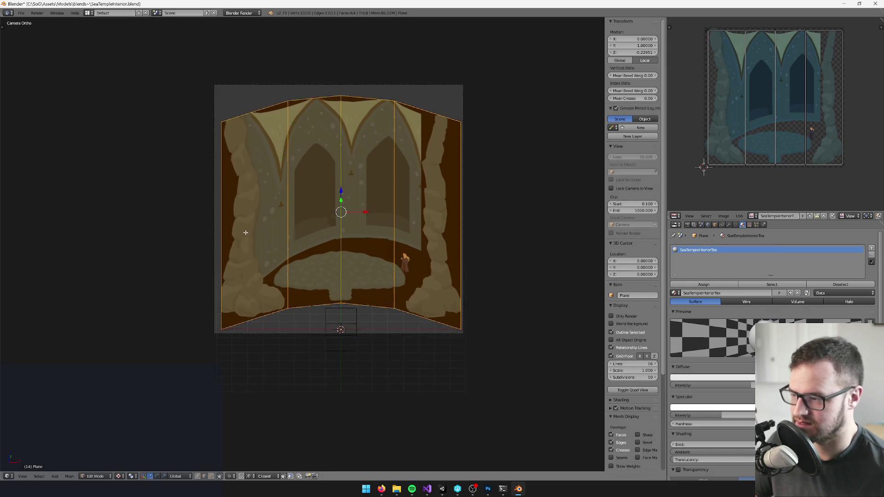
- Unwrap the backdrop with Project From View and move the UV island up and right
key("u")
left_click(337, 183)
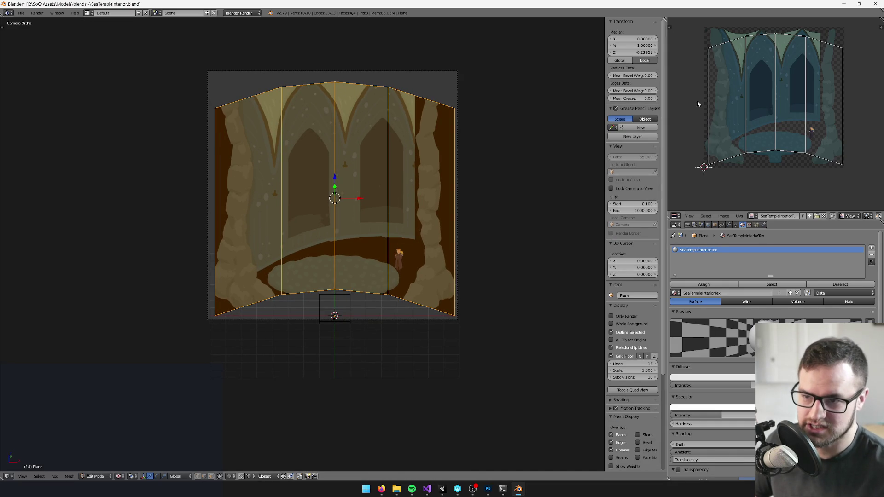
scroll(694, 46, "down", 3)
scroll(791, 148, "up", 5)
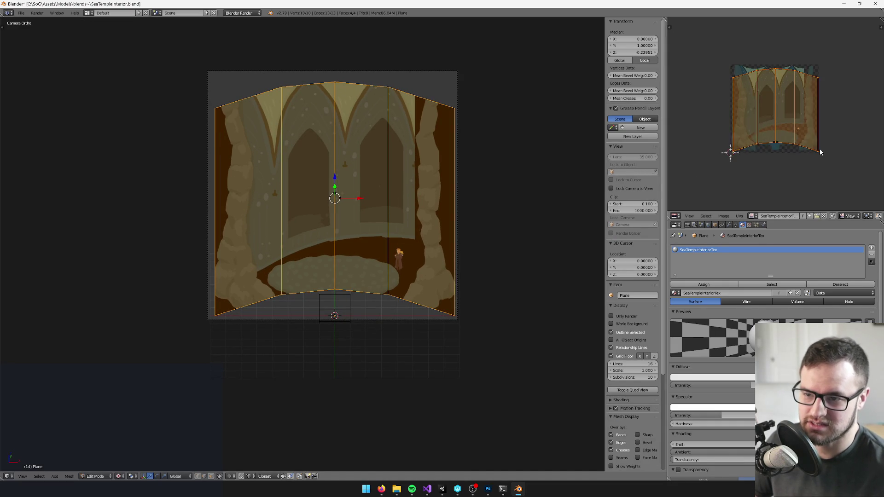
key("g")
left_click(803, 133)
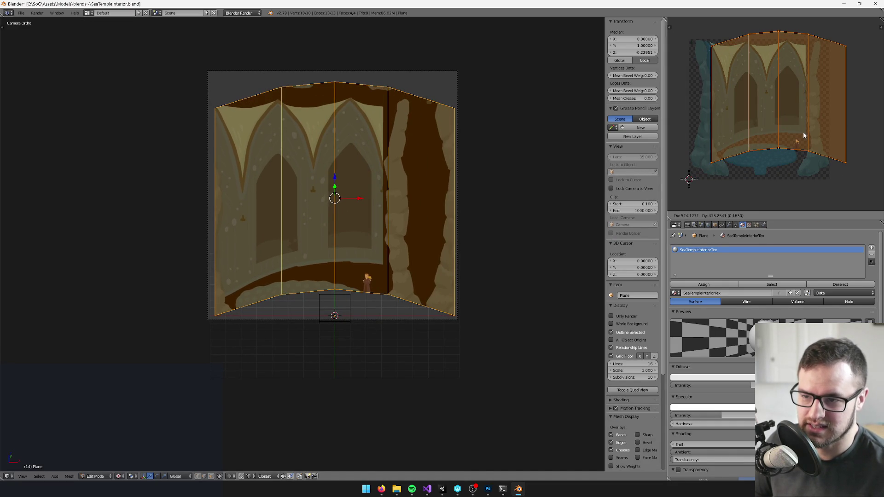
- Enlarge the UV island and reposition it over the painting
scroll(426, 231, "down", 5)
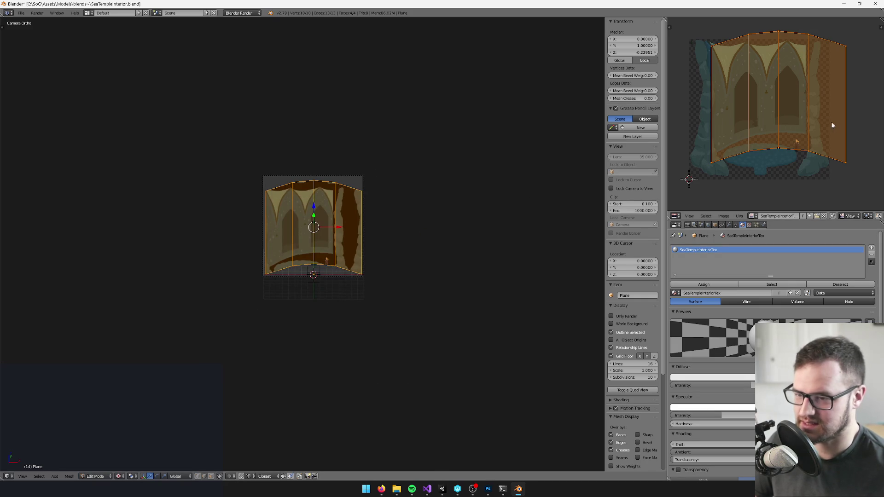
scroll(829, 124, "down", 3)
mouse_move(821, 121)
left_mouse_down()
mouse_move(807, 142)
mouse_move(801, 108)
mouse_move(817, 114)
mouse_move(774, 106)
left_mouse_up()
scroll(774, 105, "up", 3)
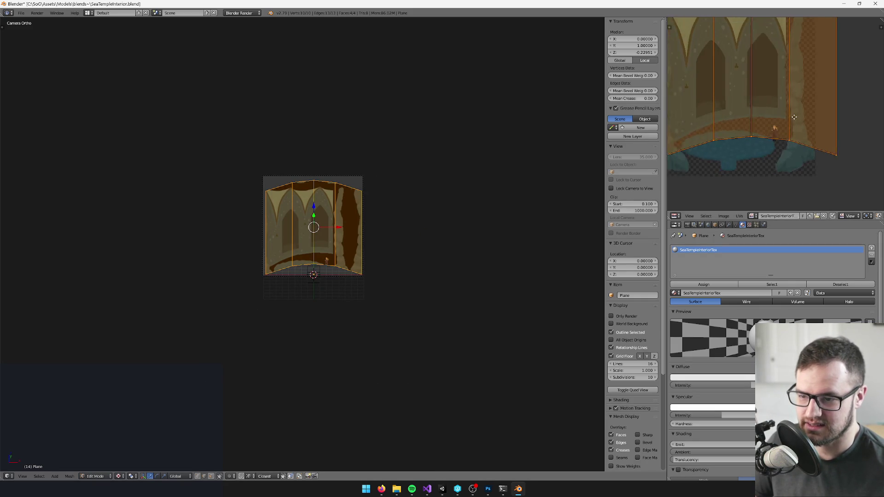
scroll(776, 130, "up", 2)
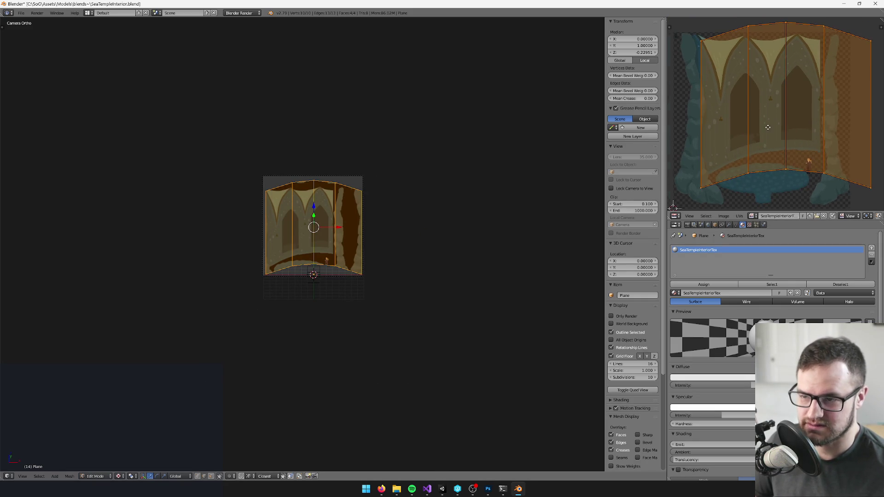
key("s")
left_click(804, 55)
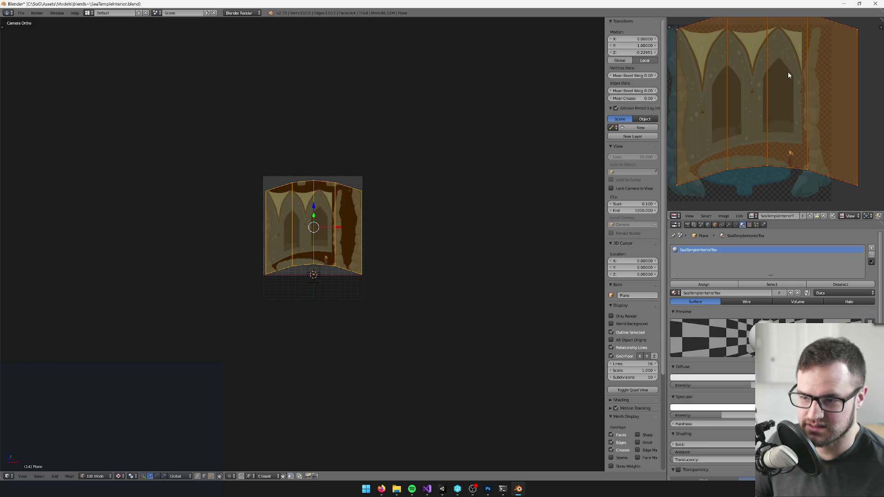
key("g")
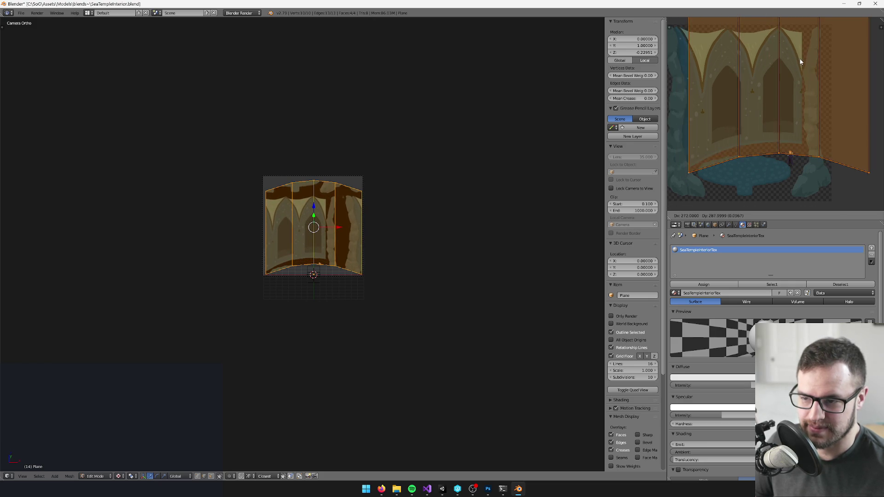
left_click(797, 58)
- Fine-tune the UV island's size and sideways position, then inspect the remapped backdrop
scroll(800, 67, "down", 2)
key("s")
left_click(816, 70)
key("g")
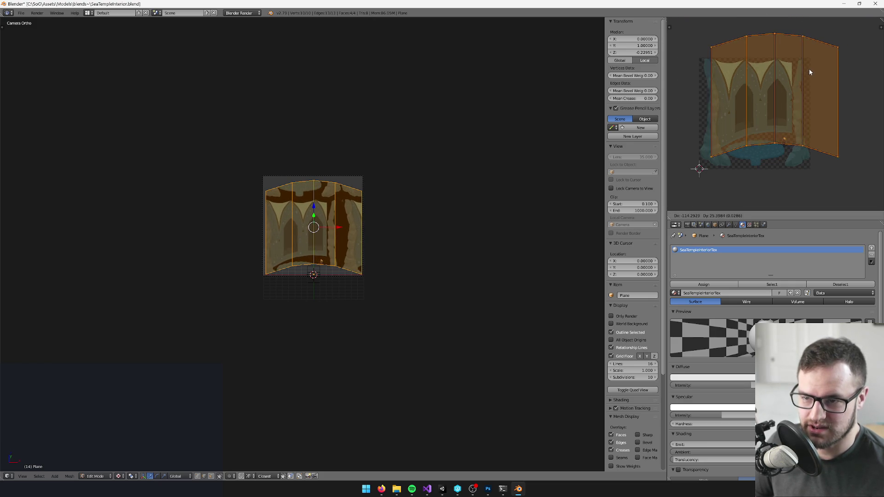
left_click(804, 67)
scroll(818, 61, "up", 3)
key("s")
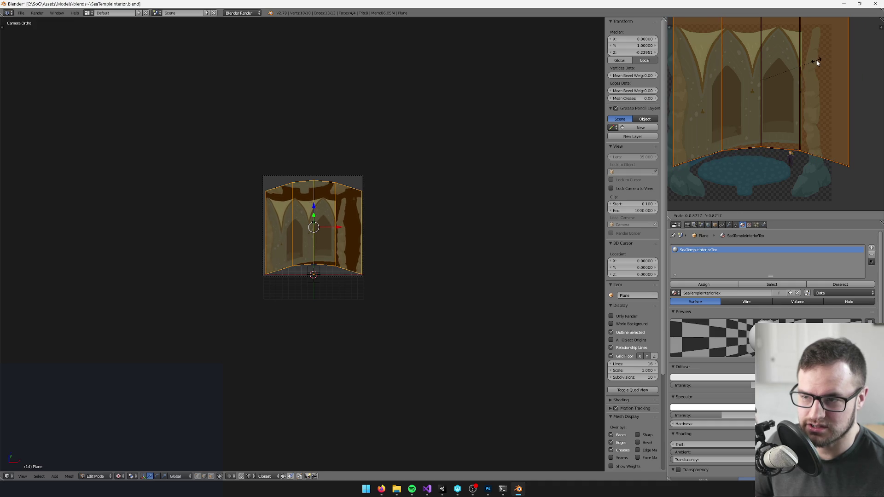
left_click(819, 60)
key("g")
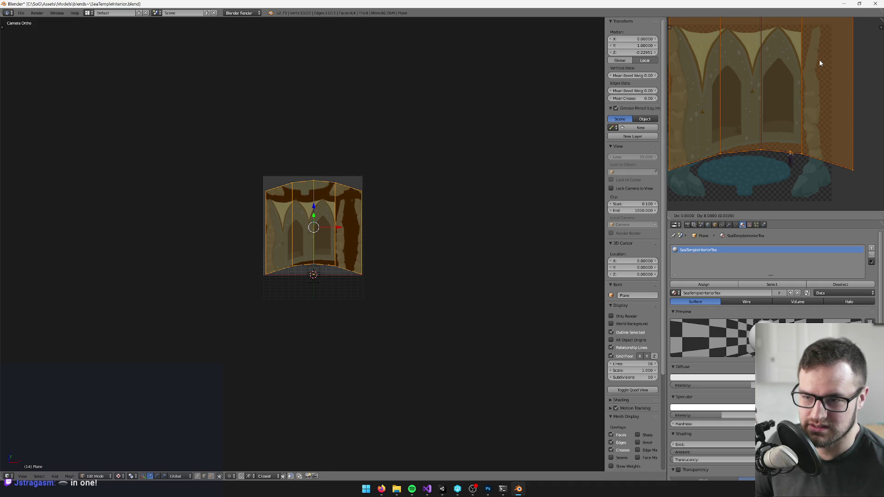
left_click(818, 59)
scroll(368, 225, "up", 6)
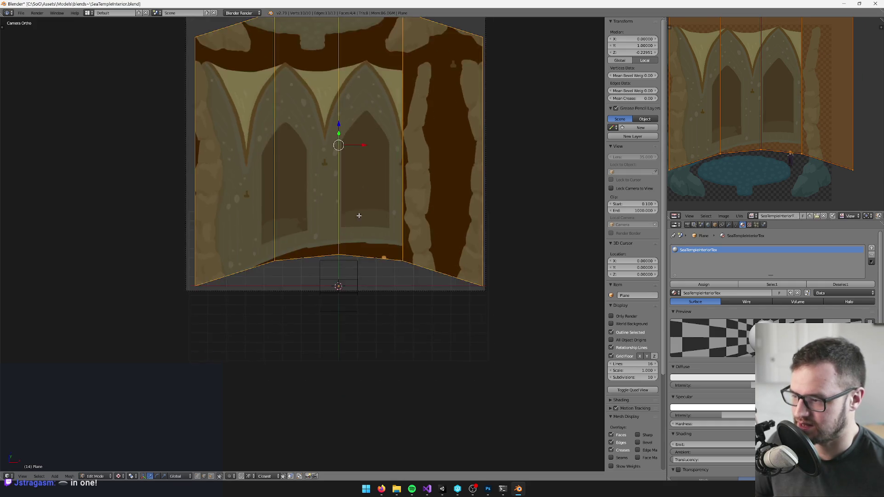
scroll(347, 262, "right", 3)
scroll(352, 274, "up", 1)
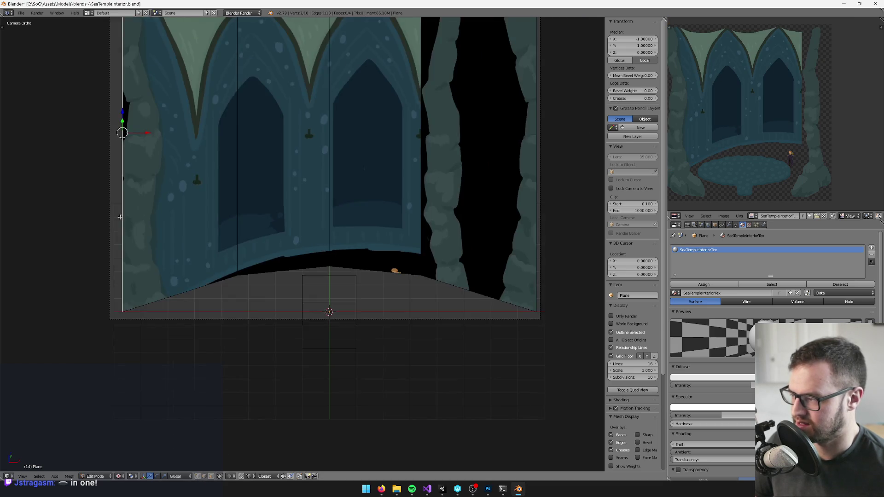
mouse_move(82, 223)
left_mouse_down()
mouse_move(214, 244)
mouse_move(233, 221)
mouse_move(209, 199)
mouse_move(199, 199)
mouse_move(334, 216)
mouse_move(383, 250)
mouse_move(400, 234)
left_mouse_up()
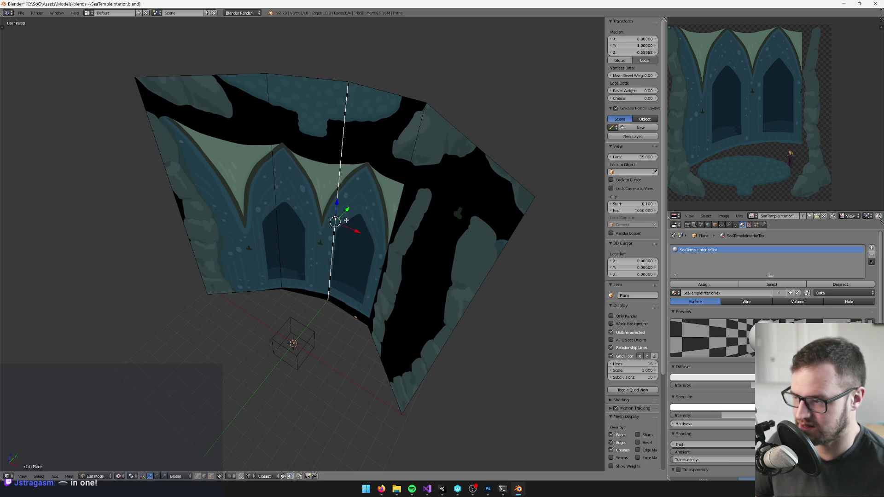
- Delete the backdrop's right-hand panel face
key("a")
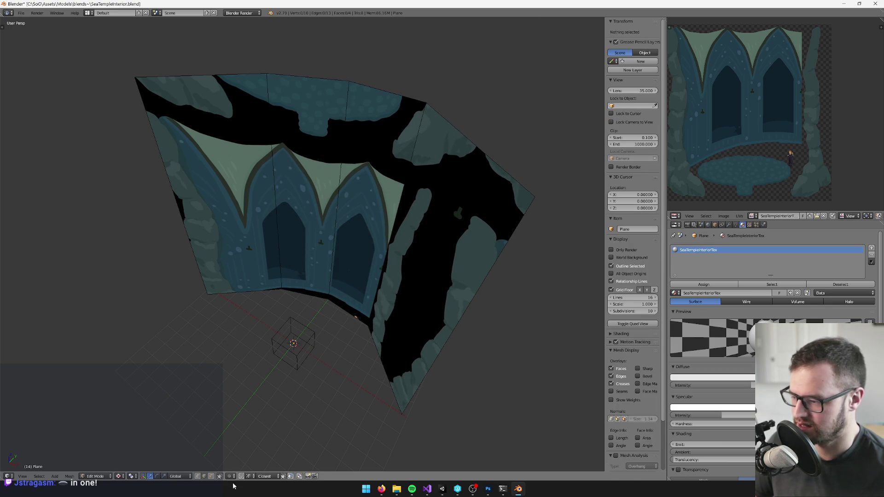
right_click(426, 299)
left_click_drag(270, 382, 310, 384)
key("x")
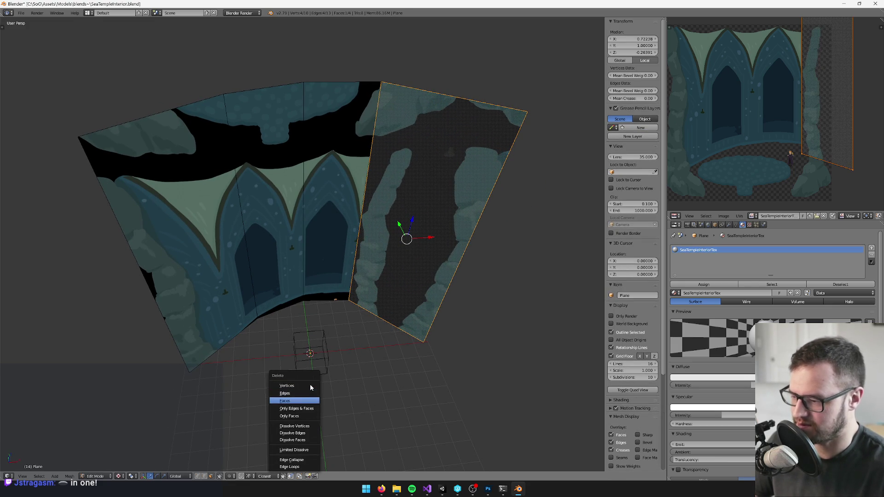
left_click(310, 400)
- Move one edge of the backdrop along the Y axis
key("a")
key("KP_0")
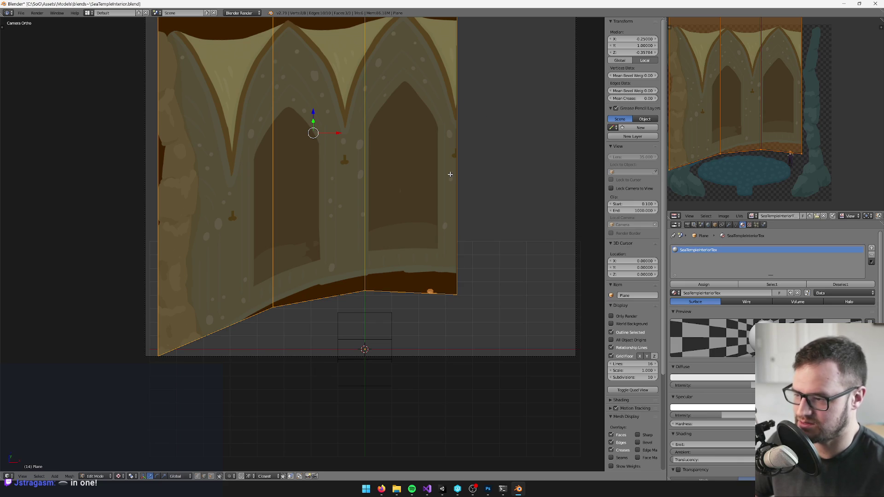
left_click_drag(450, 174, 433, 184)
right_click(391, 248)
key("g")
key("y")
left_click(382, 255)
- Re-project the UVs from the camera view, shift them over the painting, and focus a bottom vertex
key("a")
key("KP_0")
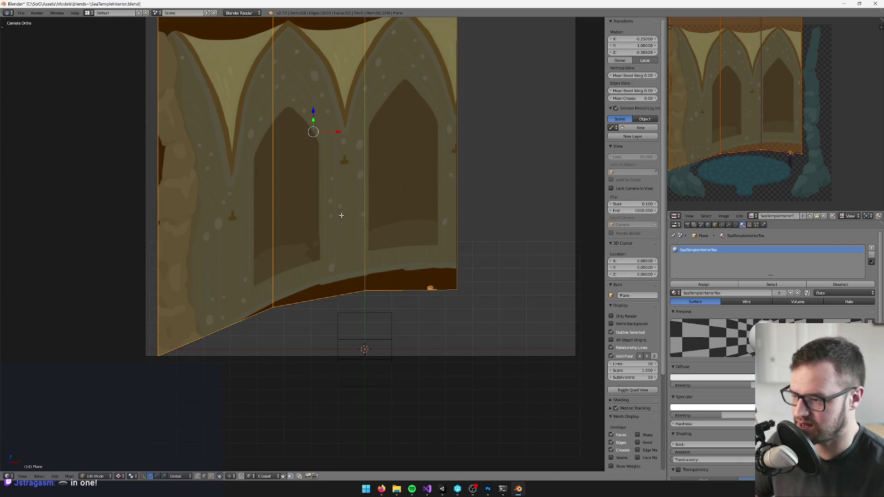
key("u")
left_click(341, 215)
key("g")
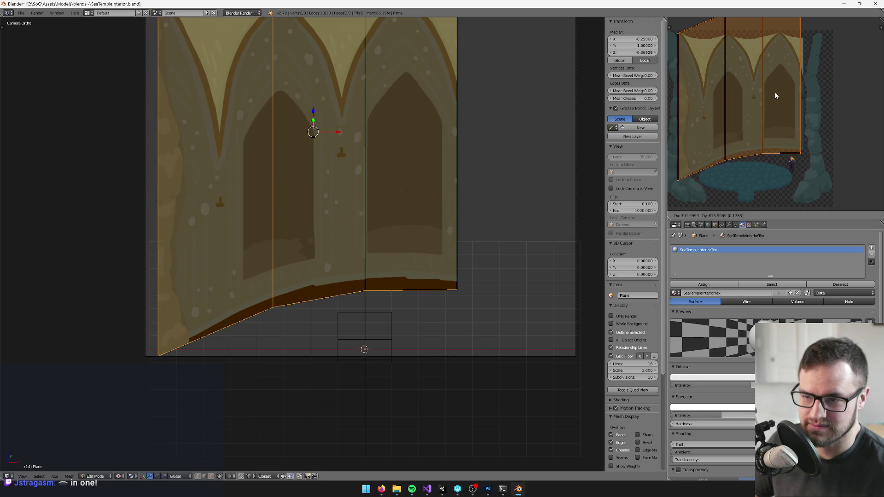
left_click(774, 92)
key("g")
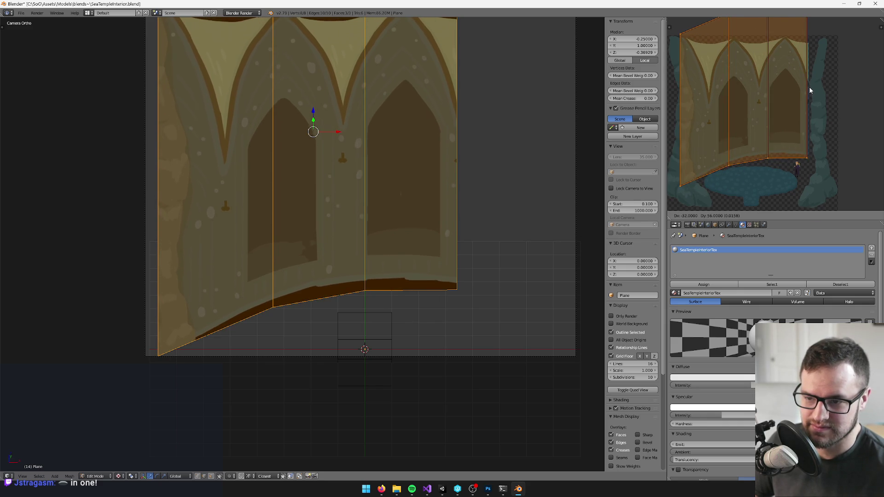
left_click(809, 86)
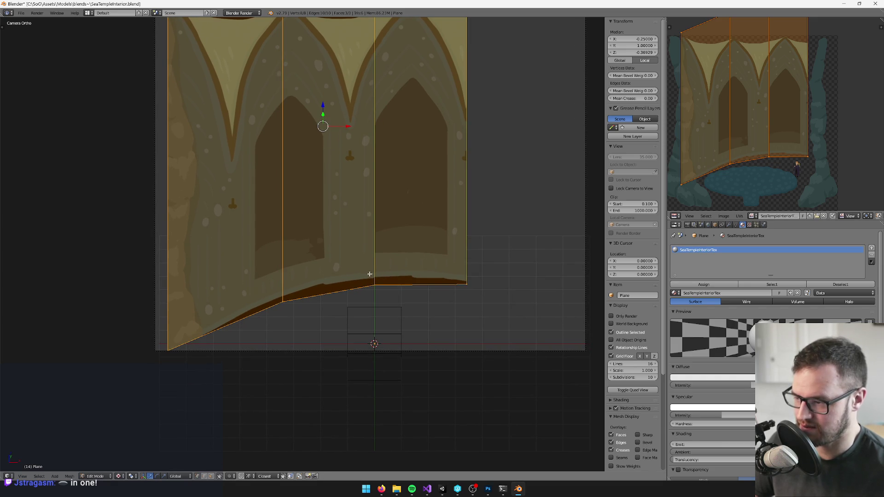
right_click(374, 286)
key("KP_Decimal")
- Slide two backdrop edges, including the left vertical edge, along the Y axis
scroll(315, 229, "up", 4)
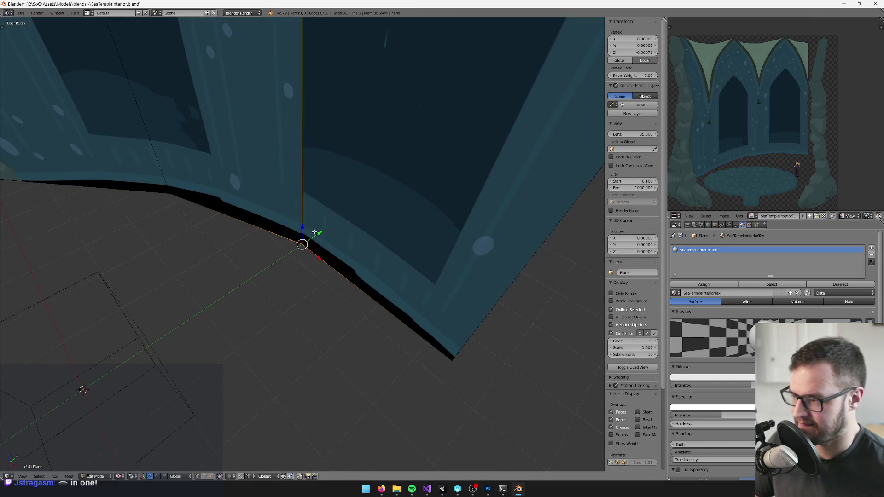
key("a")
mouse_move(299, 126)
left_mouse_down()
mouse_move(310, 109)
mouse_move(307, 149)
left_mouse_up()
scroll(314, 168, "down", 2)
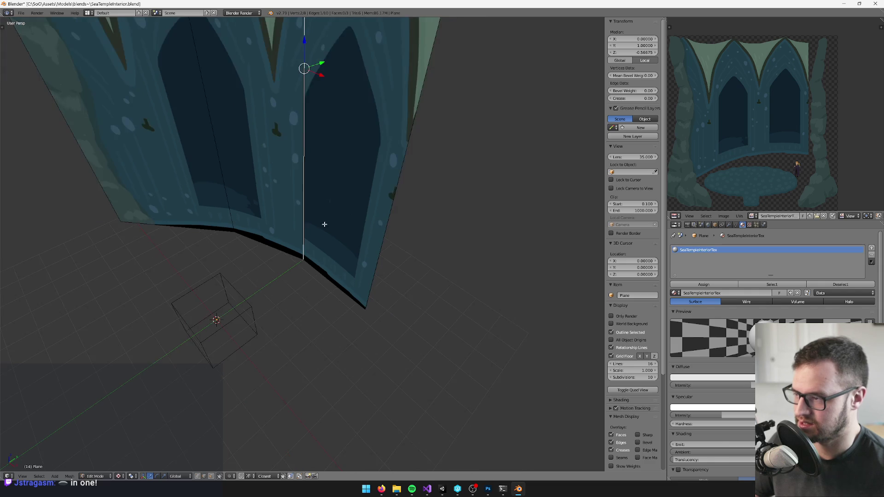
key("g")
key("y")
left_click(328, 81)
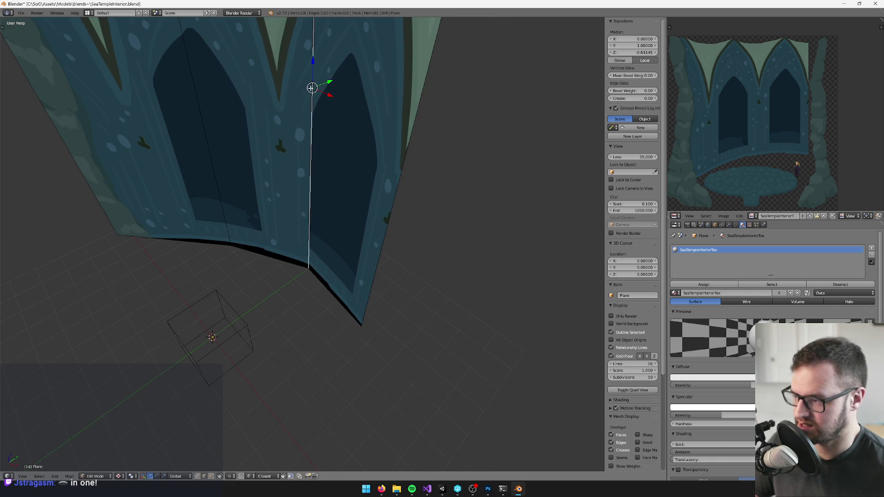
key("a")
right_click(201, 103)
key("g")
key("y")
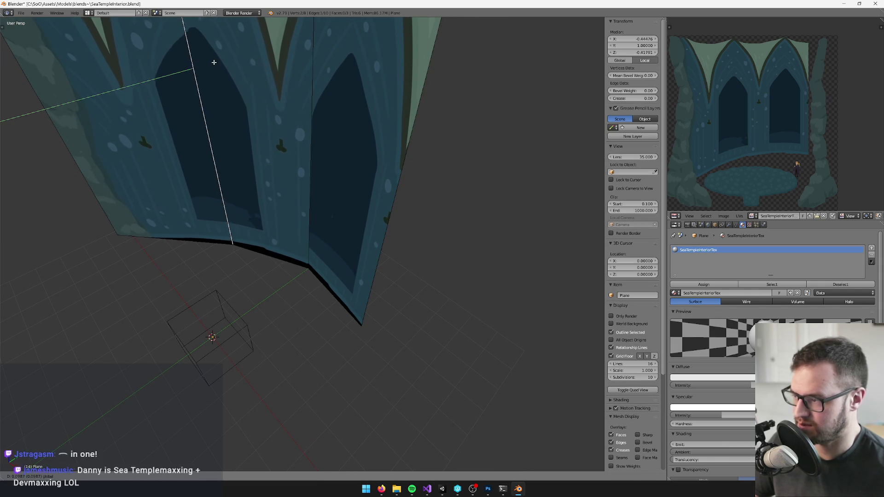
left_click(223, 60)
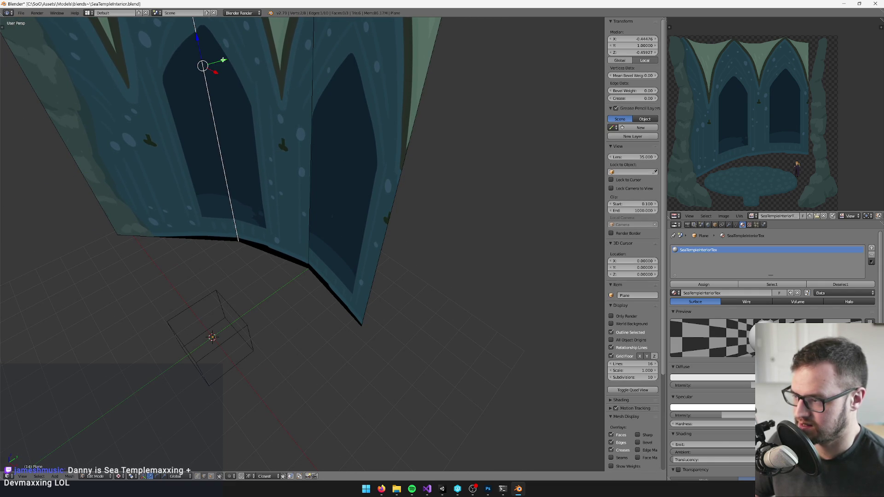
- Bevel two vertical edges into narrow extra panels
right_click(312, 87, "shift")
key("space")
type("bev")
left_click(358, 107)
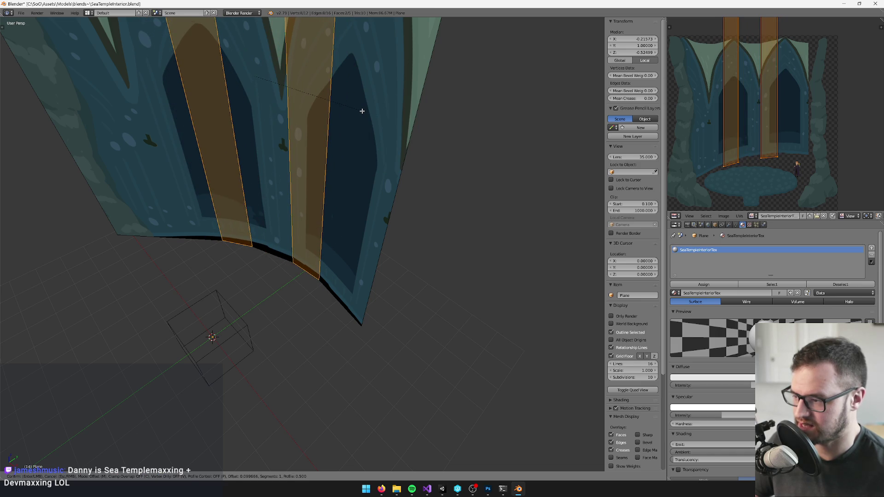
left_click(362, 111)
- Project the whole backdrop's UVs from the camera view, position them on the painting, and switch to Unity
key("a")
key("KP_0")
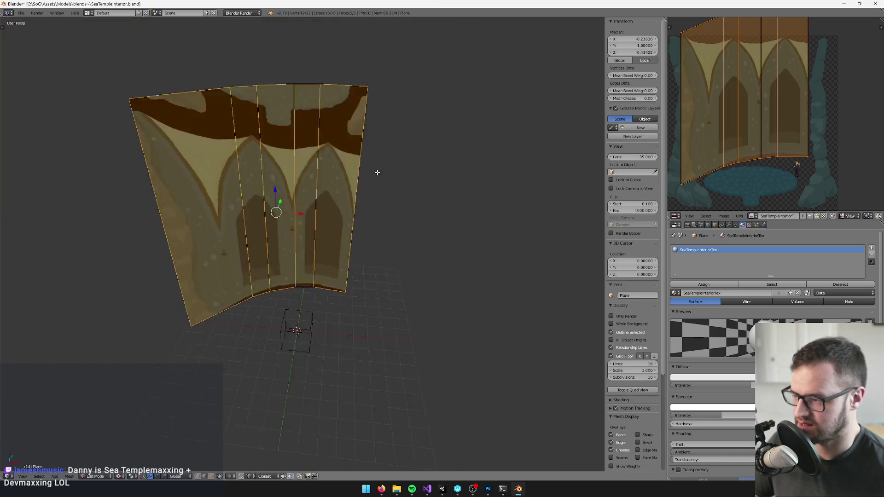
key("u")
left_click(377, 172)
key("g")
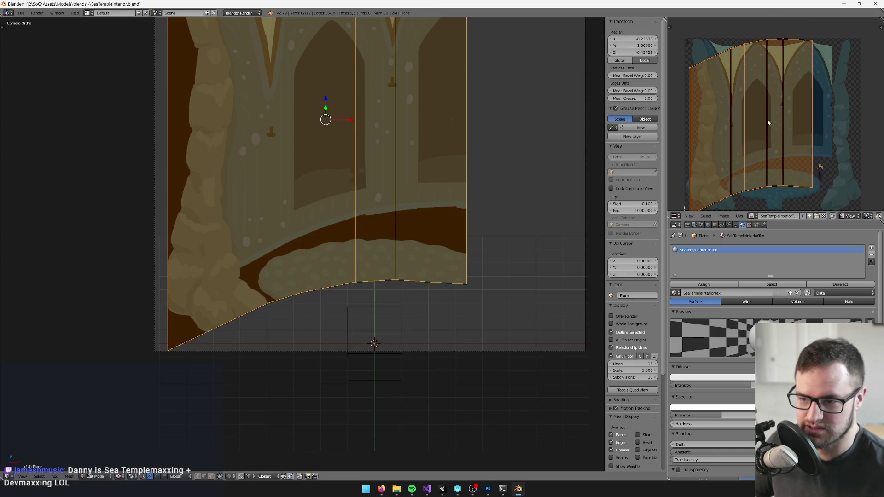
left_click(824, 75)
key("g")
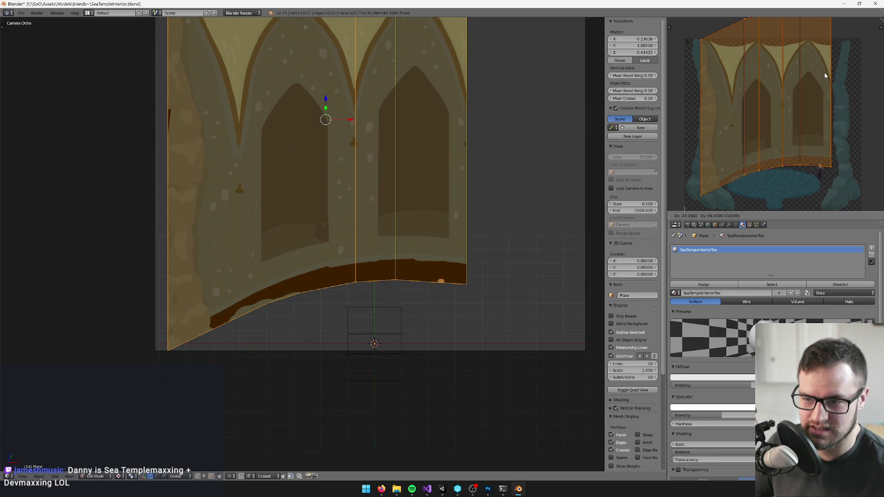
left_click(824, 68)
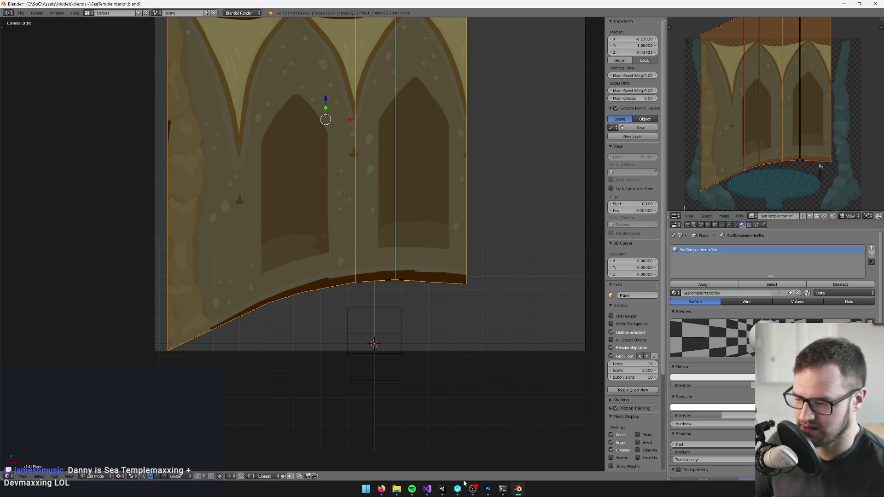
left_click(442, 491)
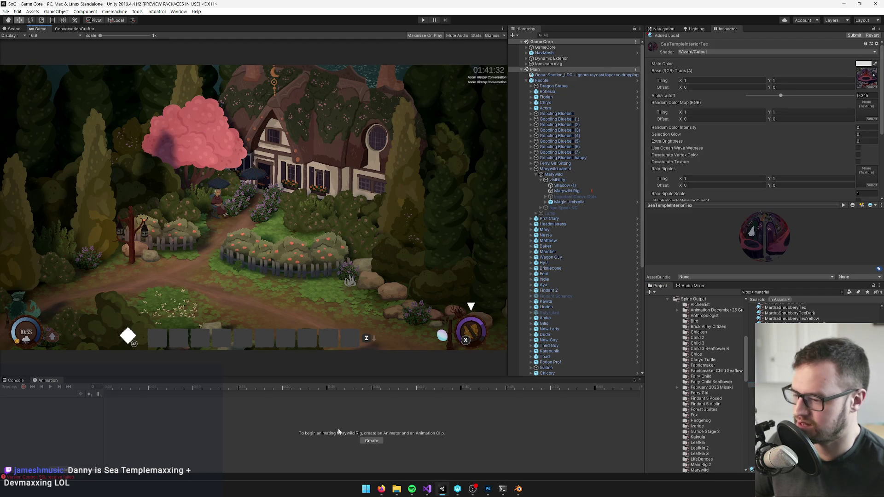
- Minimize the Unity editor so the Blender backdrop is visible again
mouse_move(518, 489)
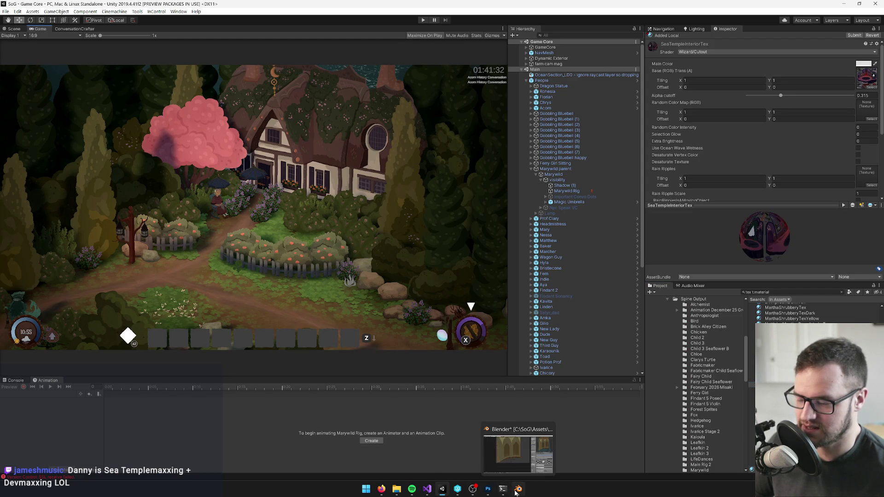
left_click(843, 4)
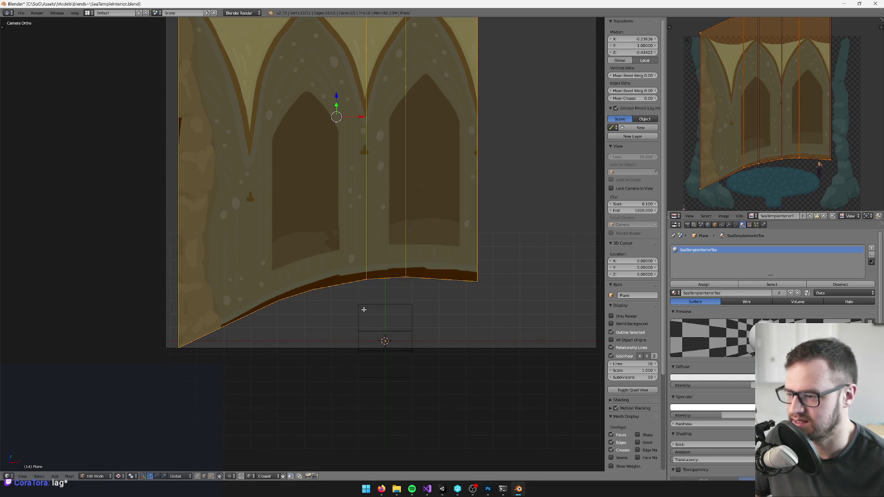
- Slide a middle vertical panel edge sideways
right_click(407, 261)
mouse_move(407, 262)
left_mouse_down()
mouse_move(391, 251)
mouse_move(327, 268)
left_mouse_up()
scroll(327, 268, "up", 3)
right_click(405, 242, "shift")
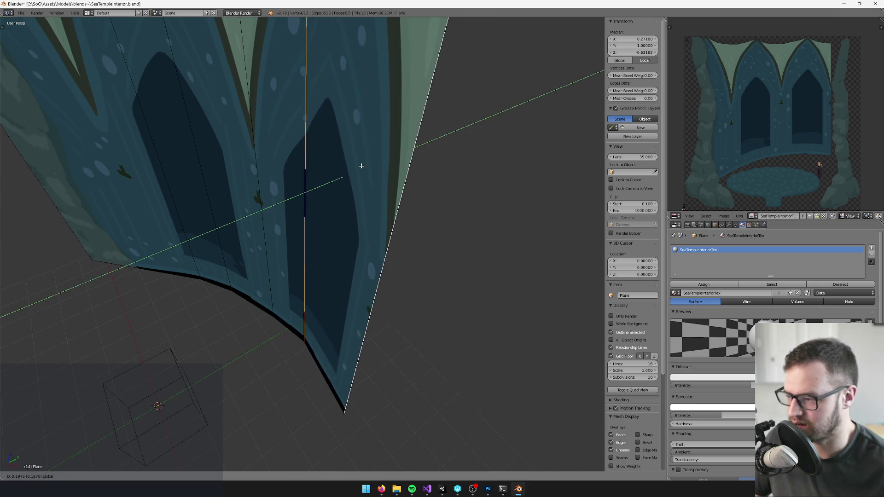
right_click(278, 173)
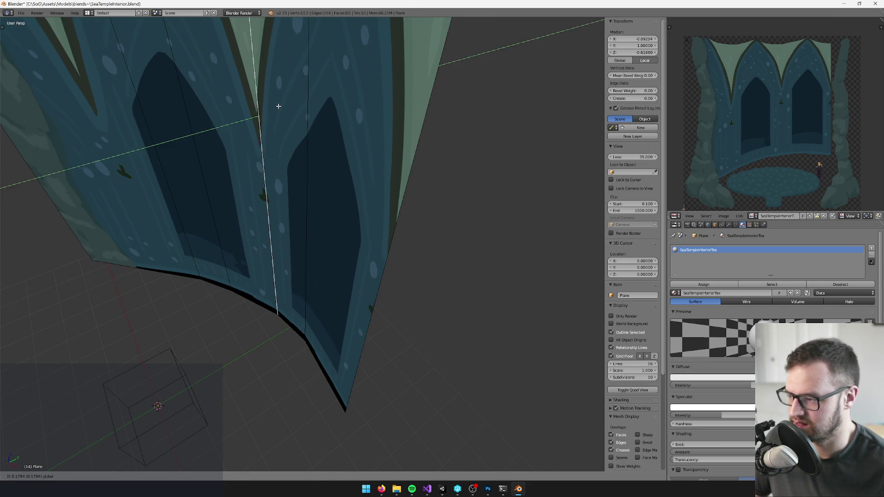
key("a")
right_click(190, 111)
key("g")
left_click(192, 93)
- Slide the left edge sideways, then shift the centre, next middle and right boundary edges right
key("a")
right_click(139, 90)
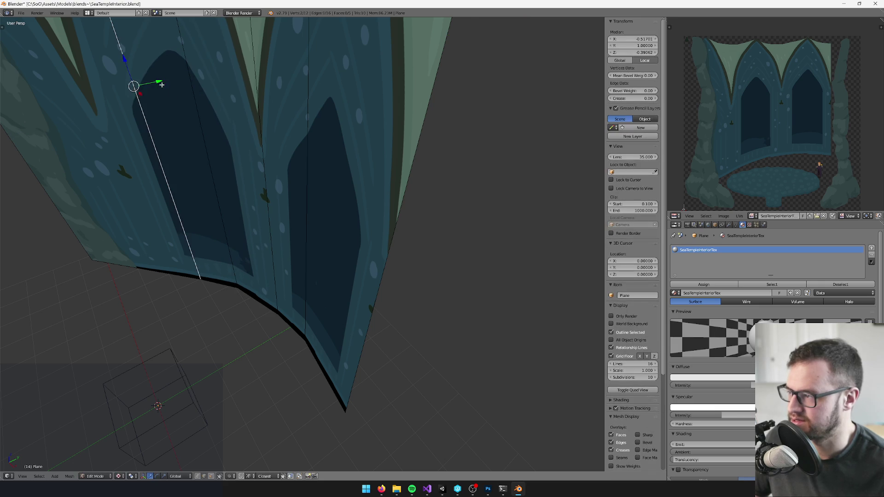
key("g")
left_click(167, 75)
right_click(265, 180)
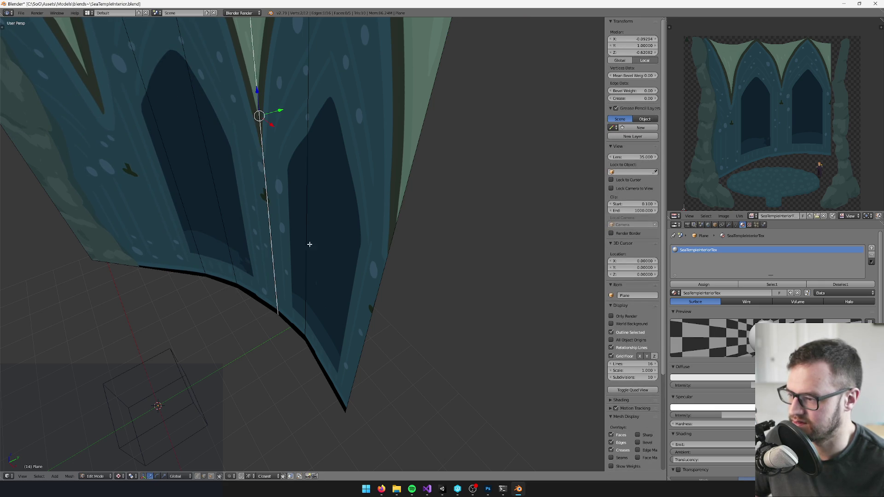
right_click(307, 280, "shift")
right_click(363, 280, "shift")
key("g")
left_click(334, 142)
- Select the whole backdrop in camera view and project its UVs from view
right_click(352, 276)
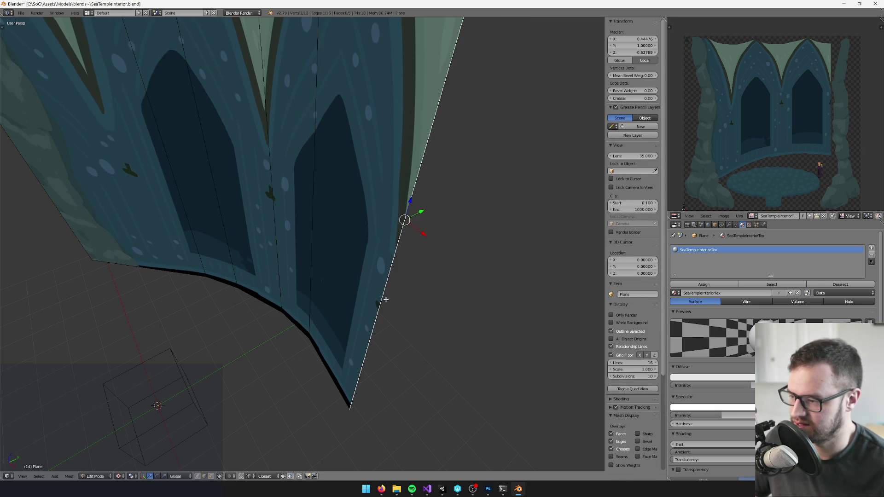
key("a")
key("KP_0")
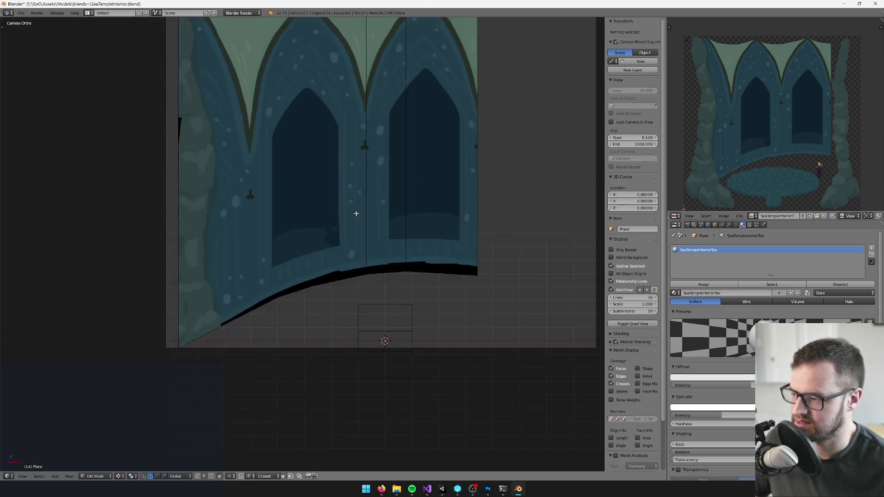
key("a")
key("u")
left_click(355, 213)
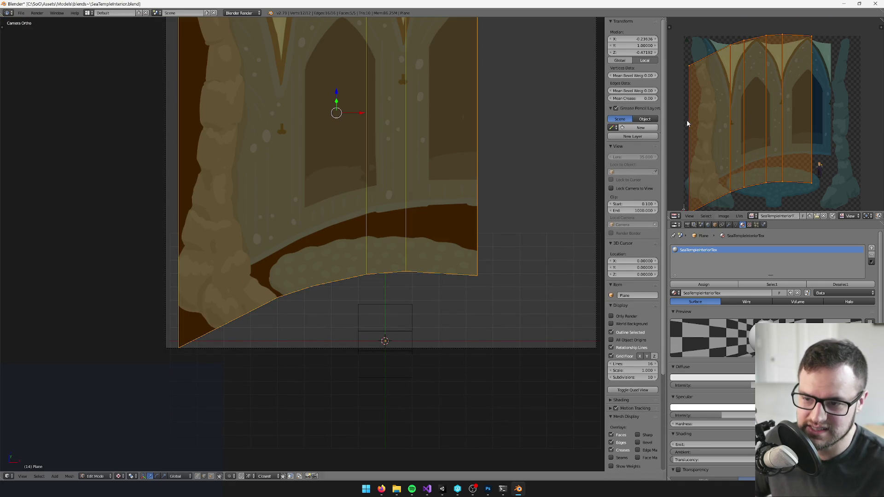
- Move the UV island up and right and enlarge it slightly over the painting
key("g")
left_click(818, 87)
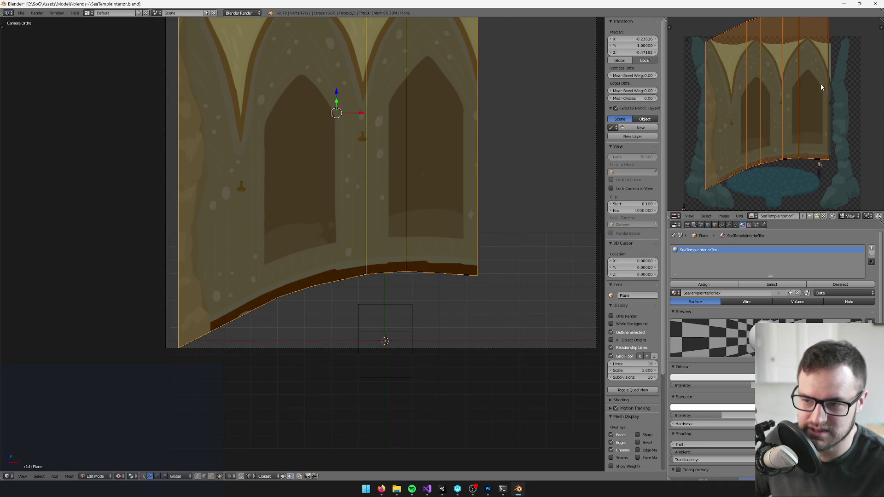
key("s")
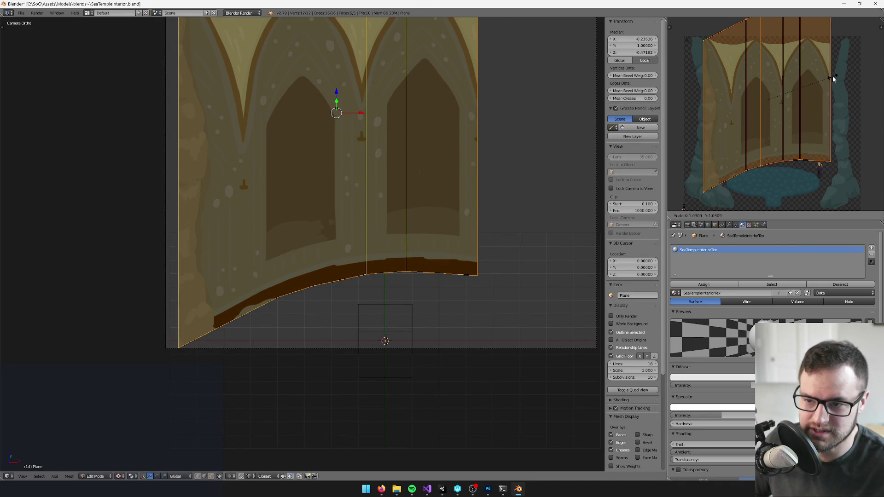
key("g")
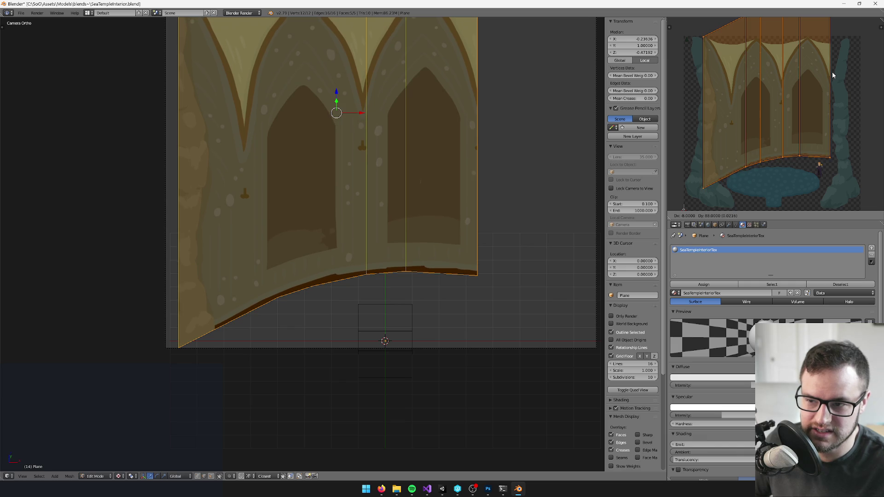
left_click(832, 72)
scroll(824, 85, "up", 5)
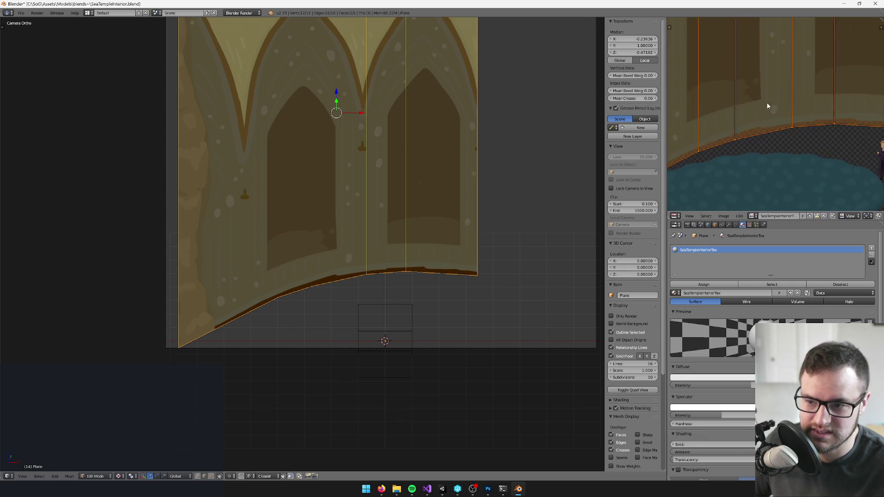
scroll(818, 76, "down", 3)
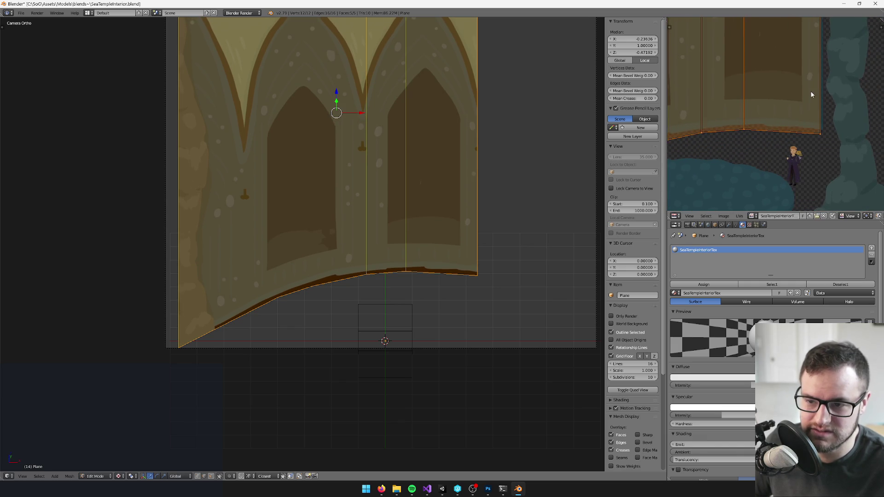
key("s")
left_click(813, 87)
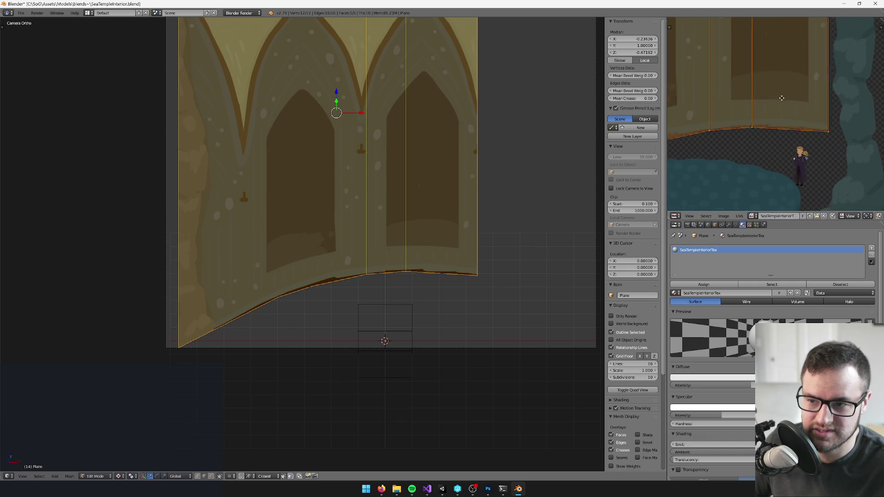
- Fine-tune the UV scale and position so the arches line up across the panels
scroll(826, 92, "up", 3)
mouse_move(828, 95)
left_mouse_down()
mouse_move(791, 102)
mouse_move(753, 172)
mouse_move(752, 151)
left_mouse_up()
scroll(722, 109, "down", 4)
key("s")
left_click(735, 113)
scroll(788, 144, "up", 5)
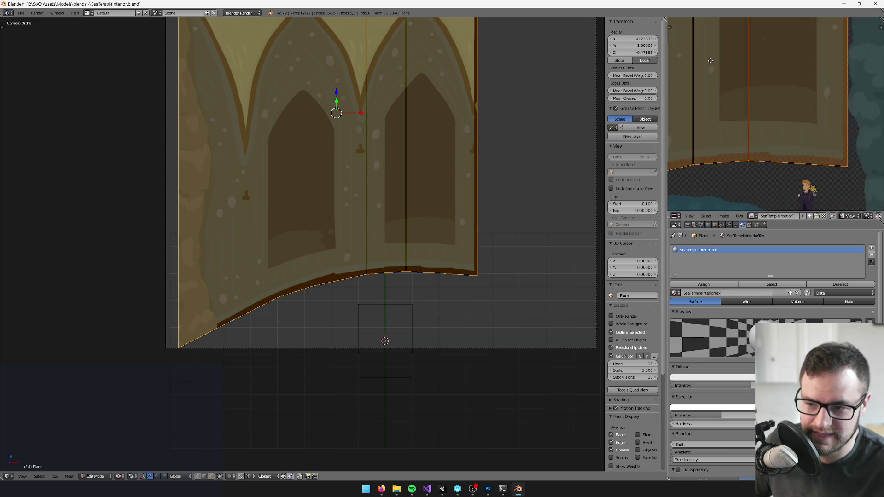
key("g")
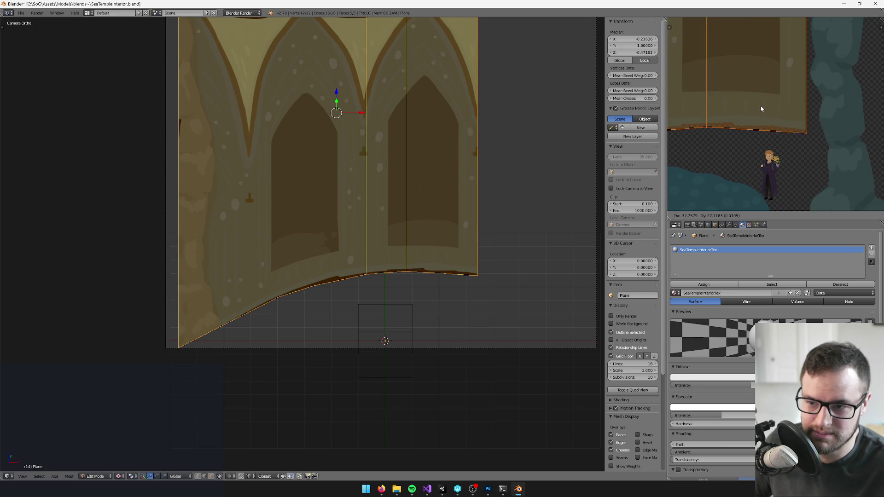
left_click(759, 105)
scroll(789, 98, "up", 3)
scroll(789, 99, "down", 3)
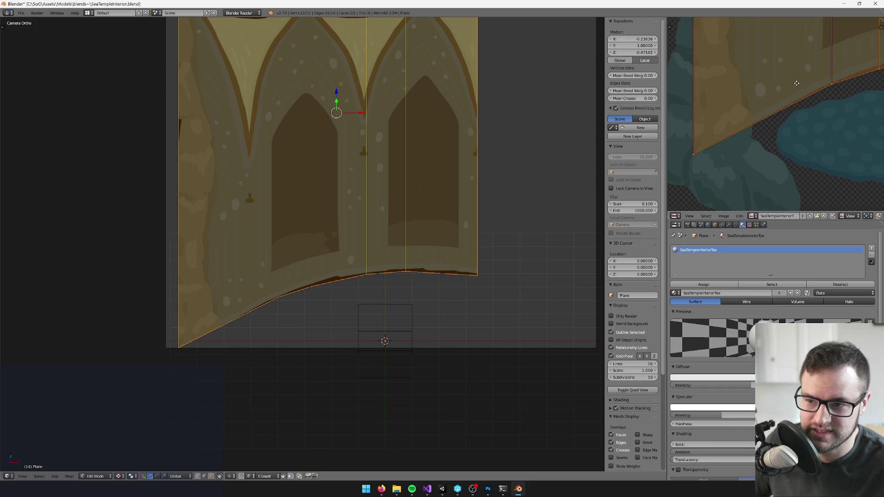
scroll(841, 109, "right", 3)
key("g")
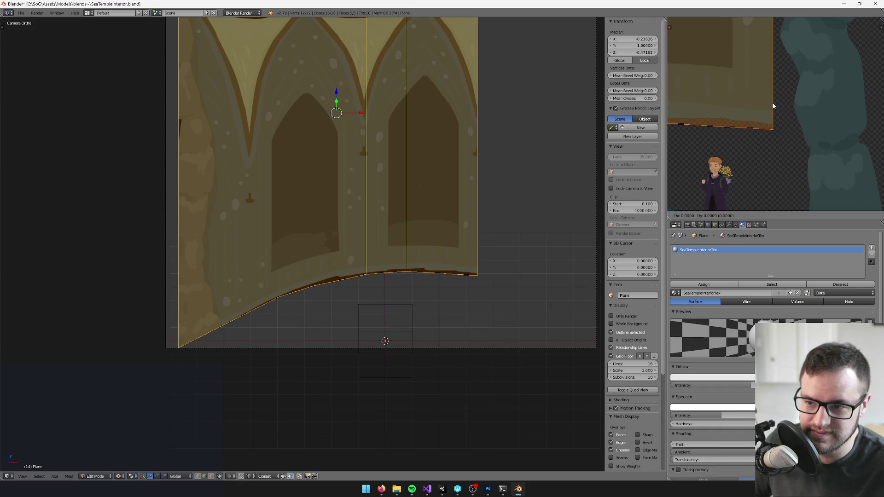
left_click(771, 105)
scroll(773, 113, "up", 4)
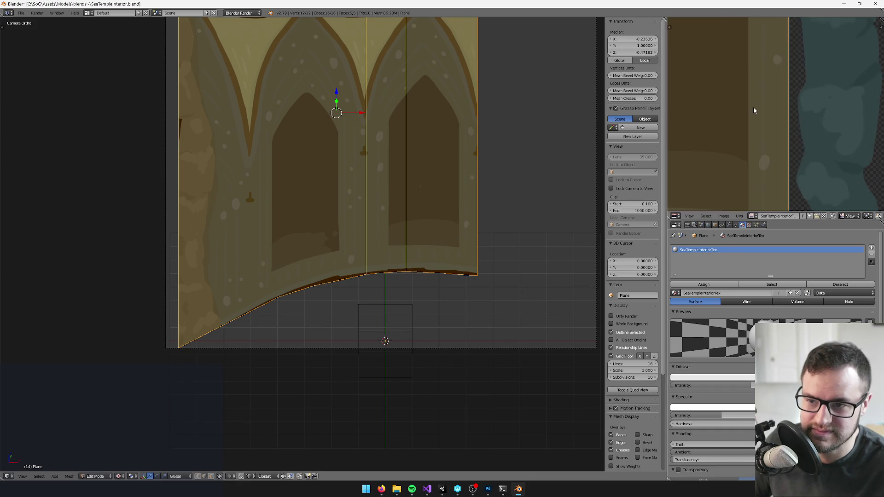
scroll(774, 121, "down", 2)
scroll(774, 120, "up", 2)
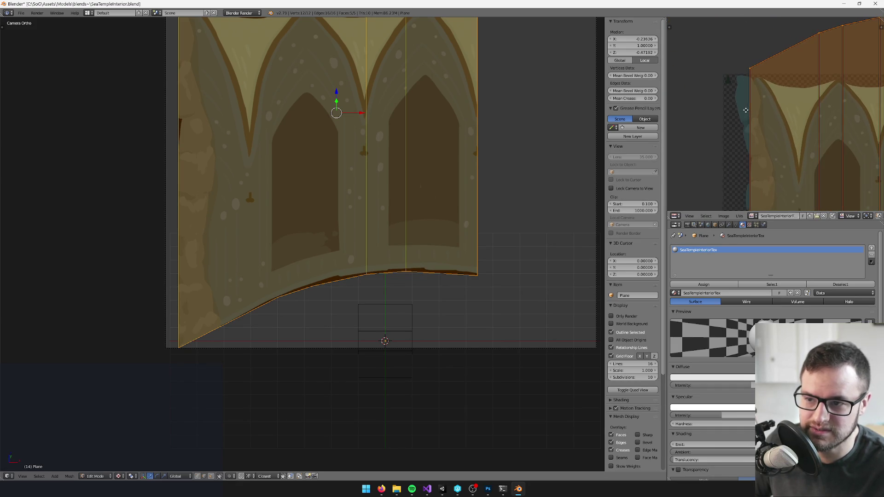
scroll(386, 189, "up", 3)
scroll(385, 189, "up", 2)
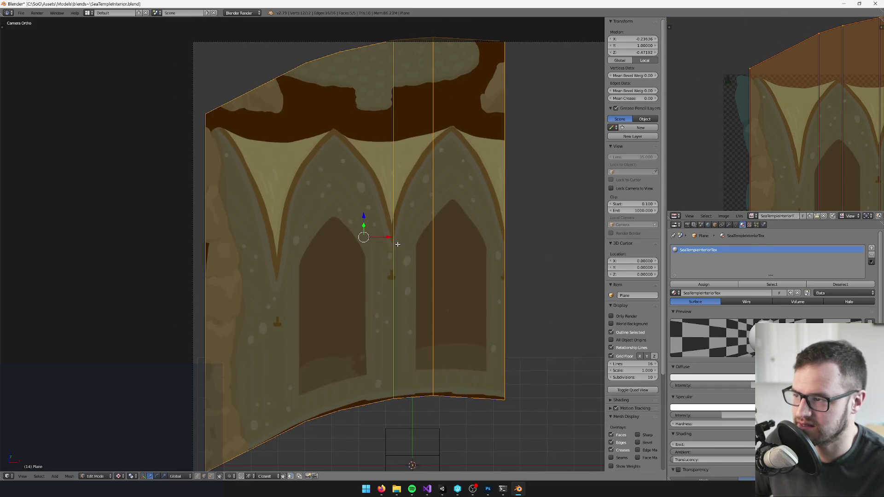
- Knife-cut across every panel just below the dark top band
scroll(301, 144, "up", 1)
scroll(301, 145, "right", 2)
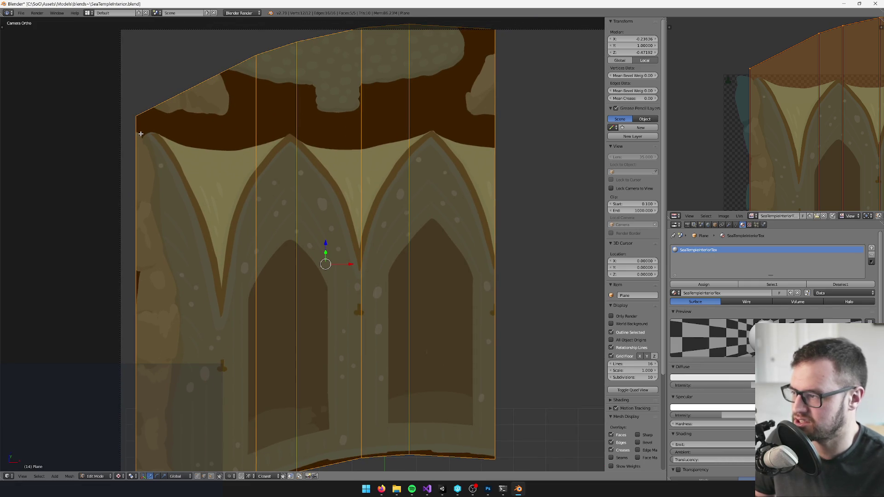
key("k")
left_click(137, 123)
left_click(256, 131)
left_click(297, 127)
left_click(362, 132)
left_click(409, 124)
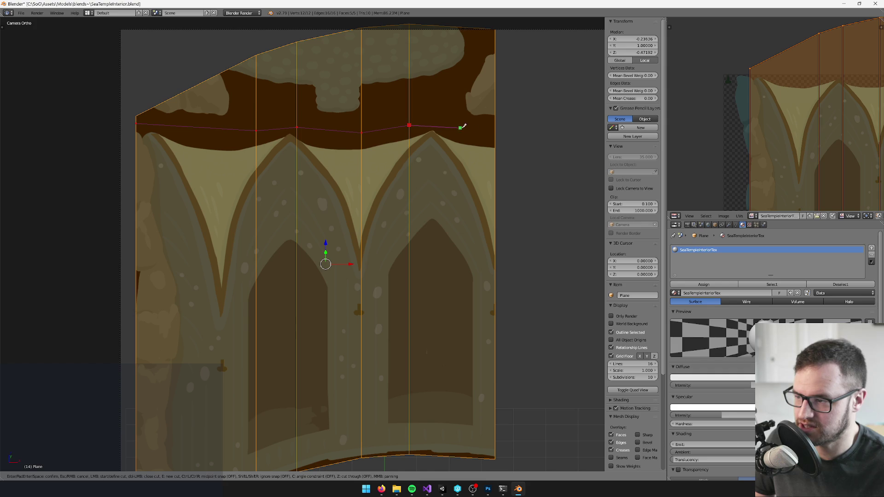
left_click(495, 137)
key("Return")
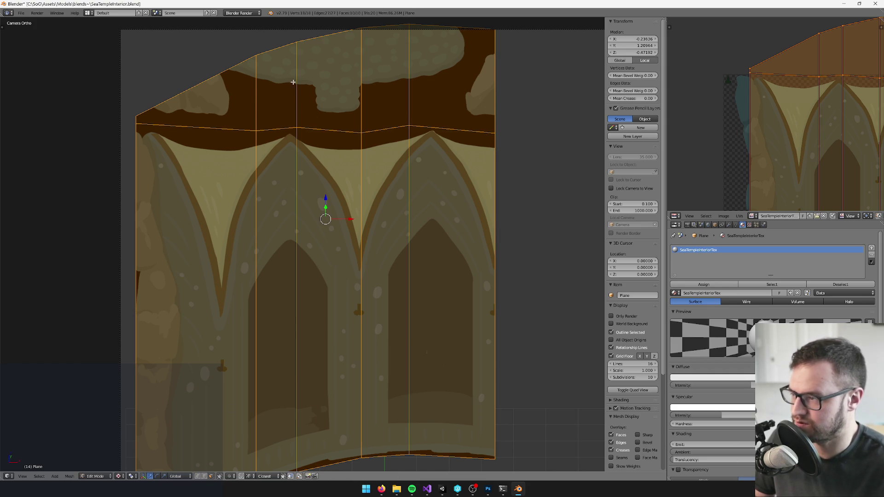
- Delete the top row of faces above the cut
right_click(259, 82, "alt")
key("x")
left_click(257, 85)
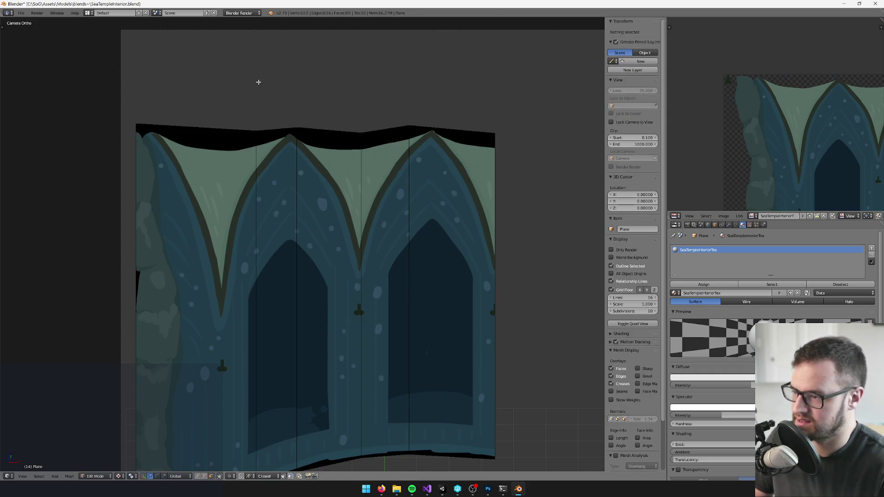
key("Home")
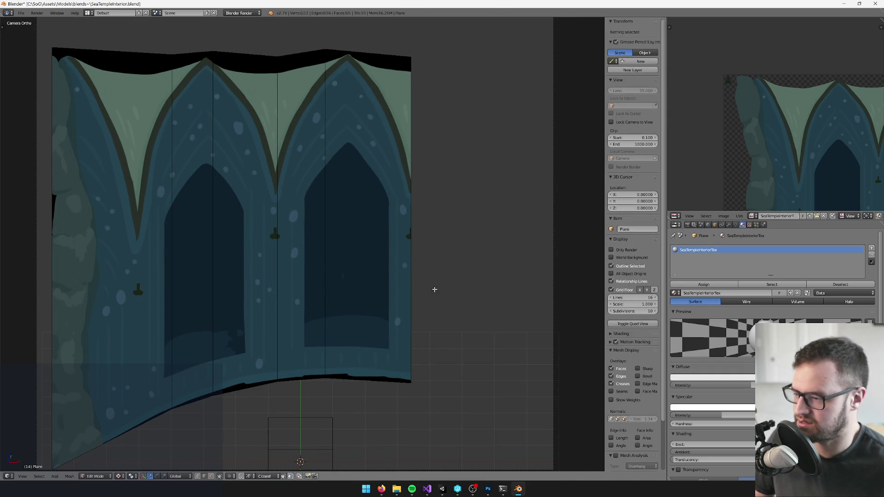
- Extrude the right vertical edge and pull it out along X into a side wall
right_click(410, 256)
key("e")
key("Escape")
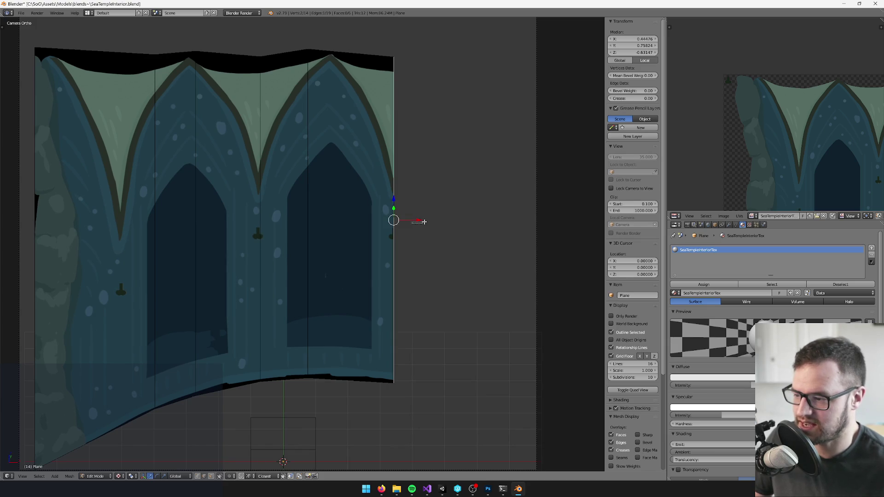
key("g")
key("x")
mouse_move(531, 223)
left_mouse_down()
mouse_move(466, 205)
mouse_move(479, 208)
mouse_move(338, 282)
mouse_move(380, 270)
left_mouse_up()
left_click(480, 208)
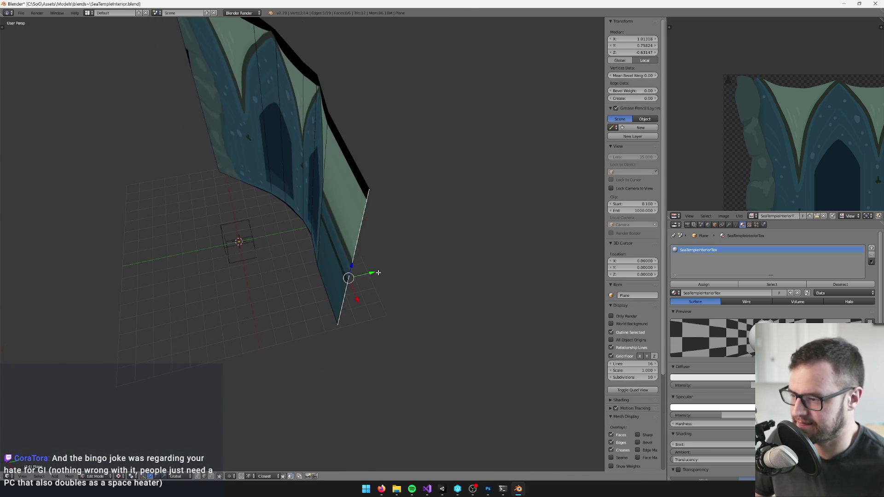
- Raise the side wall's top edge vertically to its new height
key("g")
key("y")
left_click(330, 282)
mouse_move(329, 281)
left_mouse_down()
mouse_move(392, 233)
mouse_move(316, 317)
left_mouse_up()
- Select the side wall and neighbouring panel, try a Follow Active Quads unwrap, then undo it
left_click(212, 476, "ctrl")
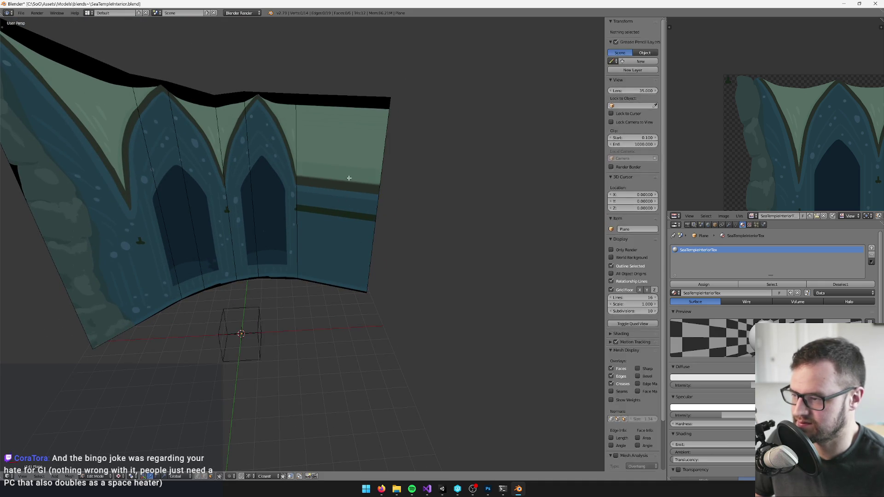
scroll(466, 152, "down", 5)
scroll(249, 182, "up", 6)
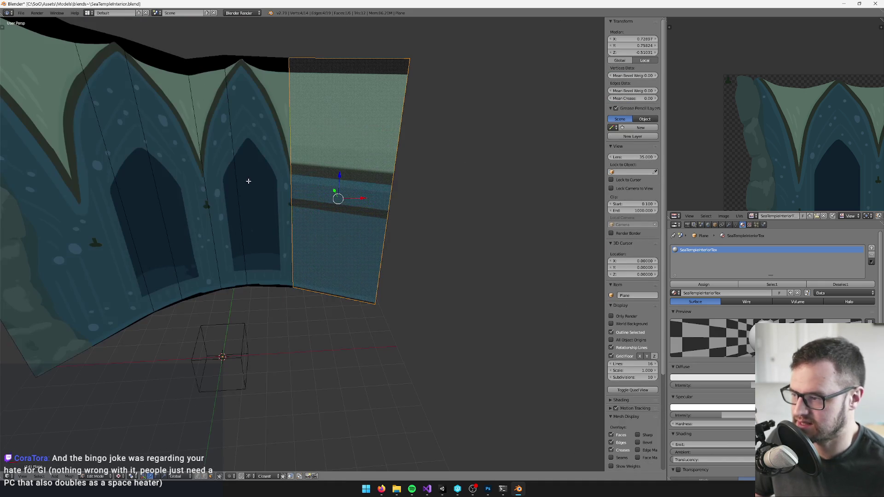
right_click(263, 175, "shift")
key("u")
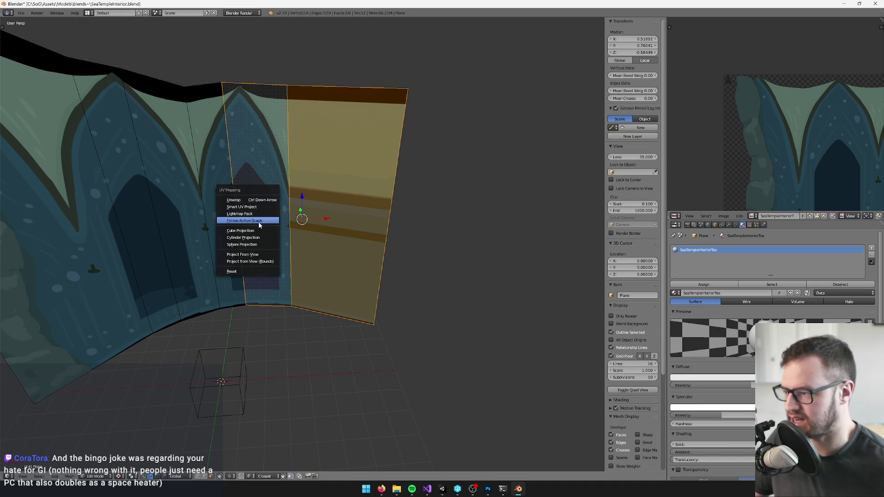
left_click(256, 219)
left_click(256, 239)
scroll(758, 191, "down", 3)
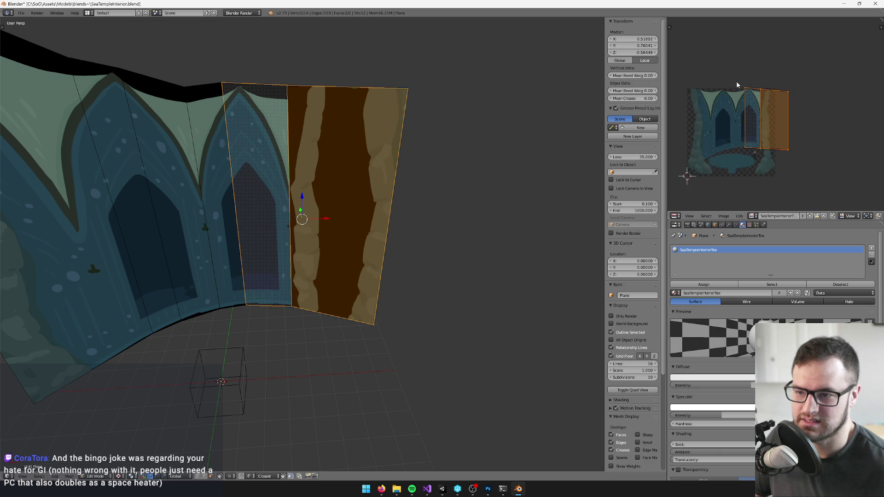
key("ctrl+z")
key("ctrl+z")
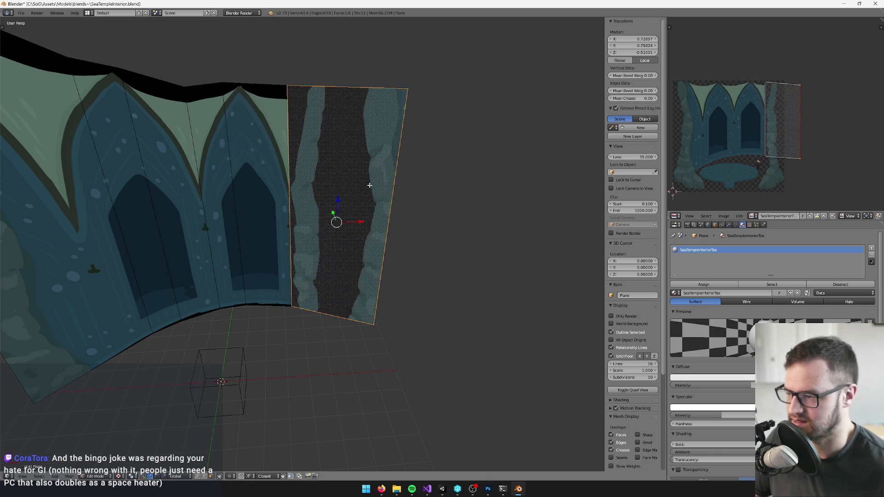
- Mirror the side wall's UVs horizontally by scaling them -1 along X
mouse_move(760, 100)
left_mouse_down()
mouse_move(774, 92)
mouse_move(761, 158)
mouse_move(764, 128)
mouse_move(743, 128)
left_mouse_up()
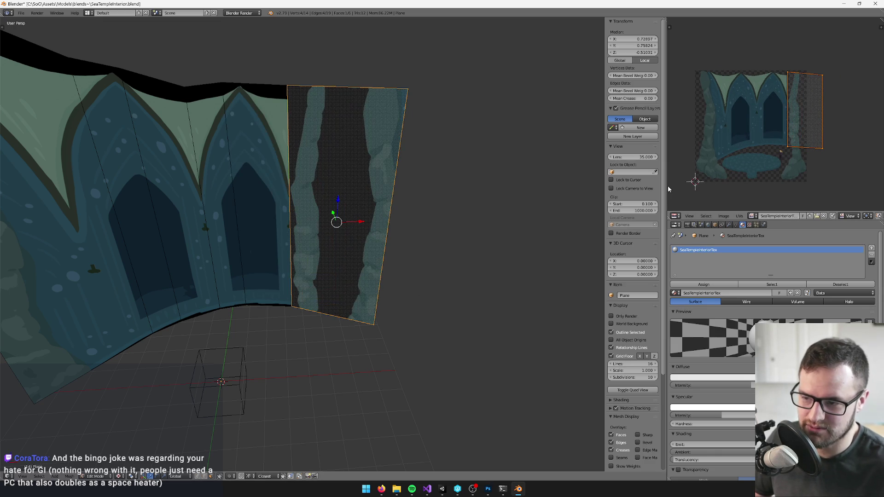
left_click_drag(667, 185, 640, 185)
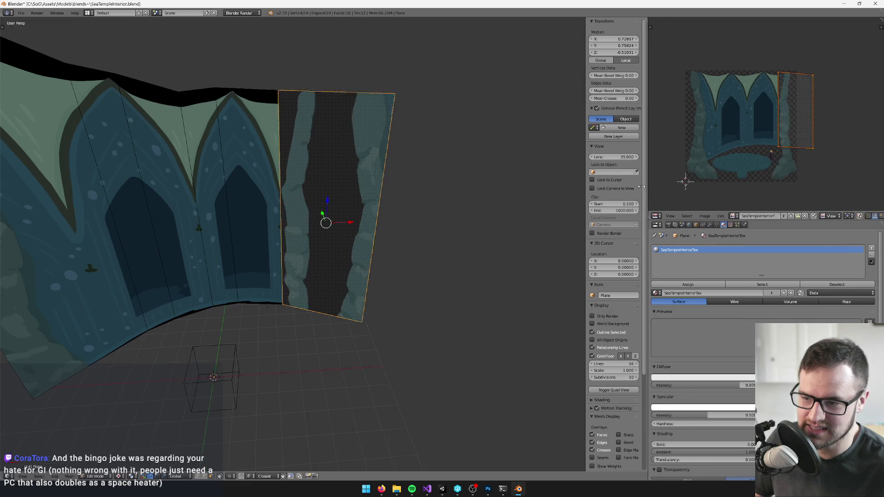
scroll(749, 145, "up", 5)
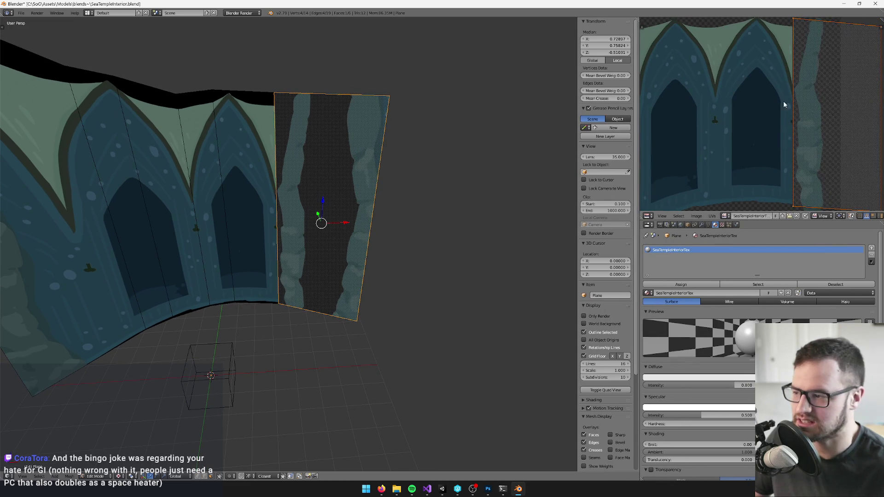
scroll(788, 99, "up", 1)
key("s")
key("x")
key("minus")
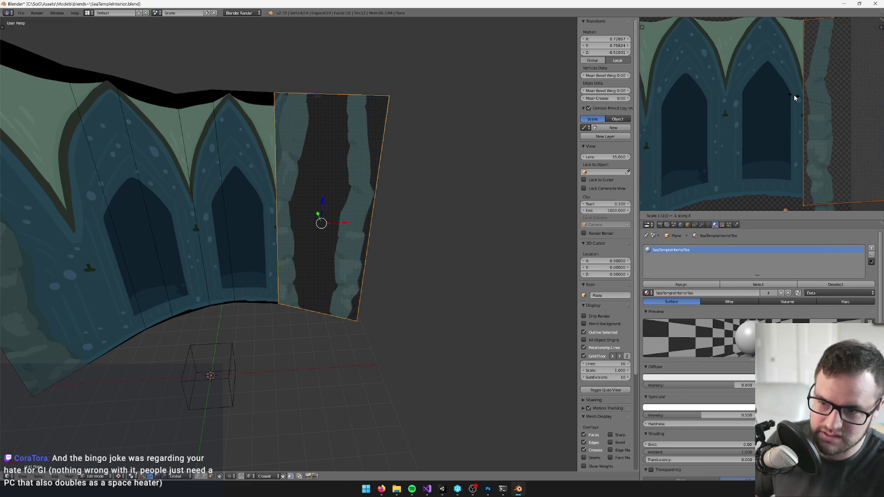
key("Return")
- Move the mirrored UVs so the side wall shows an arched window from the painting
scroll(794, 94, "down", 3)
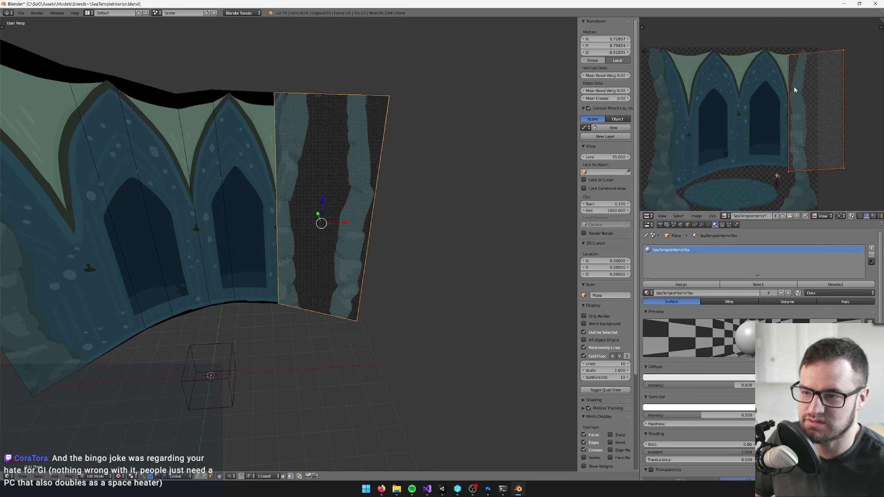
key("g")
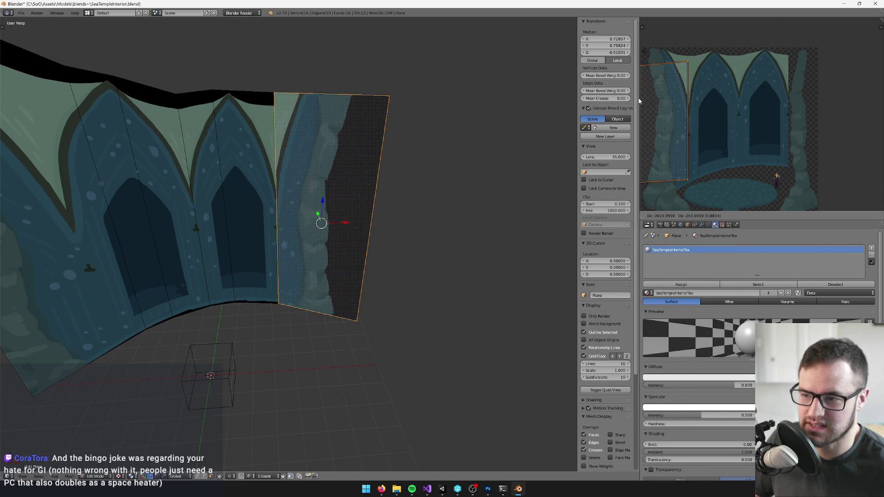
scroll(737, 90, "up", 4)
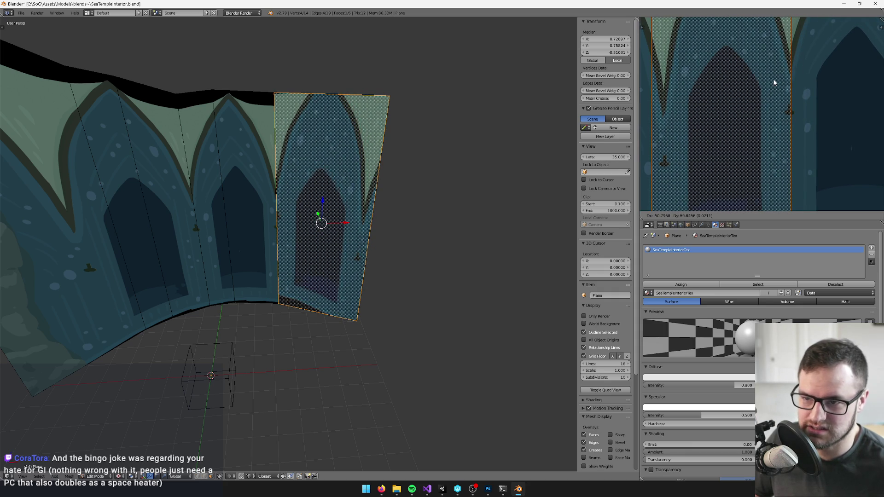
scroll(780, 84, "down", 2)
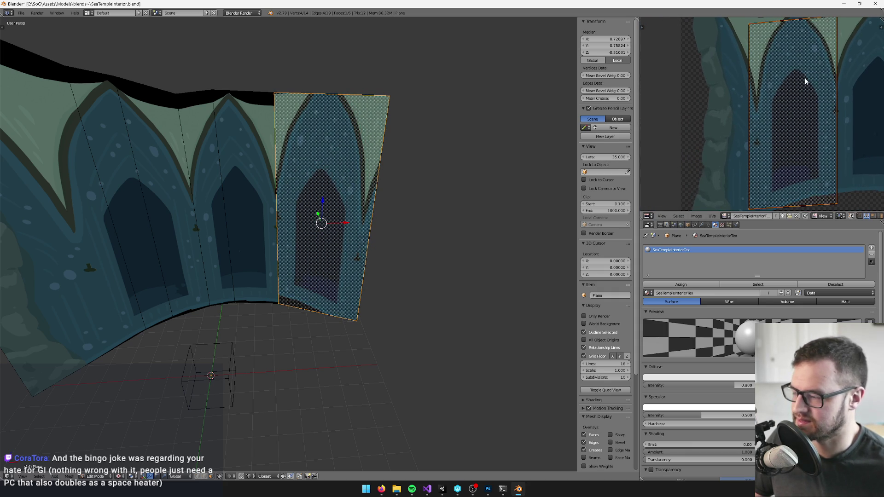
scroll(804, 81, "down", 1)
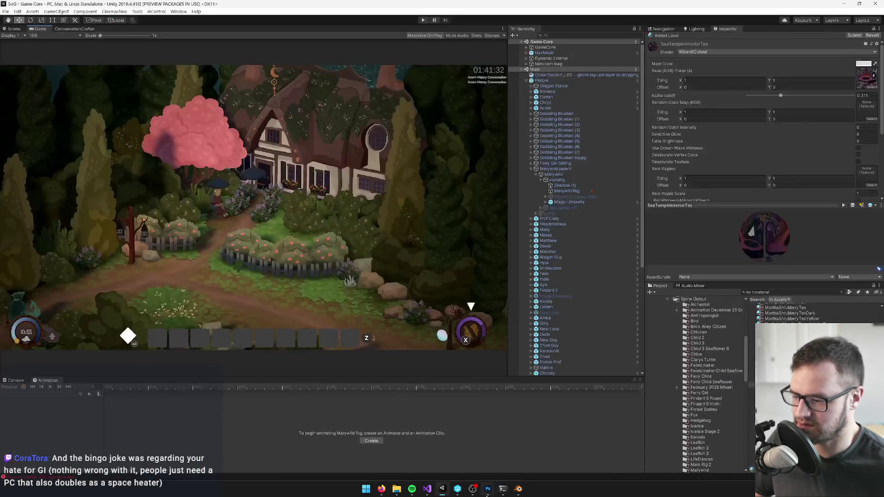
- Check the Sea Temple Interior painting in Photoshop, then switch back to the Blender scene and zoom out
left_click(487, 489)
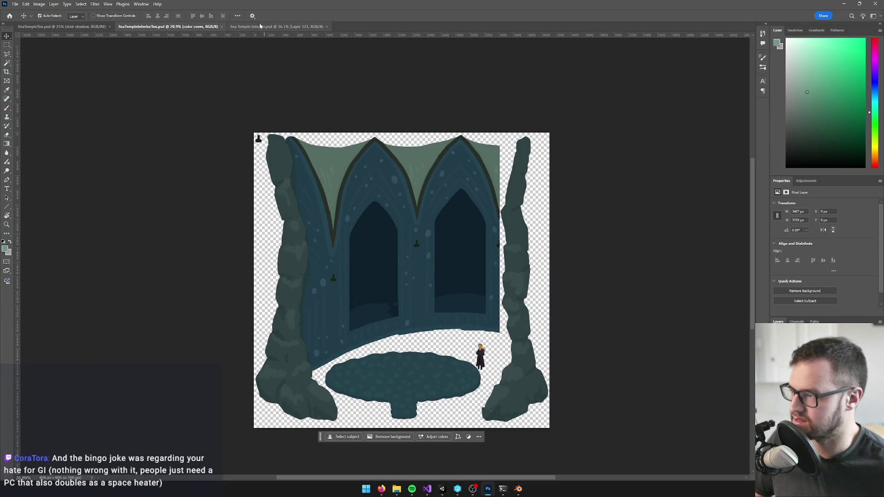
left_click(259, 27)
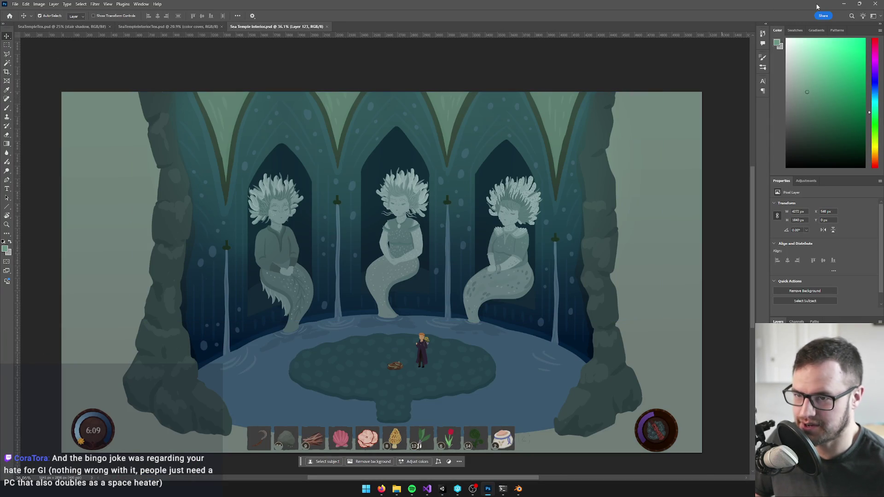
left_click(845, 4)
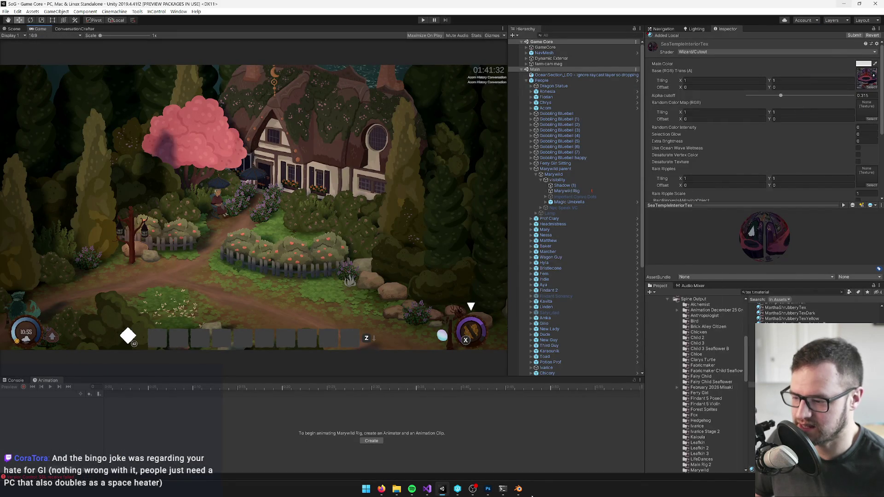
left_click(517, 489)
scroll(827, 86, "down", 3)
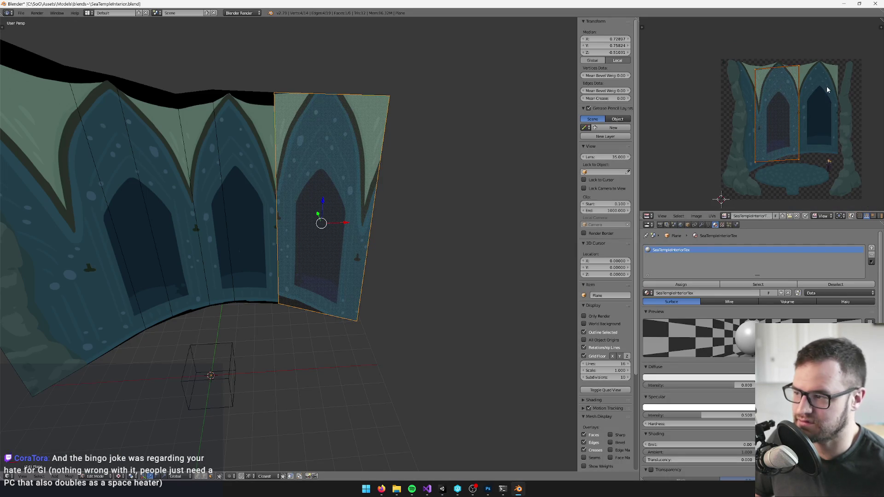
- Select the three wall panels that will become the side wall
left_click_drag(349, 198, 378, 184)
scroll(378, 184, "down", 3)
left_click_drag(392, 144, 389, 164)
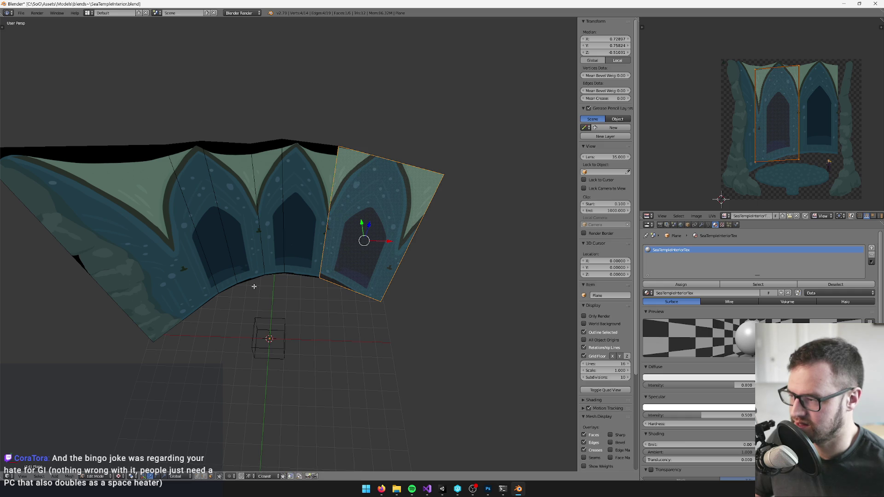
left_click_drag(249, 288, 288, 259)
right_click(210, 178)
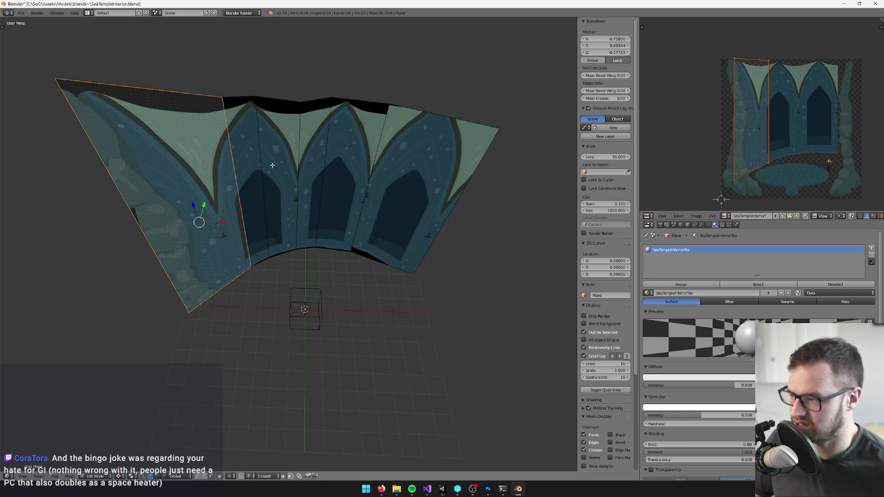
right_click(287, 163)
right_click(251, 166, "shift")
right_click(206, 176, "shift")
left_click_drag(206, 175, 254, 167)
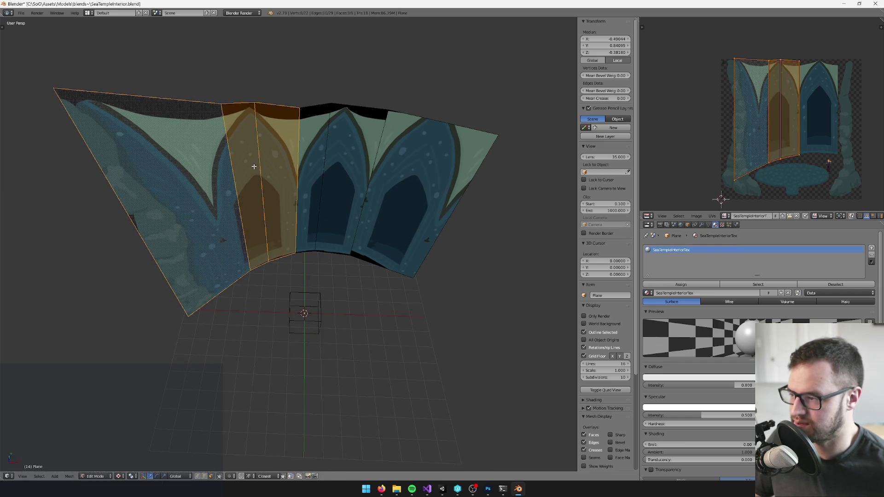
right_click(364, 220)
key("ctrl+z")
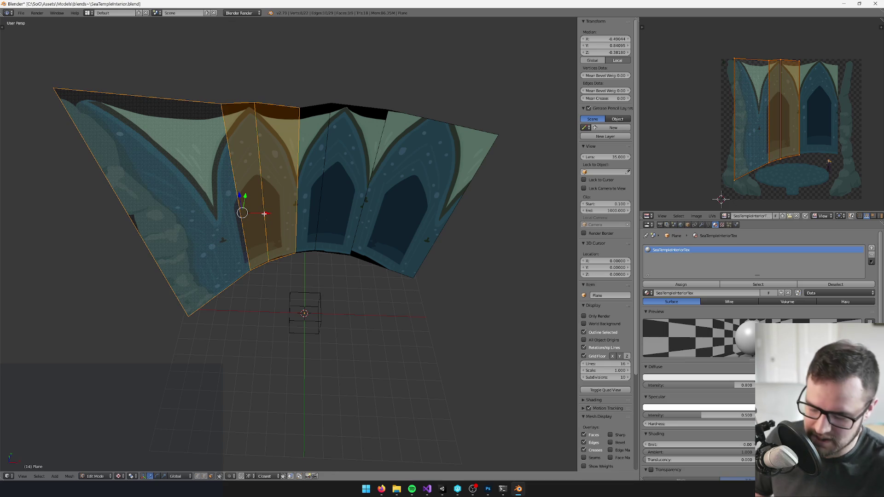
- Rotate the selected panels and delete the old right-hand face, faces only
key("r")
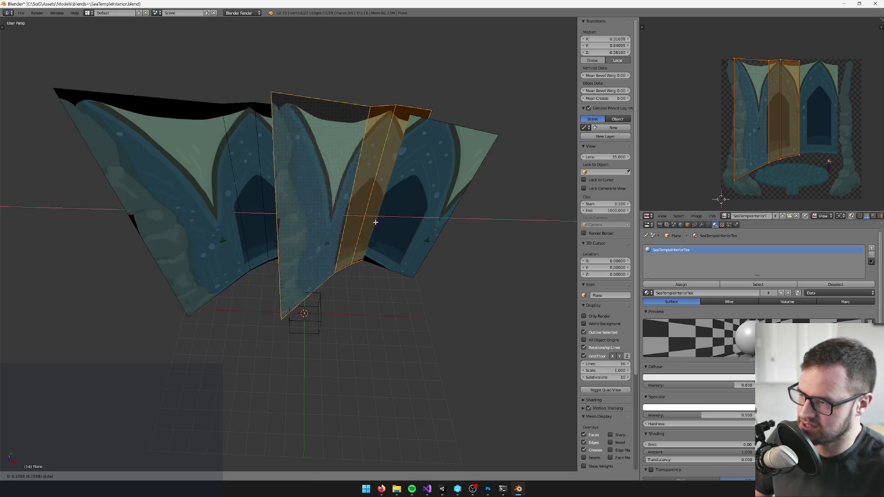
left_click(488, 199)
right_click(417, 191)
key("x")
left_click(395, 191)
- Turn the folded strip of panels 90 degrees to form the side wall
key("b")
left_click_drag(381, 148, 474, 237)
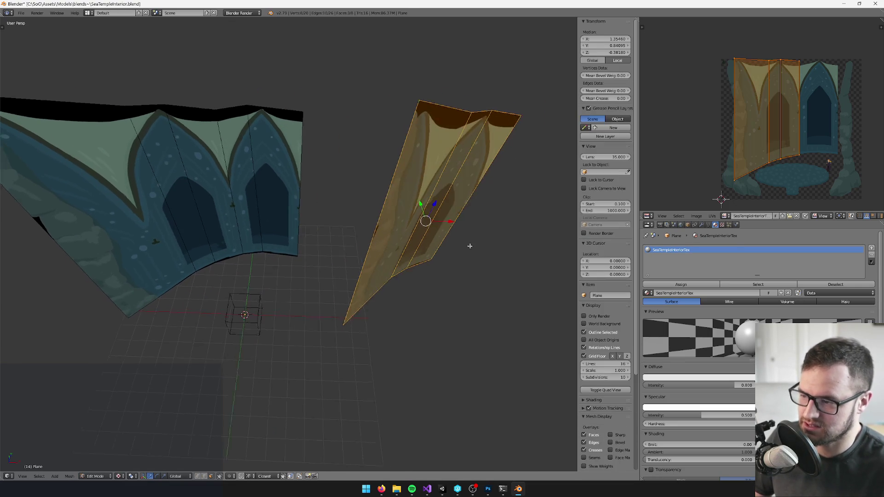
type("r90")
key("Return")
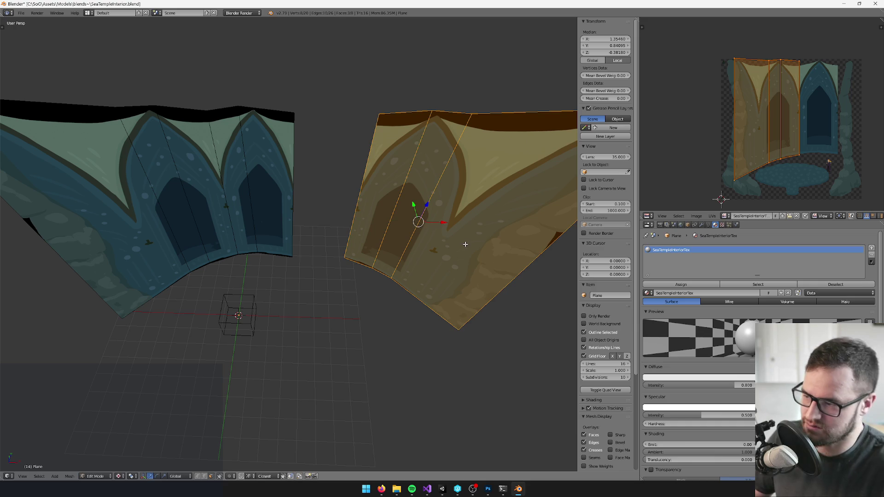
- Flip the new wall's normals and enable Backface Culling in the shading options
key("space")
type("fl")
key("Return")
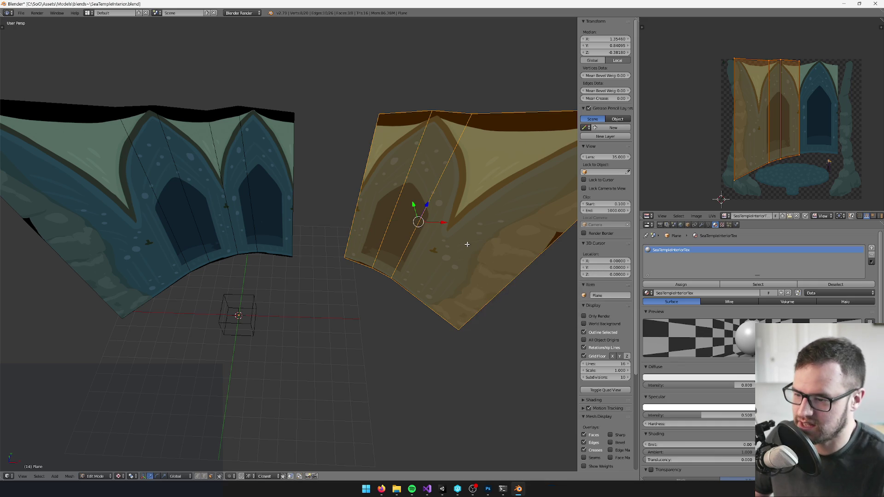
scroll(616, 414, "down", 5)
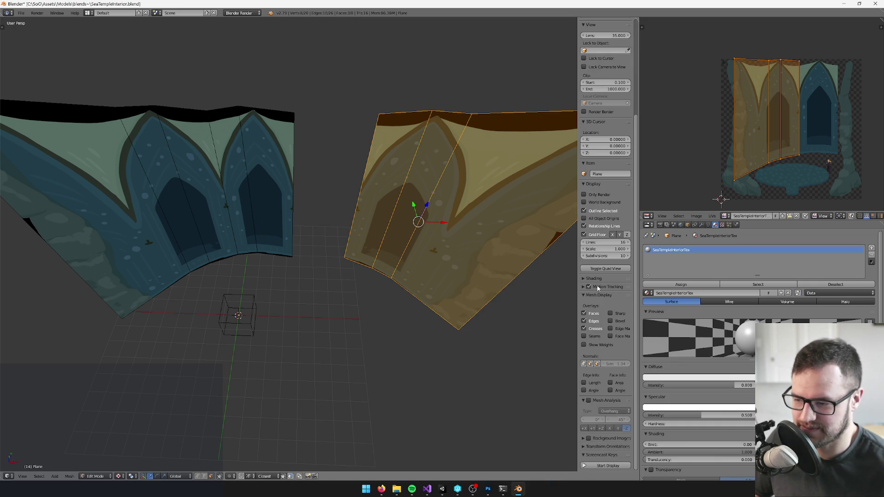
left_click(596, 280)
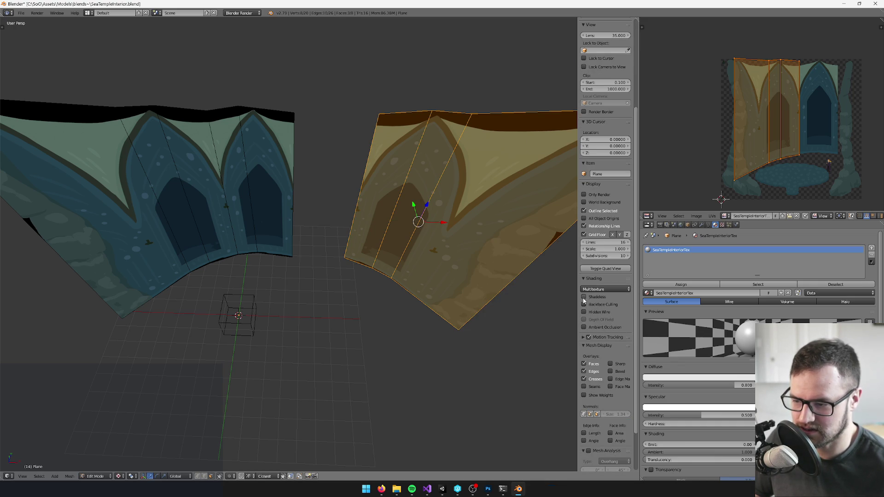
mouse_move(520, 277)
left_mouse_down()
mouse_move(436, 262)
mouse_move(484, 258)
mouse_move(432, 247)
mouse_move(367, 213)
left_mouse_up()
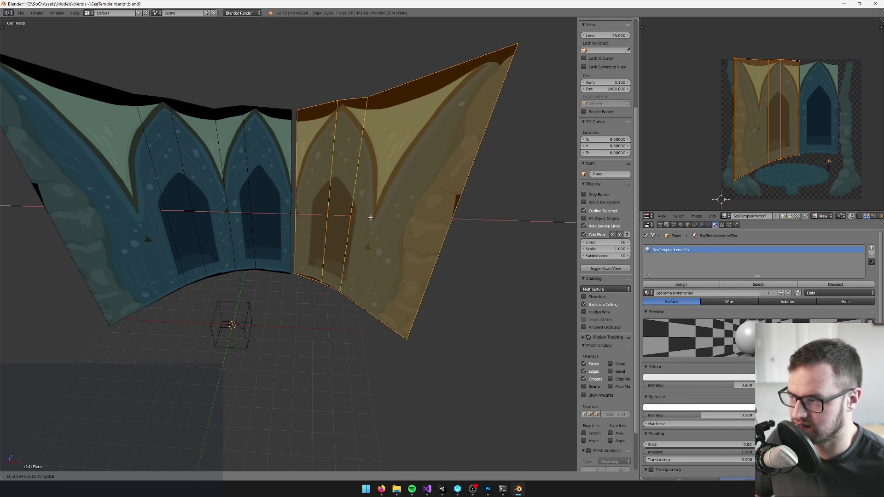
scroll(373, 239, "up", 4)
scroll(380, 270, "down", 3)
- Slide the side wall face along X and Y up to the backdrop's seam
mouse_move(444, 236)
left_mouse_down()
mouse_move(422, 306)
mouse_move(441, 295)
mouse_move(433, 316)
mouse_move(405, 312)
mouse_move(420, 282)
mouse_move(460, 326)
mouse_move(462, 318)
left_mouse_up()
key("g")
key("x")
left_click(428, 317)
left_click_drag(397, 198, 398, 200)
mouse_move(399, 201)
left_mouse_down()
mouse_move(414, 212)
mouse_move(404, 239)
left_mouse_up()
scroll(404, 239, "down", 5)
scroll(331, 327, "up", 6)
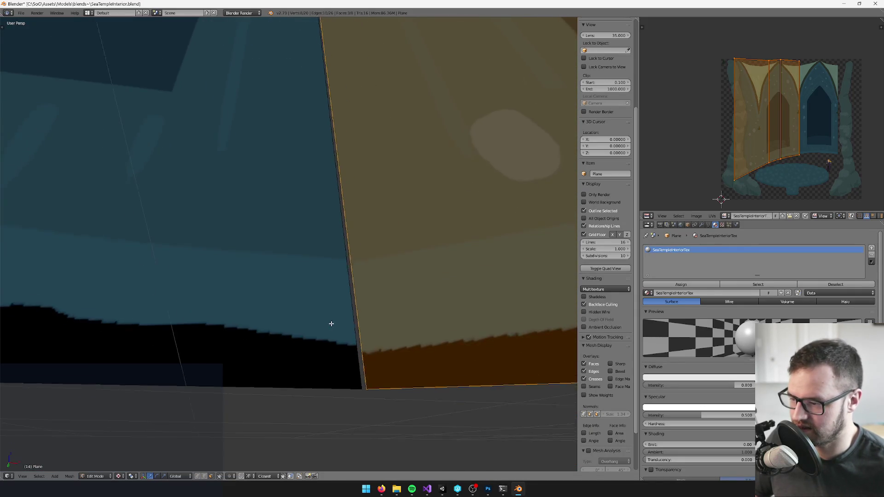
scroll(331, 324, "down", 5)
mouse_move(329, 325)
left_mouse_down()
mouse_move(345, 335)
mouse_move(375, 151)
left_mouse_up()
- Merge both pairs of seam vertices At Center to weld the wall to the backdrop
left_click_drag(268, 218, 269, 218)
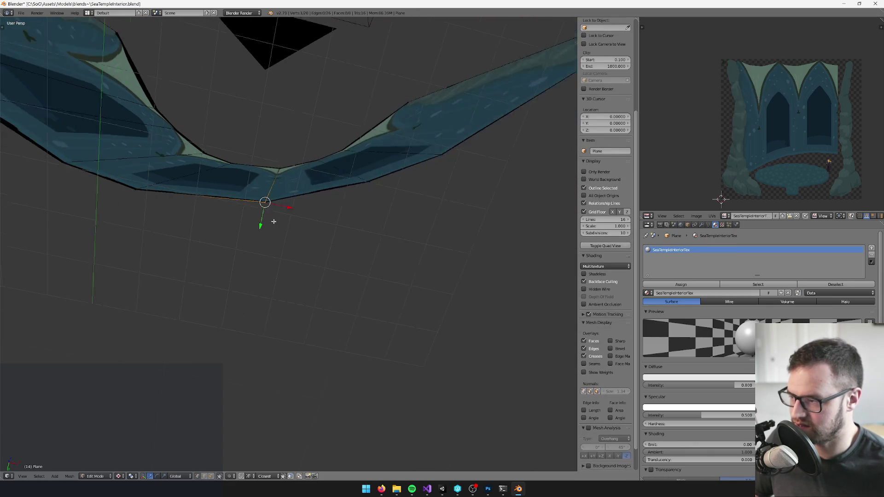
key("KP_Decimal")
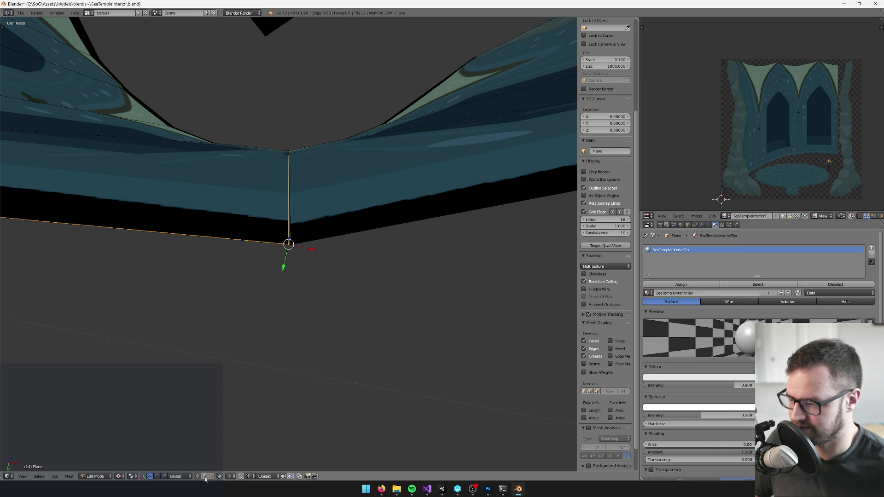
key("b")
left_click_drag(255, 214, 353, 292)
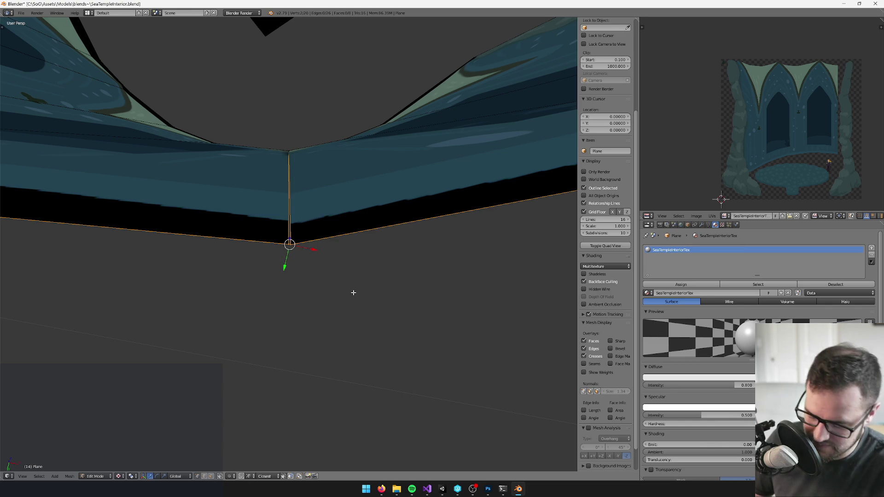
key("alt+m")
left_click(353, 294)
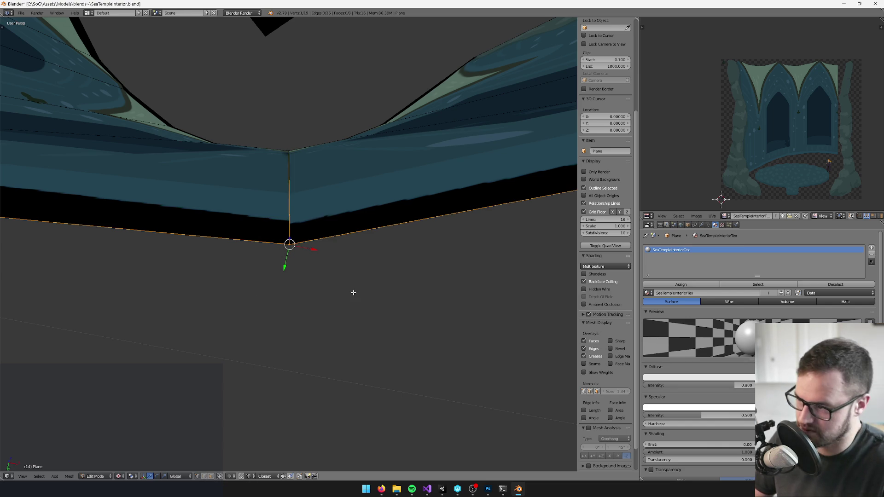
scroll(296, 141, "up", 5)
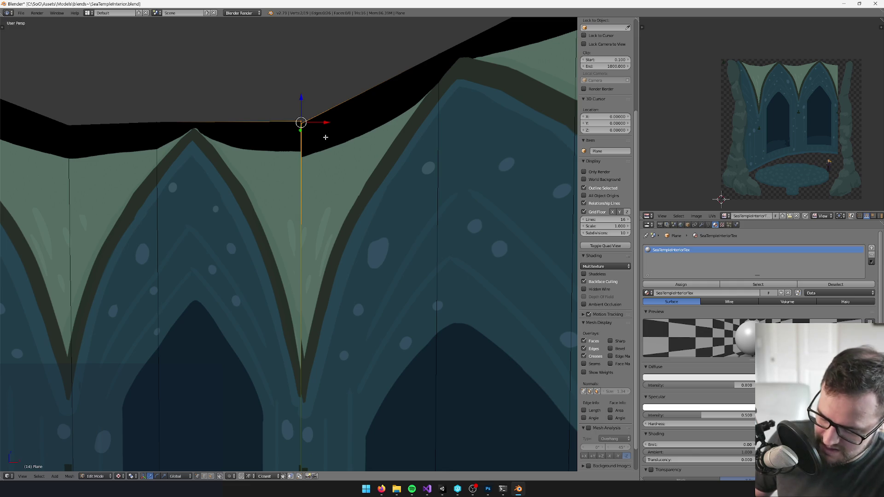
key("alt+m")
left_click(327, 139)
- Save the blend file, overwriting the existing one
key("ctrl+s")
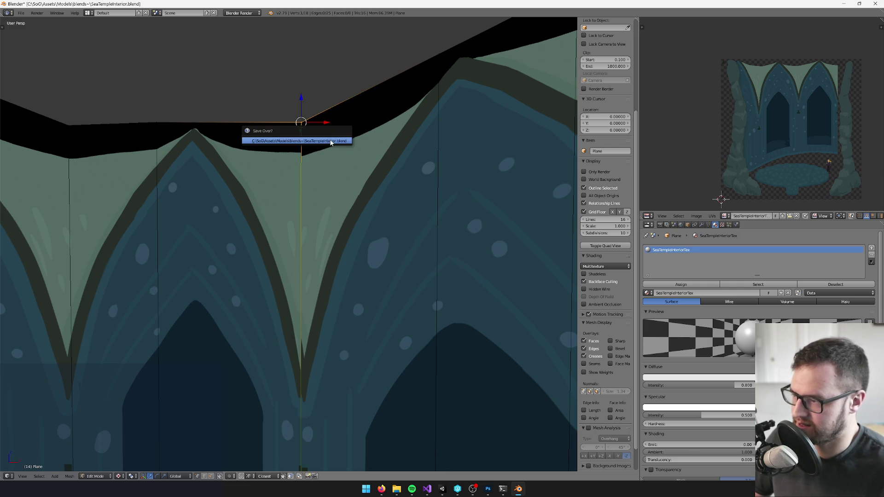
left_click(330, 142)
scroll(350, 197, "down", 5)
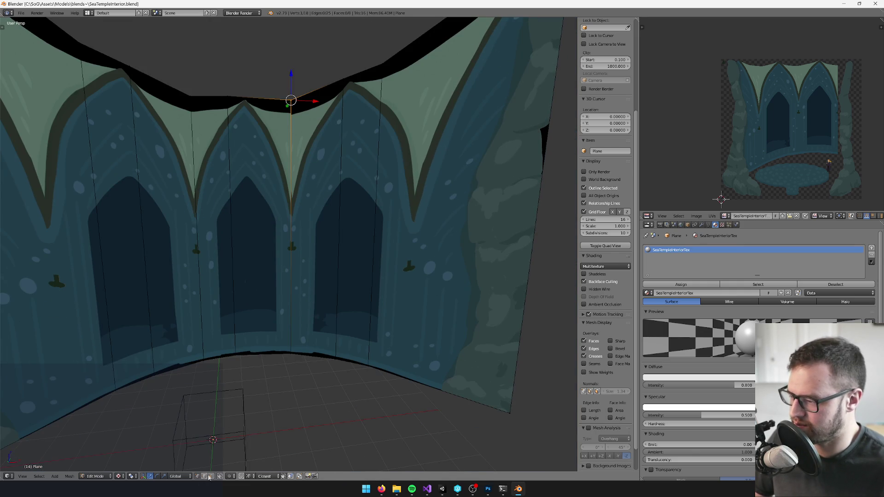
- Select the three middle wall panels
key("a")
left_click(311, 231)
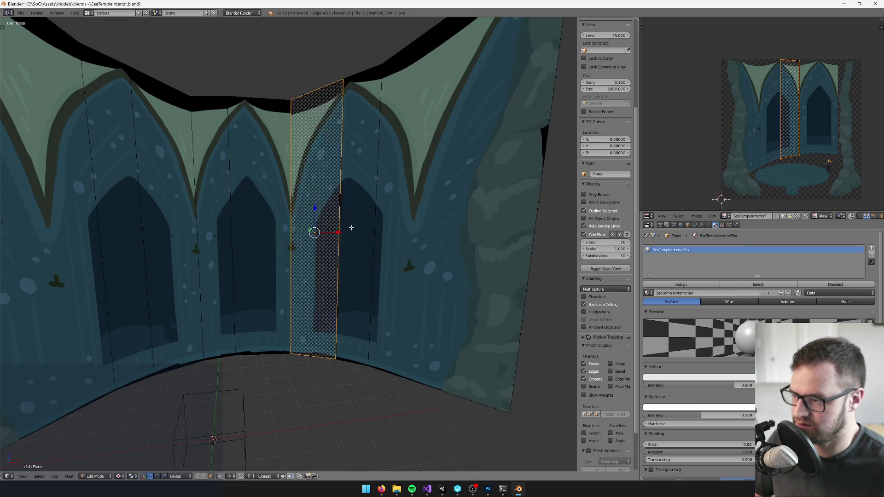
left_click(353, 230, "shift")
left_click(442, 225, "shift")
scroll(799, 79, "up", 1)
scroll(798, 79, "up", 2)
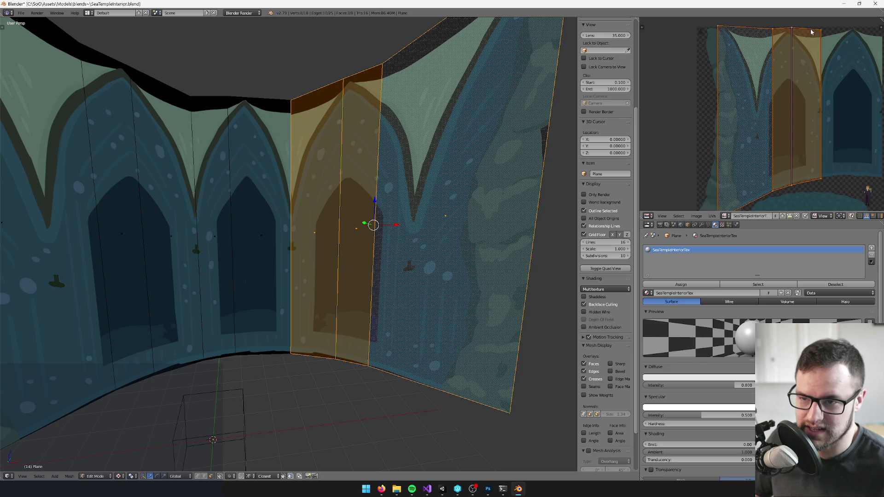
scroll(365, 159, "up", 8)
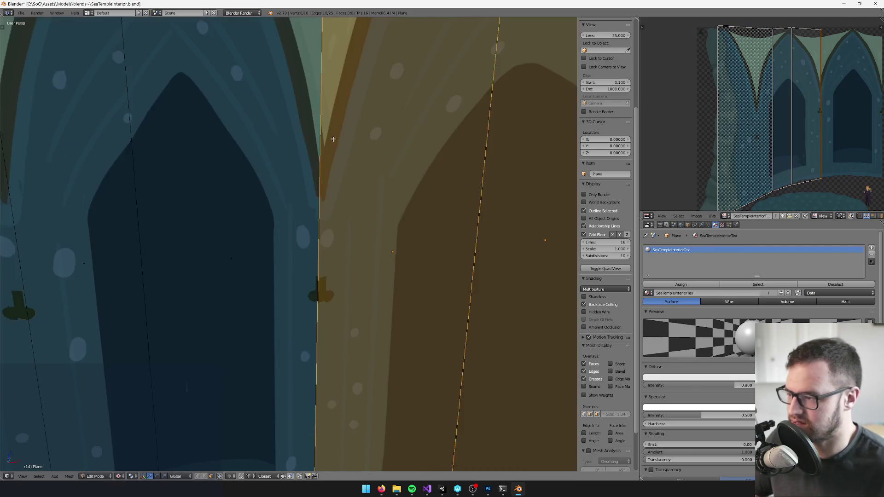
scroll(824, 73, "up", 5)
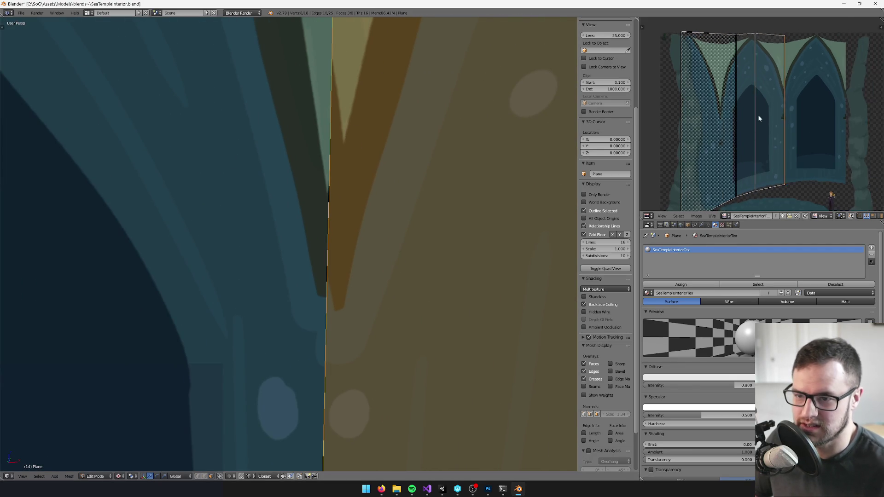
scroll(799, 100, "up", 3)
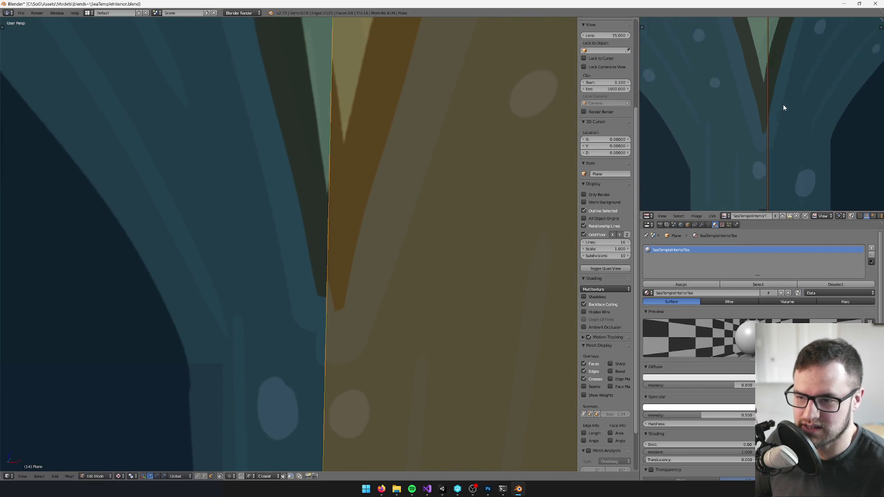
- Shift the middle panels' UVs along X to align their edge, then leave edit mode
key("g")
key("x")
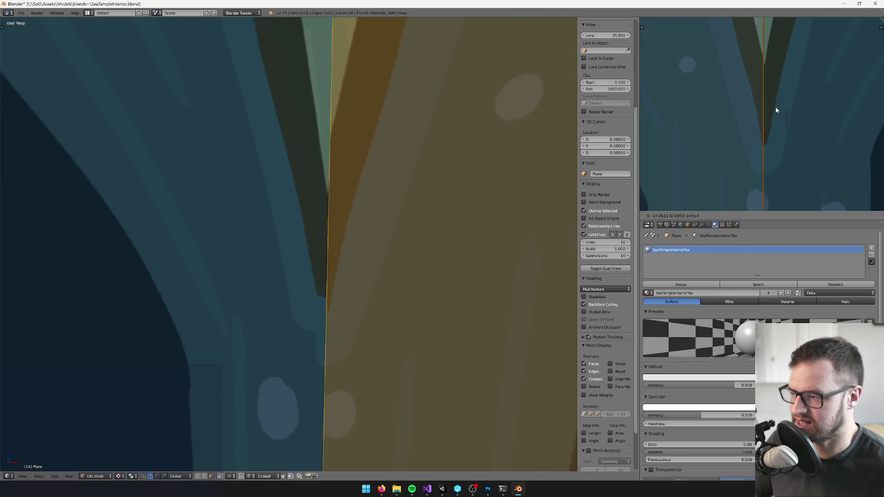
left_click(773, 110)
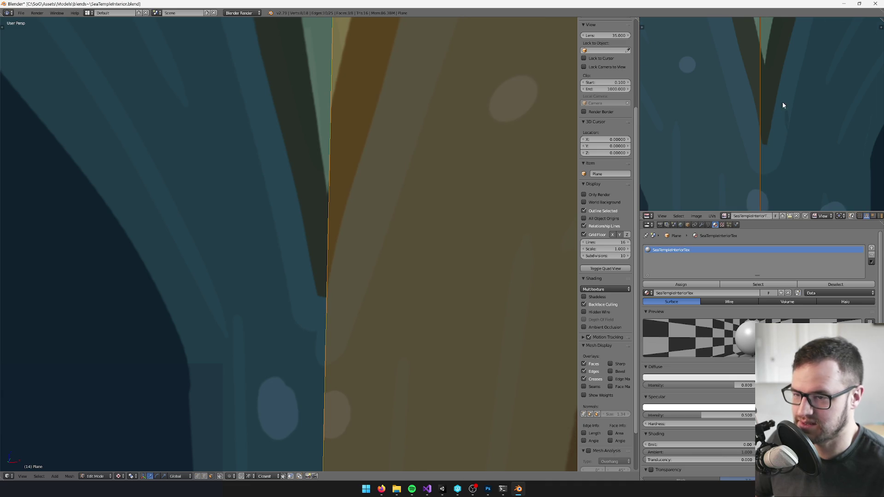
scroll(801, 102, "down", 5)
scroll(755, 121, "up", 1)
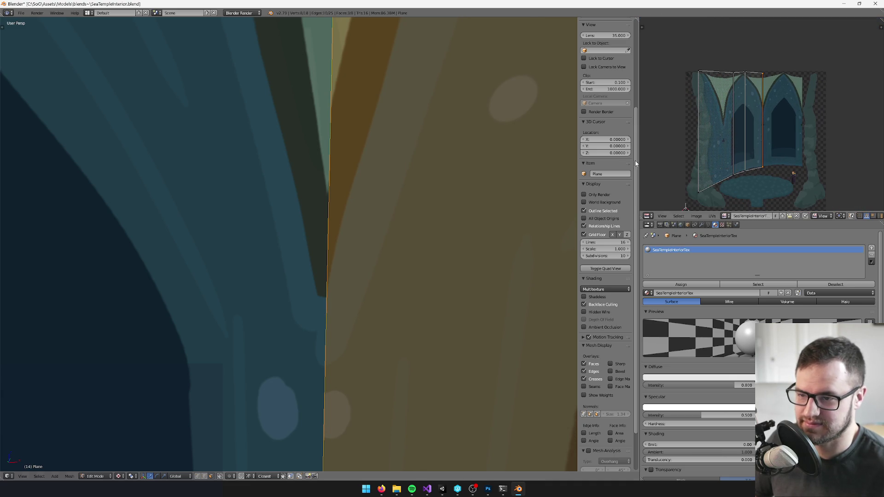
key("Tab")
scroll(386, 219, "down", 10)
scroll(380, 216, "up", 8)
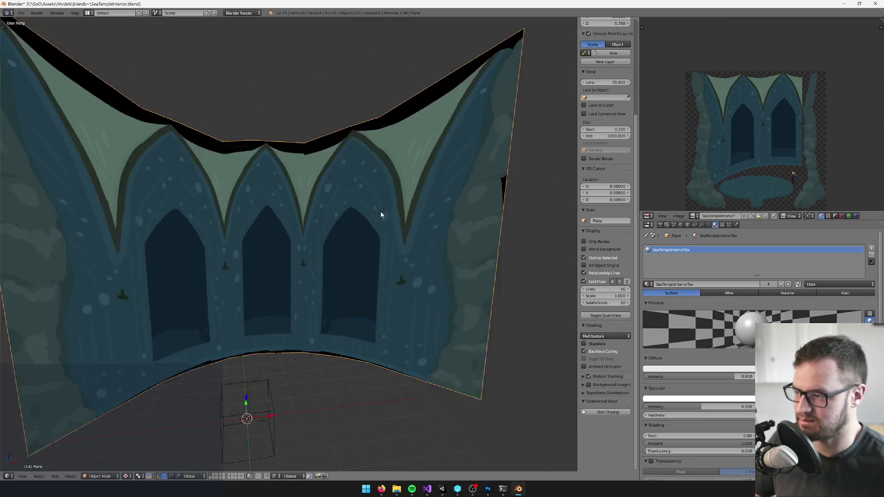
- Move the strip's UVs down along Y to line up with its neighbours, then exit edit mode
scroll(338, 202, "up", 4)
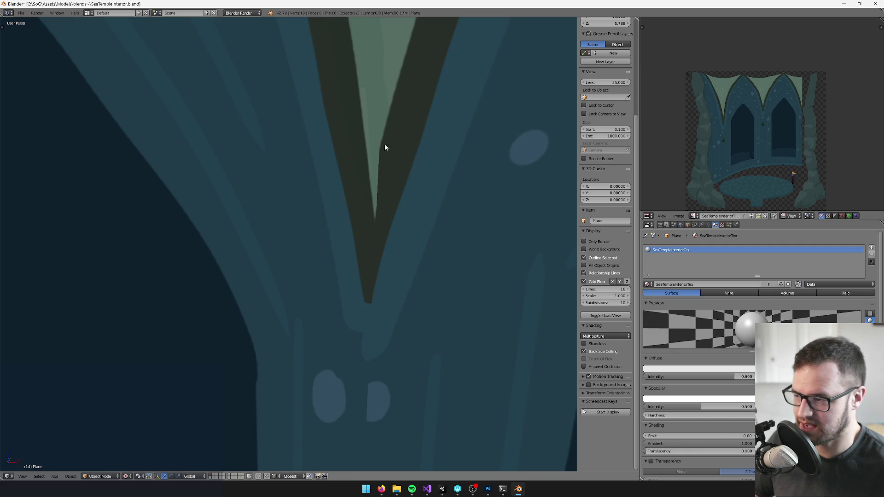
scroll(371, 231, "down", 9)
scroll(367, 252, "up", 5)
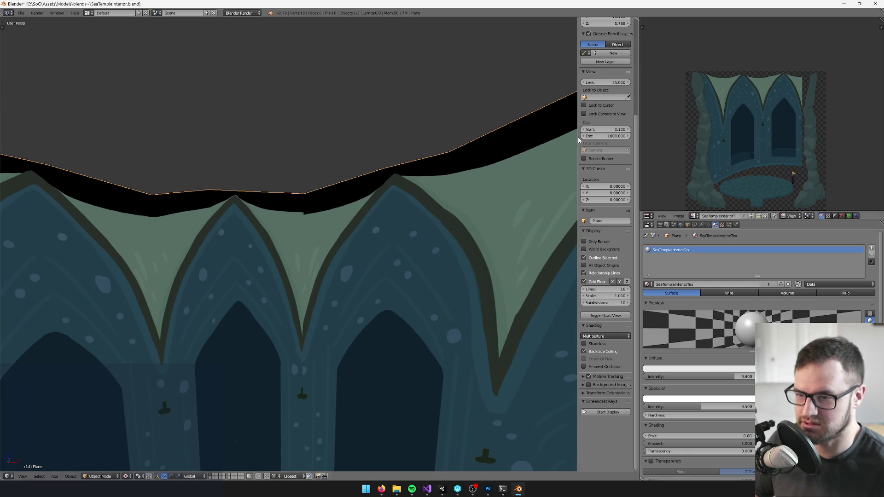
key("Tab")
scroll(759, 41, "up", 3)
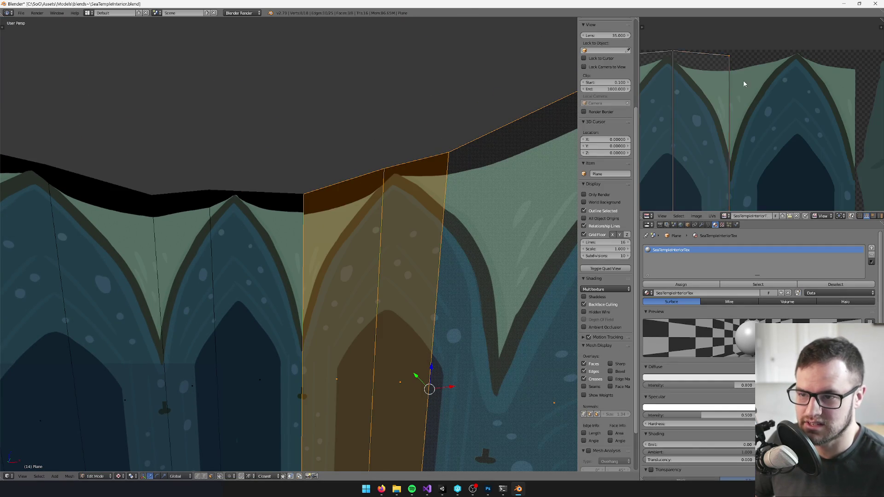
scroll(751, 97, "up", 4)
scroll(341, 196, "up", 4)
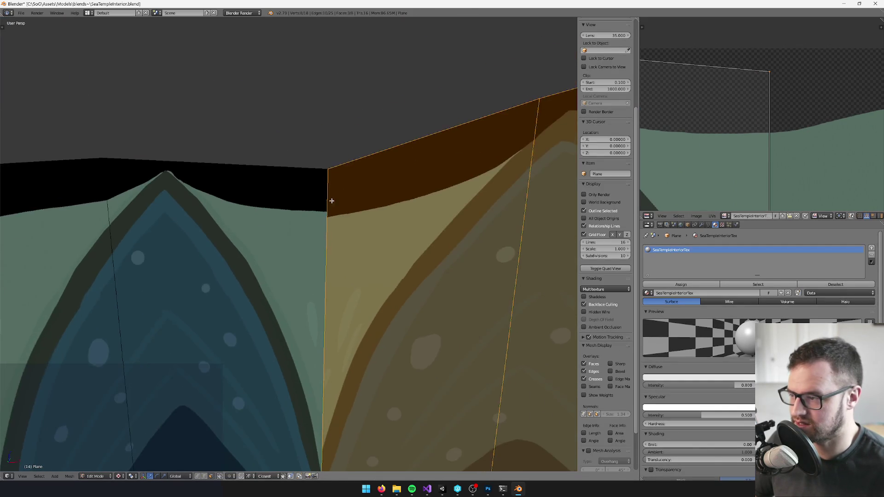
scroll(331, 200, "up", 3)
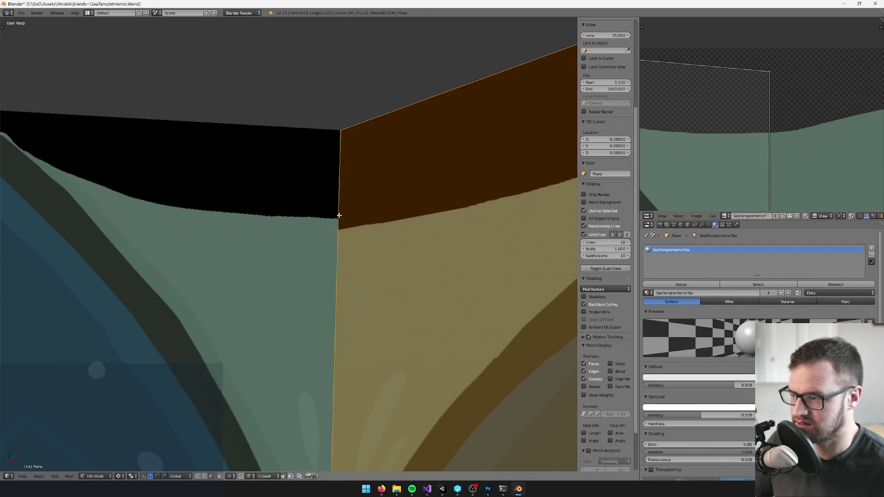
key("g")
key("y")
left_click(779, 105)
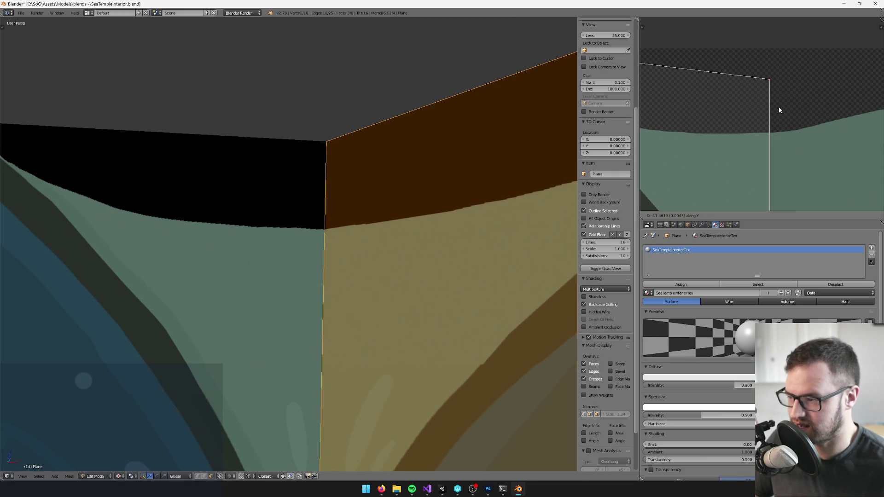
key("Tab")
- Zoom around the backdrop and view it through the scene camera
scroll(380, 216, "up", 2)
scroll(380, 216, "up", 5)
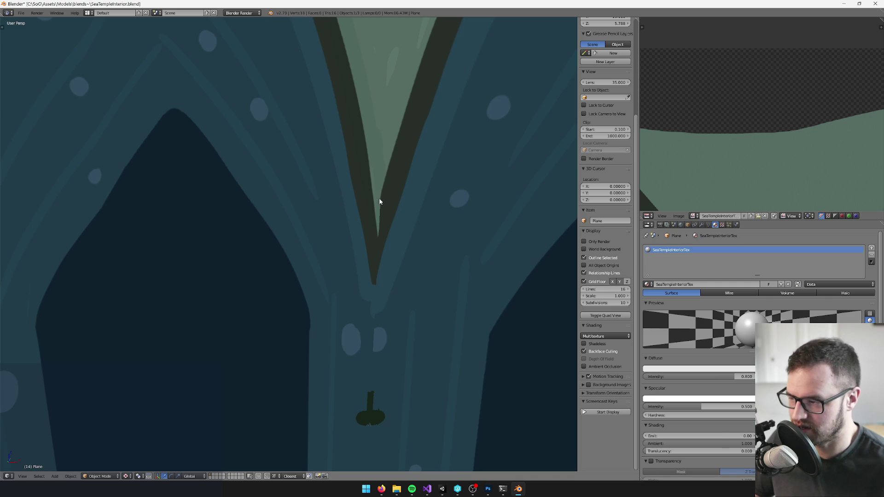
scroll(373, 216, "down", 4)
scroll(364, 202, "up", 2)
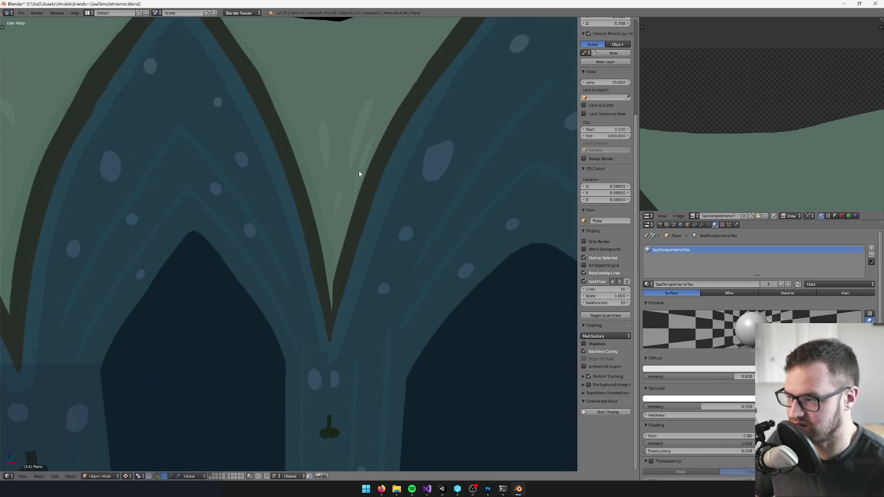
scroll(359, 178, "down", 1)
scroll(375, 198, "down", 4)
scroll(363, 207, "up", 2)
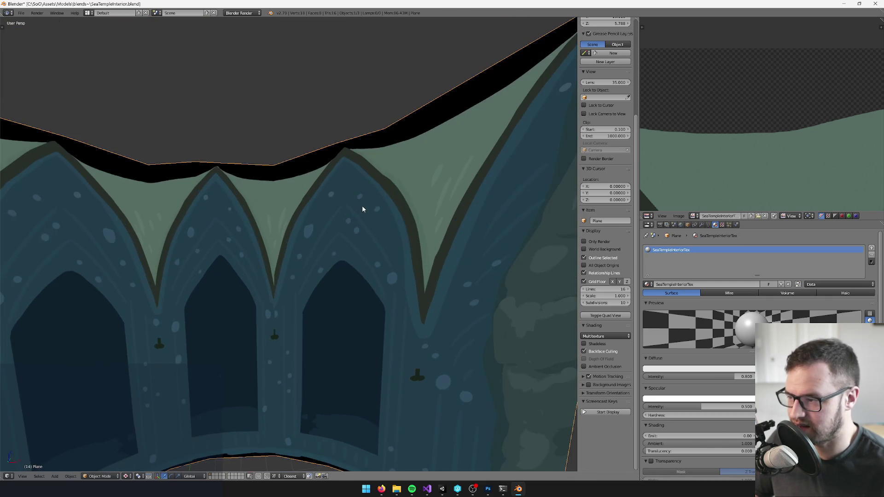
scroll(363, 221, "down", 5)
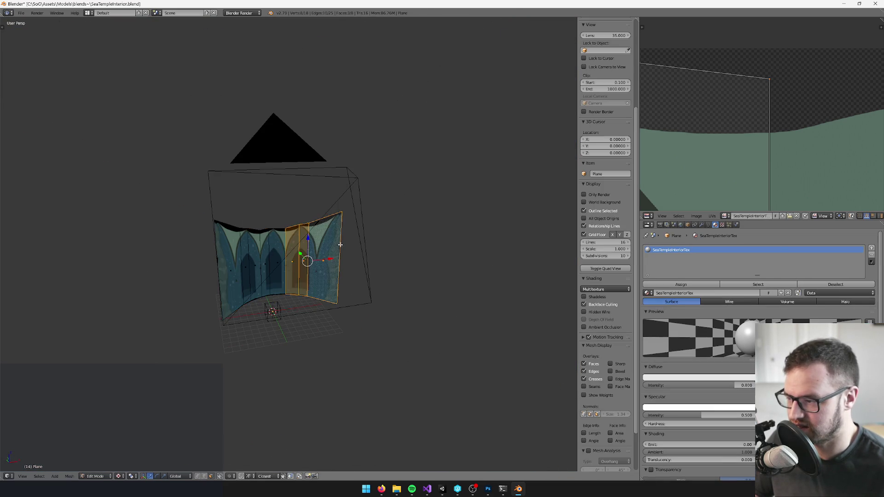
scroll(334, 235, "down", 1)
scroll(347, 214, "up", 5)
key("KP_0")
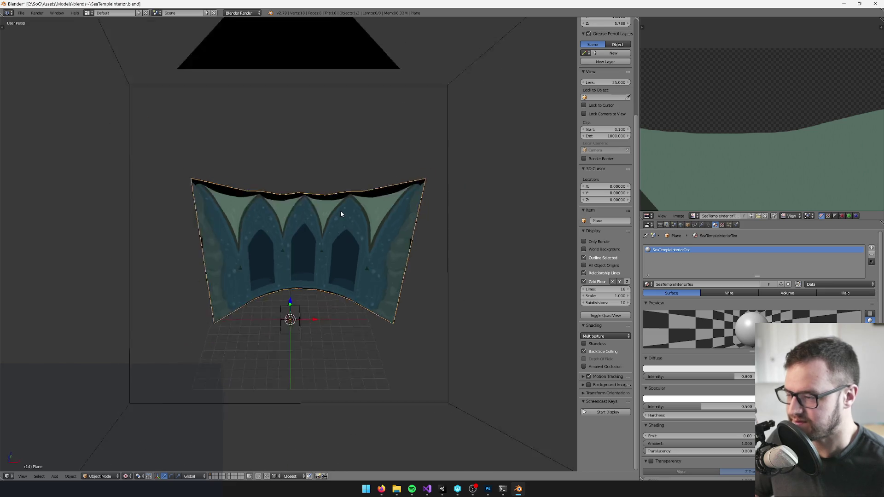
scroll(346, 209, "up", 3)
scroll(332, 198, "down", 1)
scroll(330, 193, "down", 3)
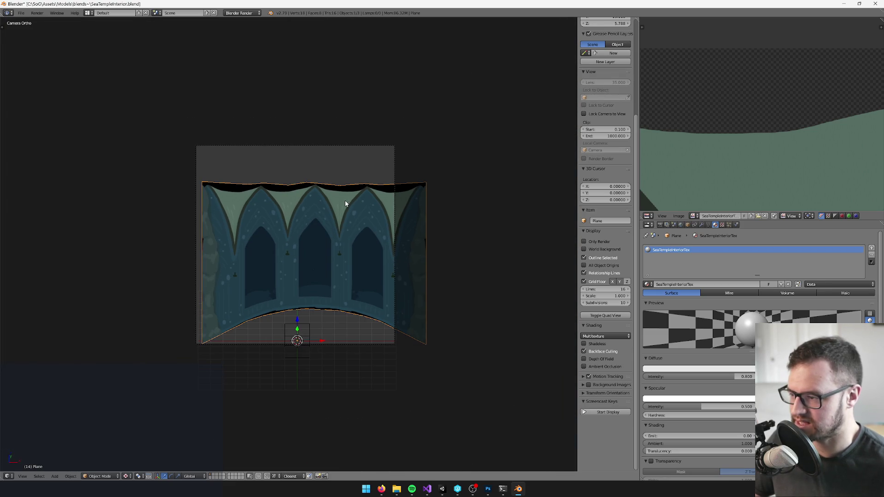
scroll(349, 209, "down", 1)
scroll(349, 205, "up", 5)
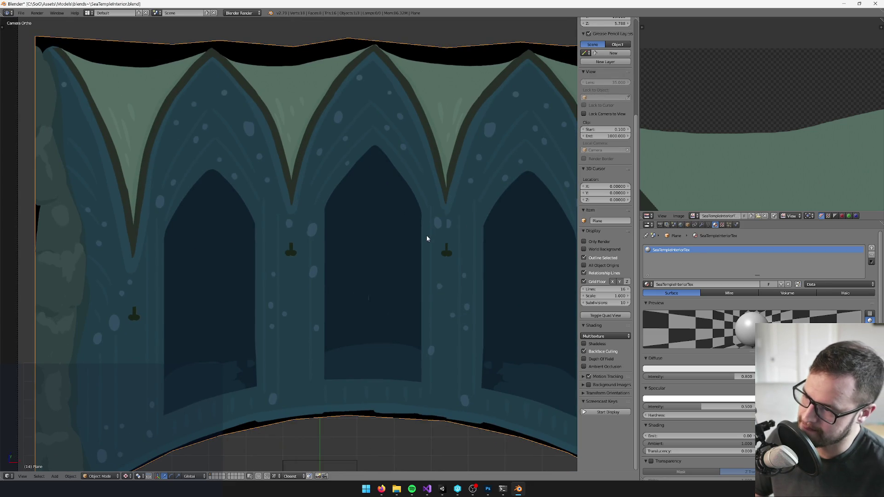
scroll(426, 237, "up", 5)
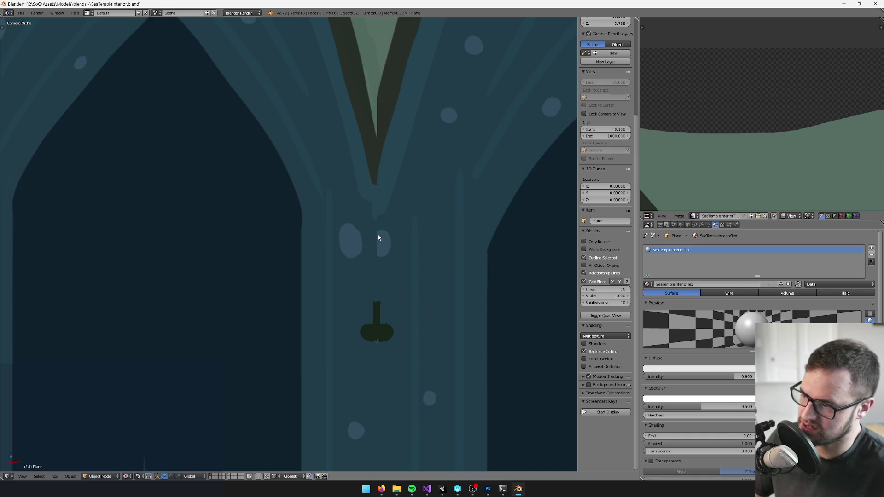
scroll(315, 236, "up", 2)
scroll(322, 133, "up", 2)
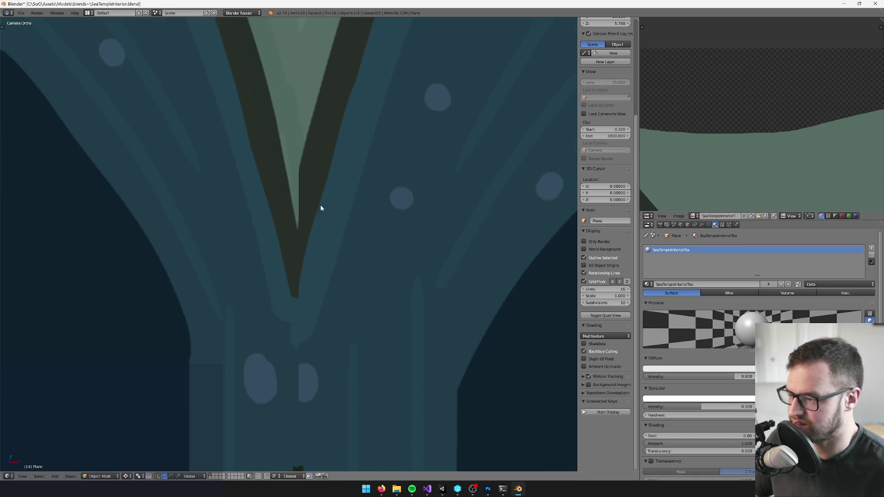
scroll(313, 252, "down", 8)
scroll(294, 241, "down", 4)
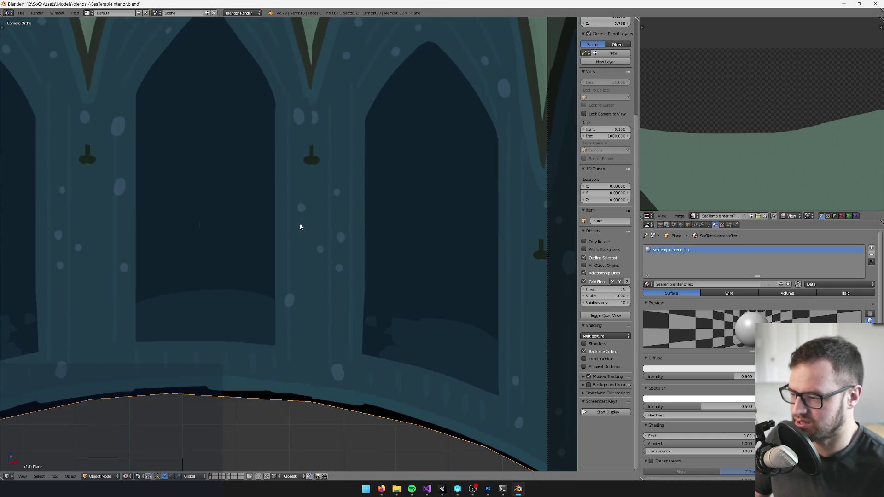
scroll(327, 211, "up", 4)
scroll(297, 231, "up", 4)
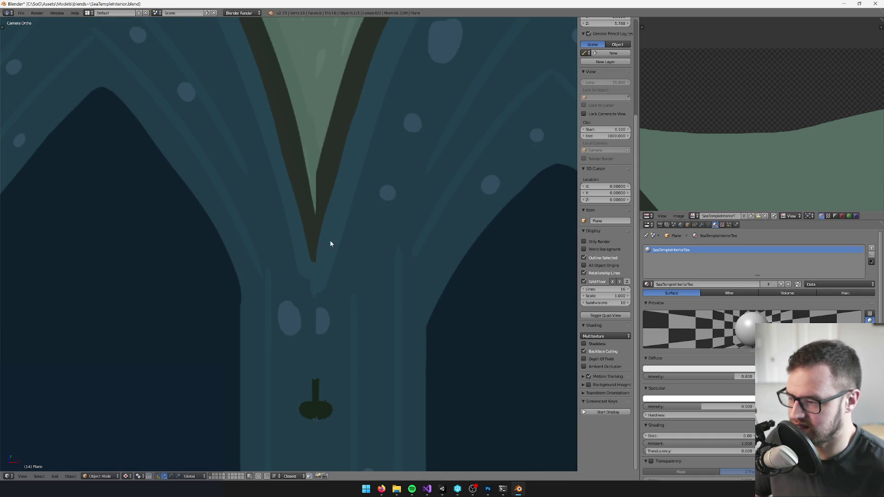
scroll(313, 138, "down", 4)
scroll(322, 120, "up", 3)
scroll(340, 131, "up", 2)
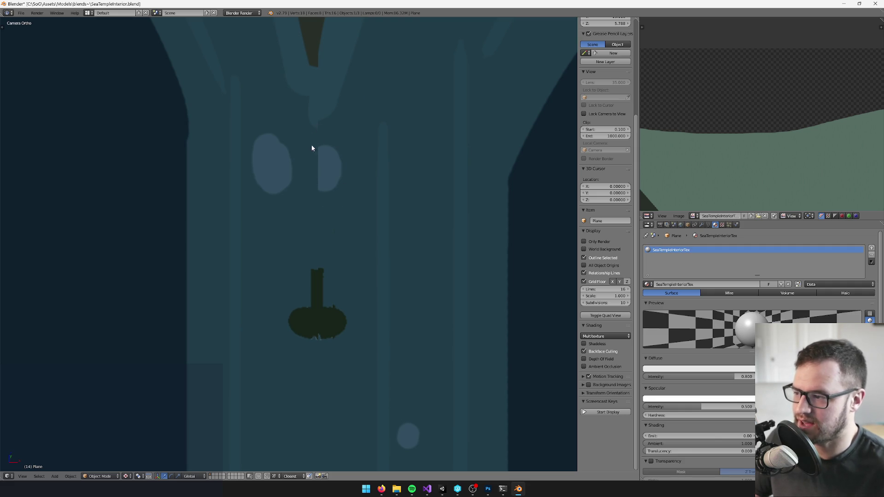
scroll(315, 151, "down", 6)
scroll(331, 132, "down", 8)
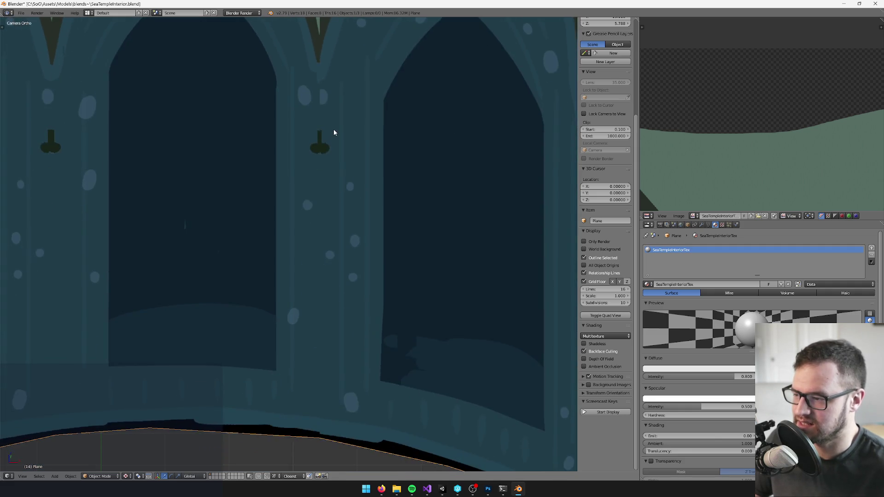
scroll(285, 199, "down", 6)
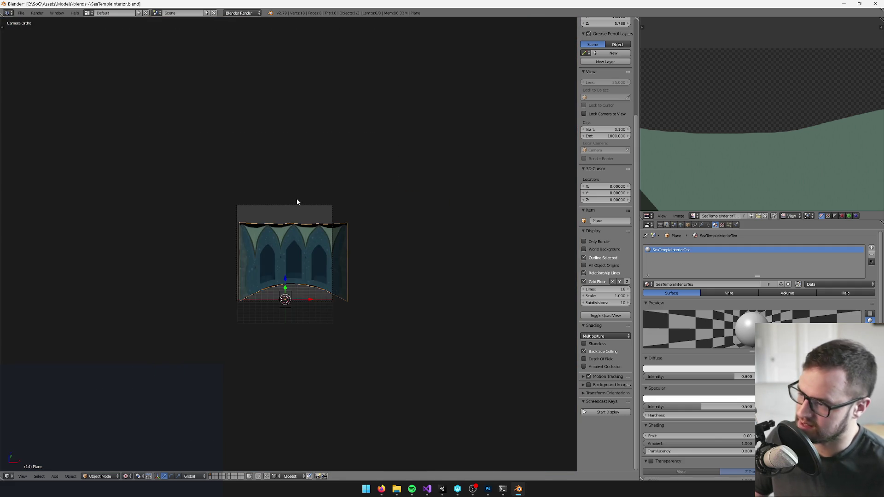
scroll(294, 198, "up", 8)
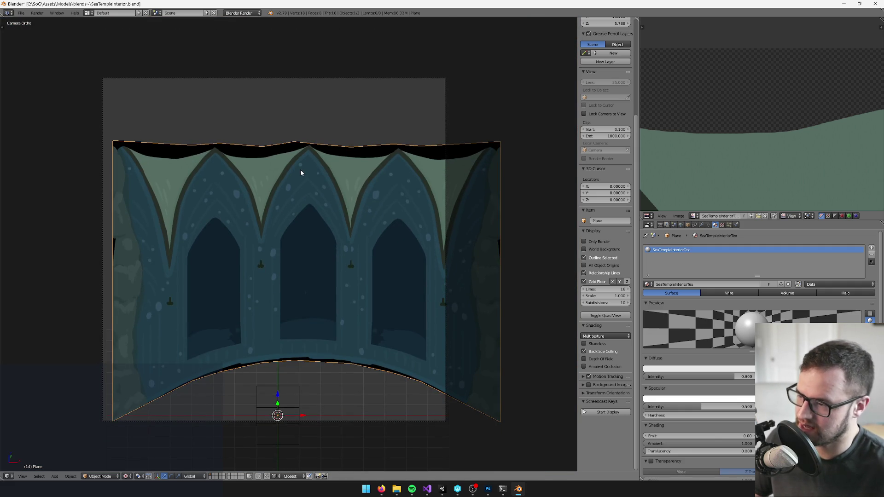
scroll(300, 170, "down", 3)
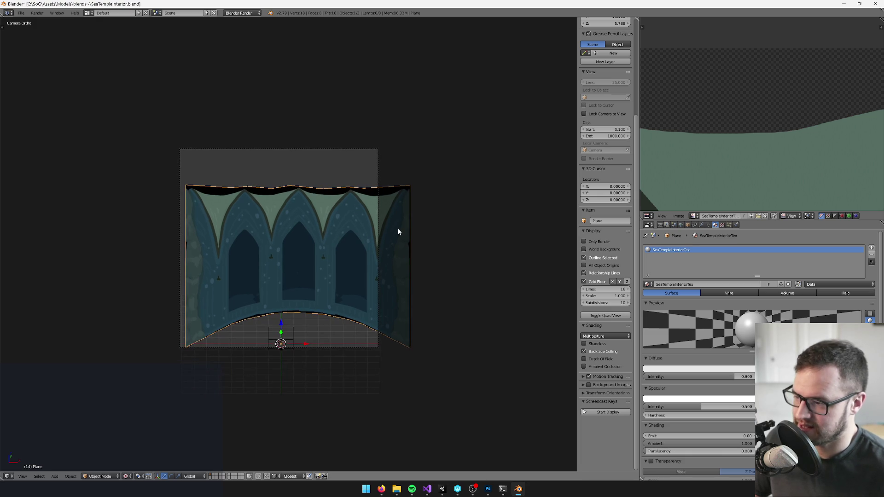
scroll(277, 191, "up", 2)
scroll(714, 134, "down", 8)
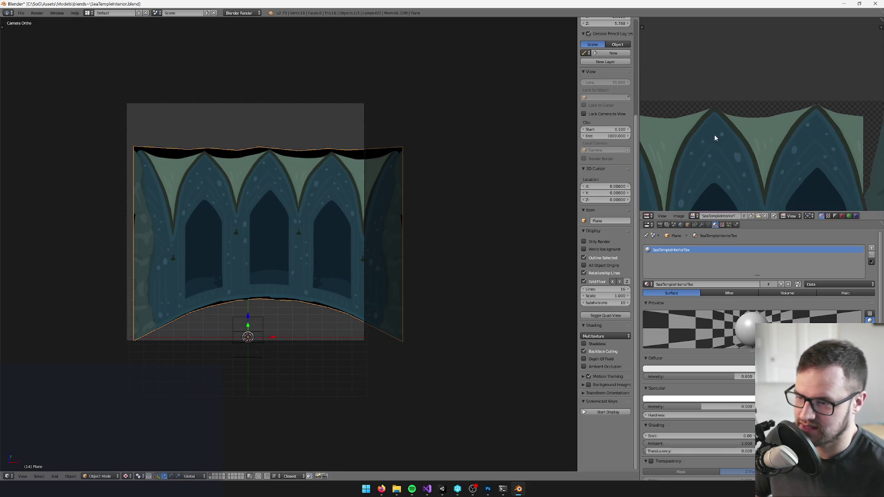
scroll(724, 99, "up", 3)
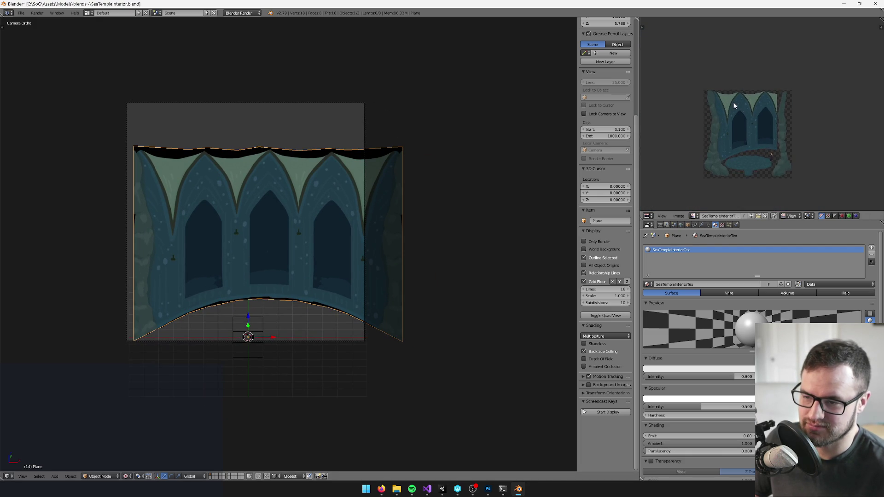
mouse_move(741, 112)
left_mouse_down()
mouse_move(716, 118)
mouse_move(761, 127)
left_mouse_up()
scroll(720, 115, "up", 3)
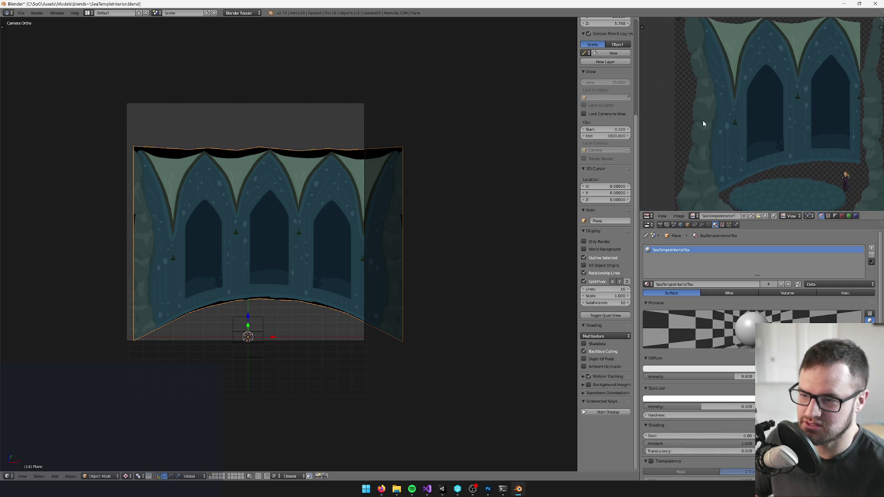
left_click_drag(702, 120, 713, 131)
left_click_drag(97, 190, 153, 183)
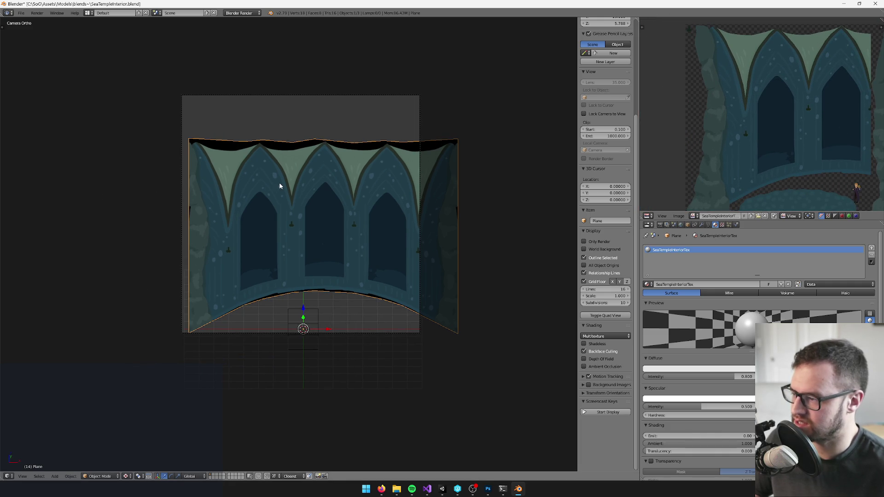
left_click_drag(279, 186, 284, 188)
scroll(334, 227, "up", 2)
left_click_drag(321, 253, 335, 219)
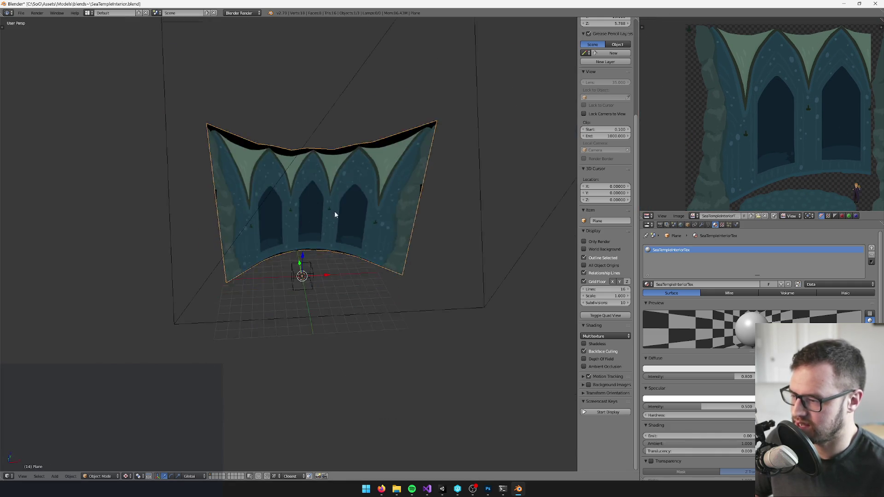
scroll(336, 219, "up", 4)
key("shift+a")
- Delete the stray plane that was added at the 3D cursor
mouse_move(322, 141)
left_click(361, 142)
mouse_move(361, 141)
left_mouse_down()
mouse_move(360, 174)
mouse_move(300, 197)
left_mouse_up()
key("x")
left_click(349, 233)
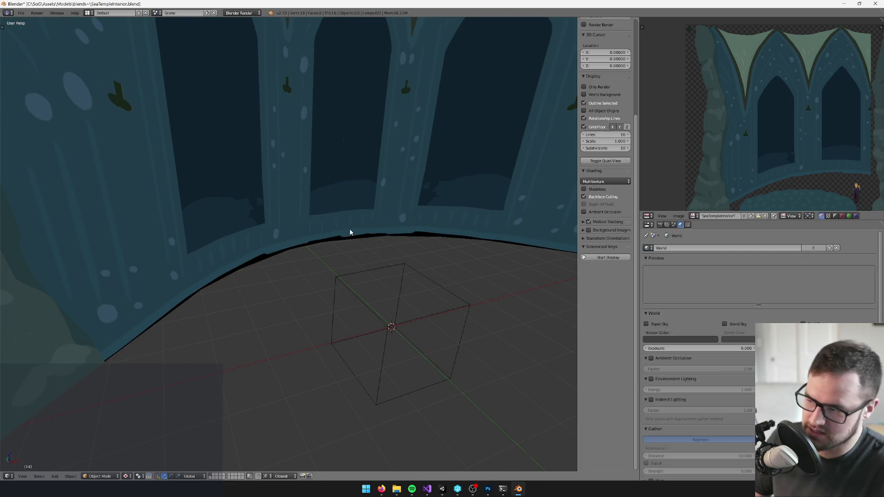
- In Edit Mode, duplicate the curved backdrop's end face and move the copy off the wall
right_click(340, 148)
scroll(323, 146, "down", 3)
key("Tab")
right_click(351, 168)
right_click(364, 195)
left_click_drag(363, 196, 395, 175)
key("shift+d")
left_click(345, 138)
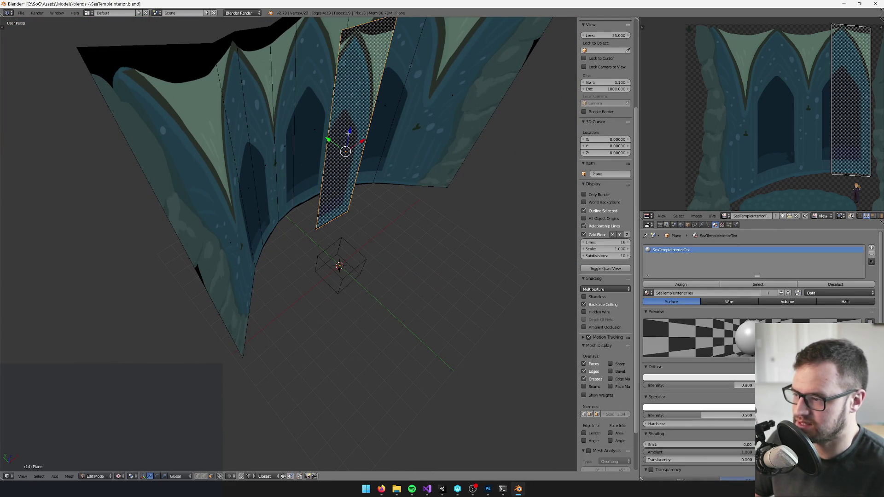
- Select the whole duplicated arch panel and rotate it to angle in at the wall's end
mouse_move(344, 137)
left_mouse_down()
mouse_move(276, 258)
mouse_move(221, 315)
mouse_move(248, 290)
mouse_move(225, 269)
mouse_move(226, 285)
mouse_move(198, 286)
mouse_move(231, 291)
left_mouse_up()
scroll(231, 291, "up", 1)
key("a")
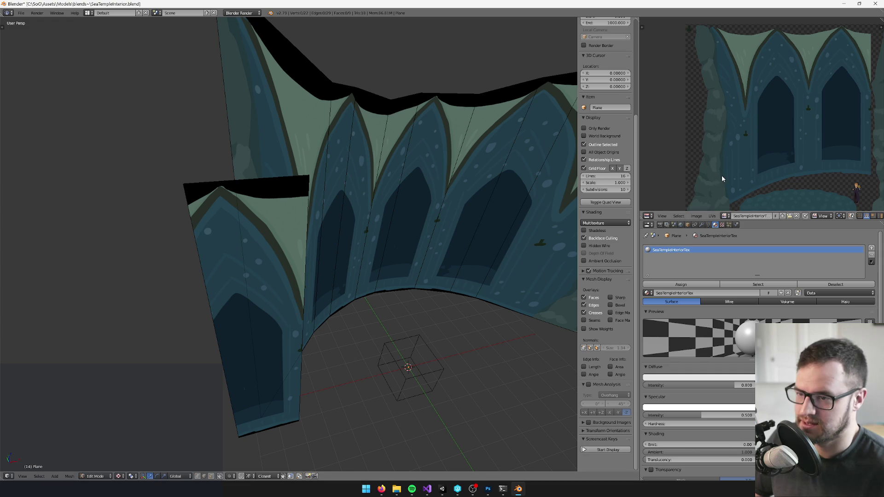
scroll(718, 184, "down", 3)
scroll(207, 159, "down", 2)
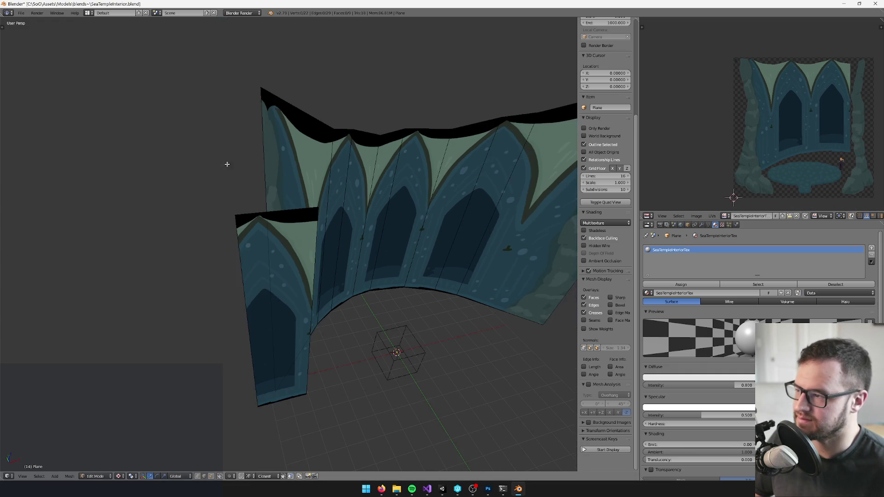
scroll(270, 205, "up", 1)
right_click(259, 162)
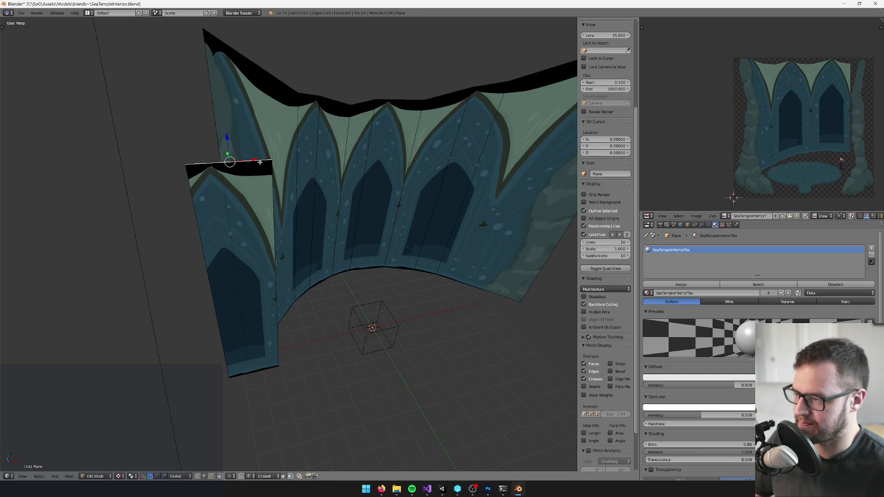
key("ctrl+l")
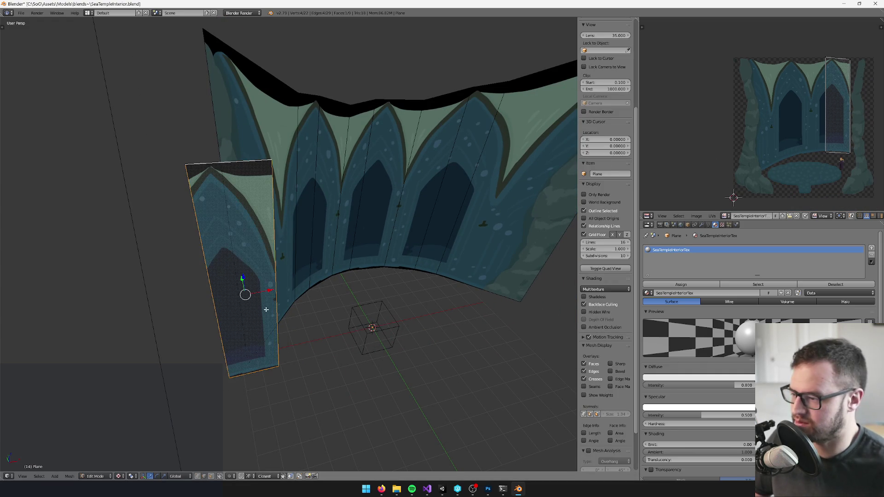
mouse_move(270, 289)
left_mouse_down()
mouse_move(414, 267)
mouse_move(509, 241)
mouse_move(308, 247)
left_mouse_up()
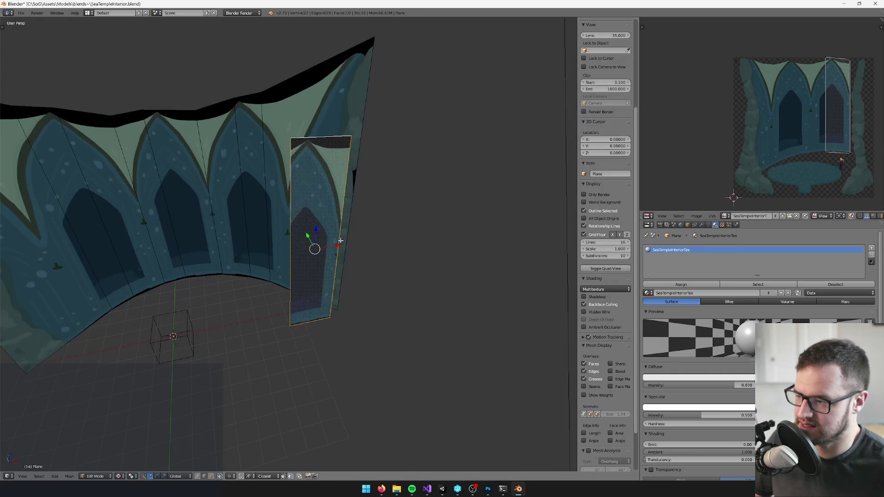
key("r")
left_click(575, 193)
mouse_move(576, 194)
left_mouse_down()
mouse_move(235, 235)
mouse_move(219, 158)
left_mouse_up()
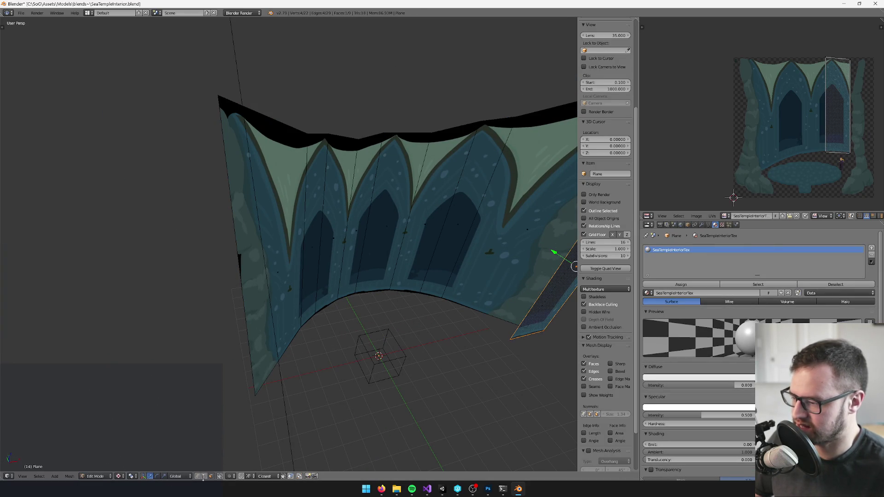
right_click(242, 276)
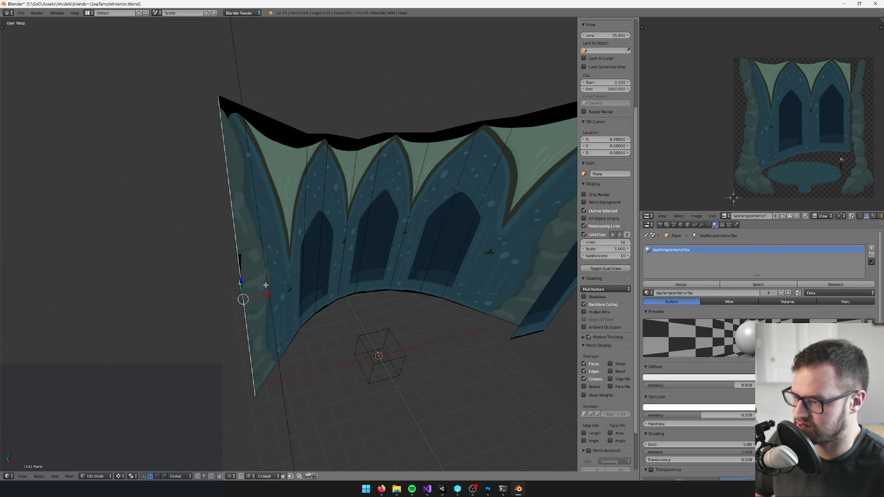
- Extrude the backdrop's left edge along the X axis into a new side wall section
key("e")
key("x")
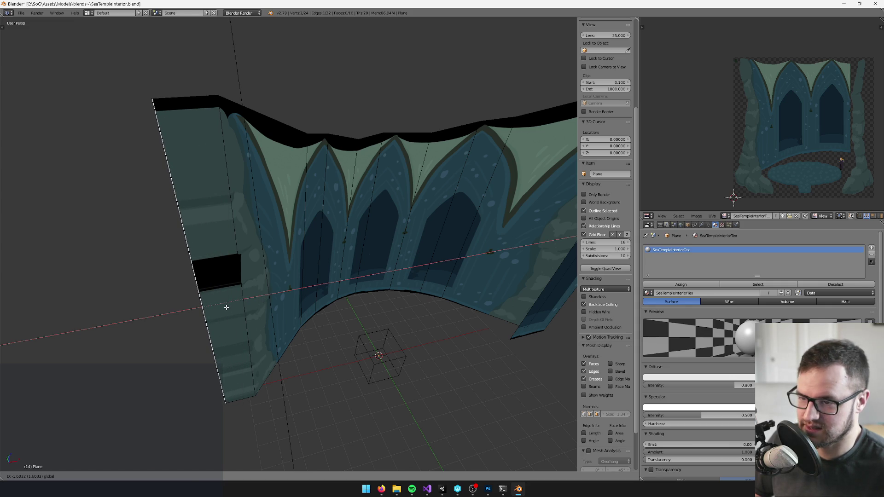
scroll(229, 290, "up", 2)
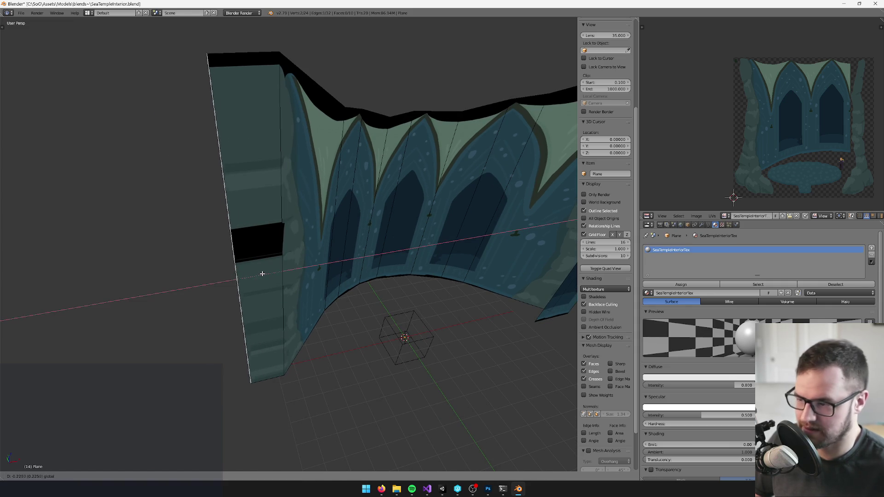
left_click(249, 274)
scroll(249, 271, "up", 5)
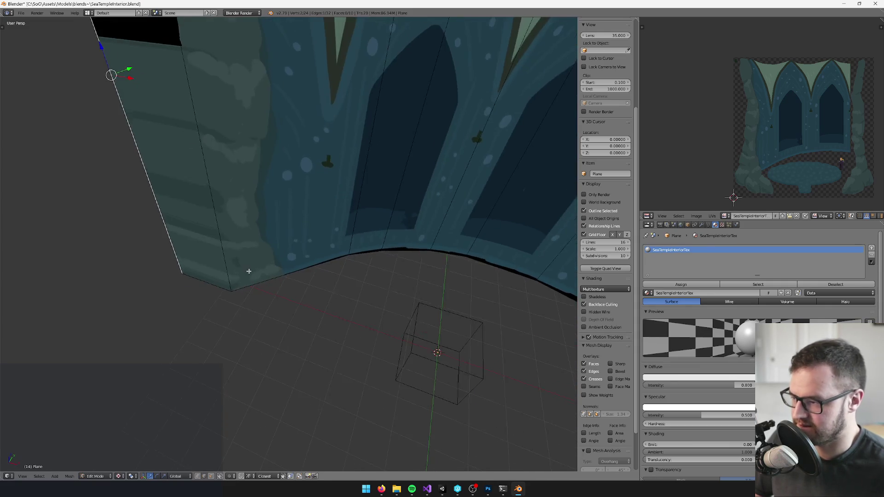
left_click_drag(249, 272, 293, 234)
right_click(310, 243)
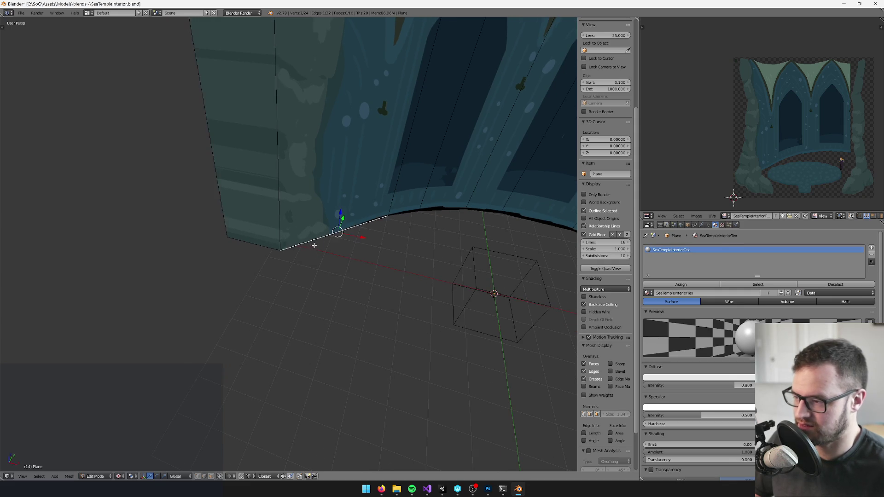
left_click_drag(254, 246, 252, 257)
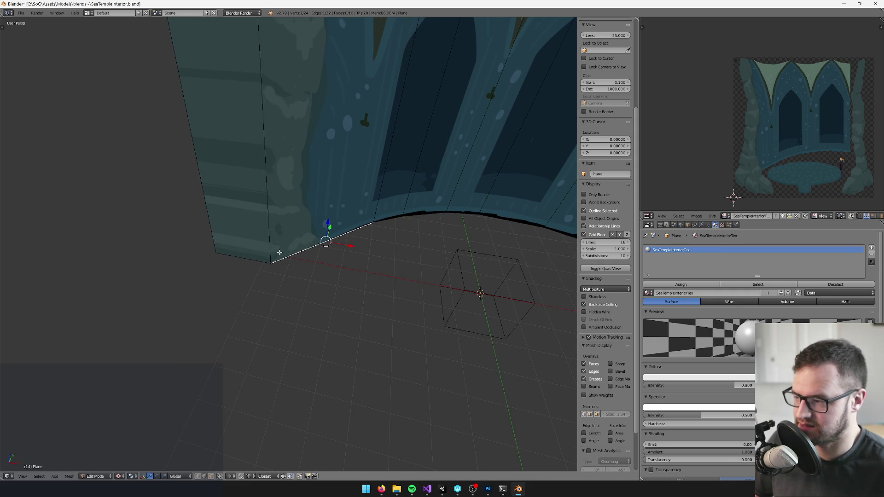
scroll(300, 253, "down", 3)
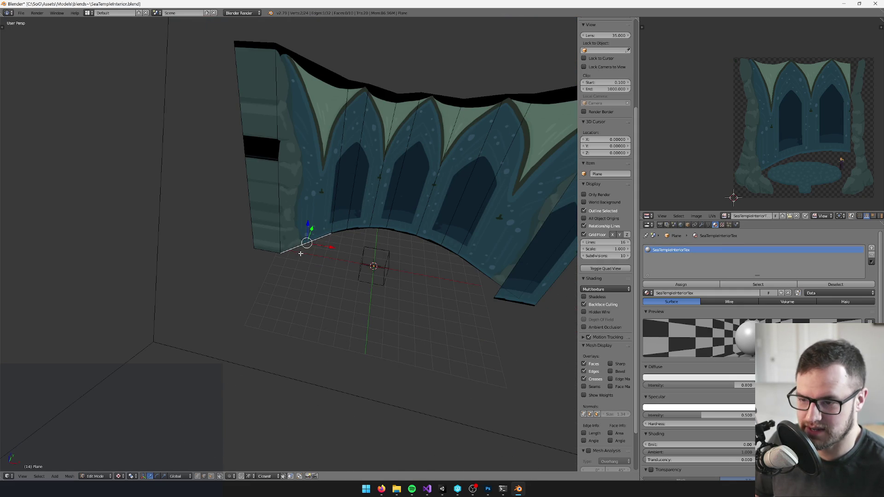
scroll(307, 256, "up", 4)
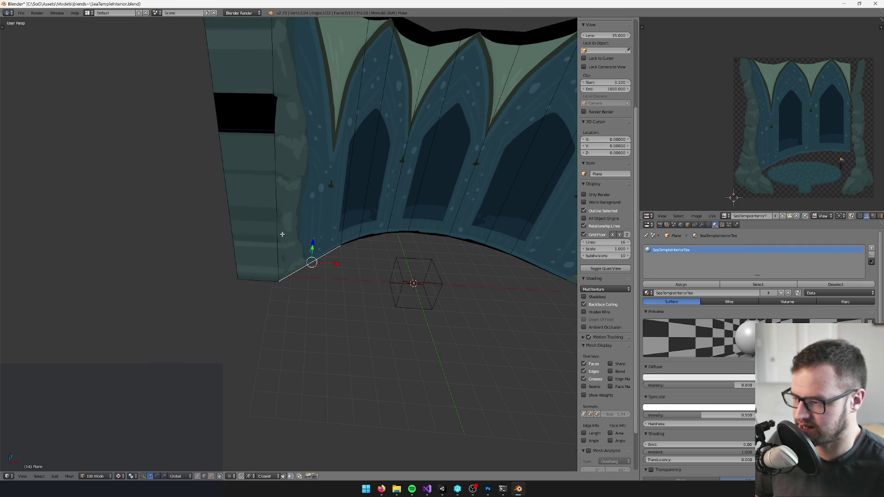
- In face select mode, extrude the new side face outward twice
left_click(212, 477)
left_click(250, 148)
scroll(251, 154, "up", 1)
key("e")
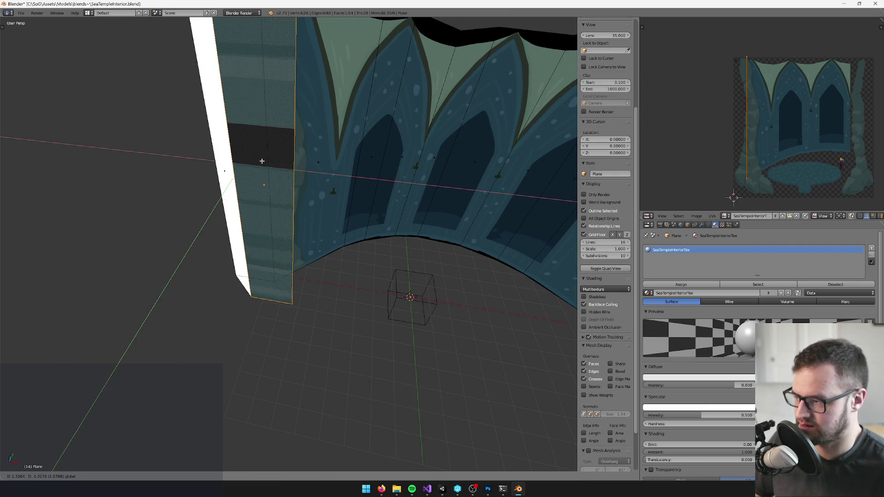
left_click(273, 159)
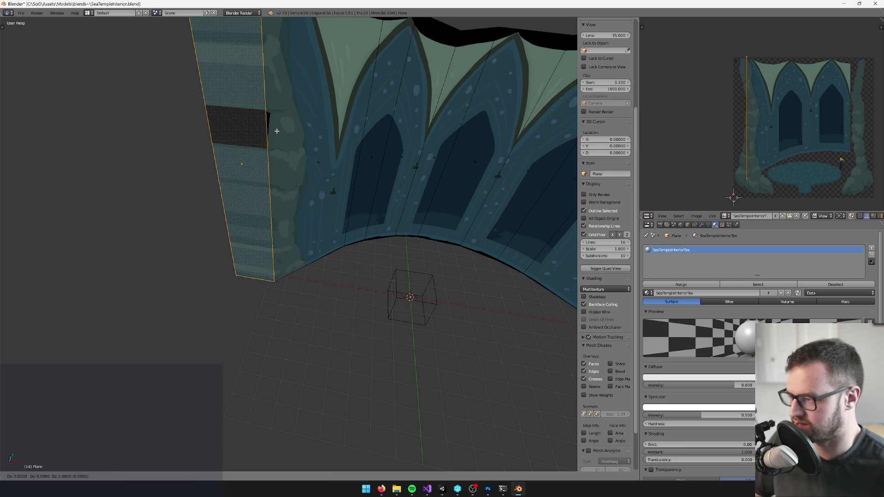
key("e")
left_click(267, 157)
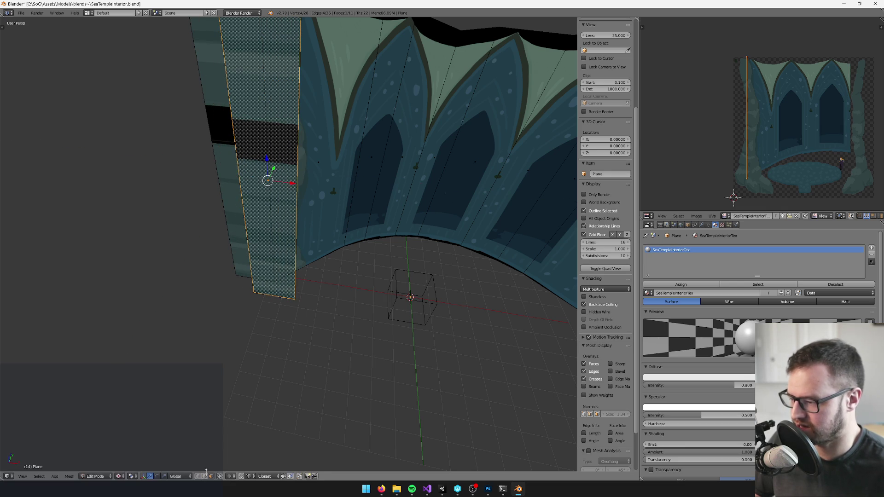
scroll(248, 134, "down", 5)
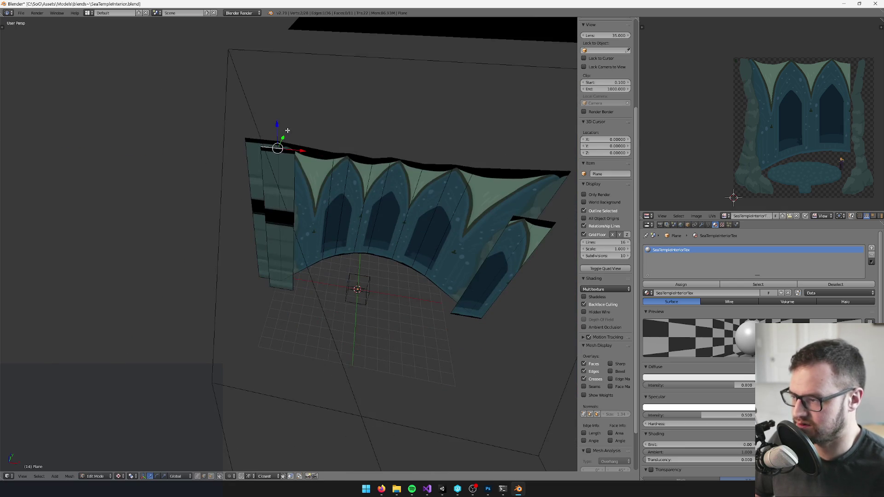
- Grow the side strip's top-edge selection to its whole face and move that face
right_click(276, 133)
key("KP_Decimal")
left_click_drag(292, 184, 381, 342)
key("ctrl+l")
key("g")
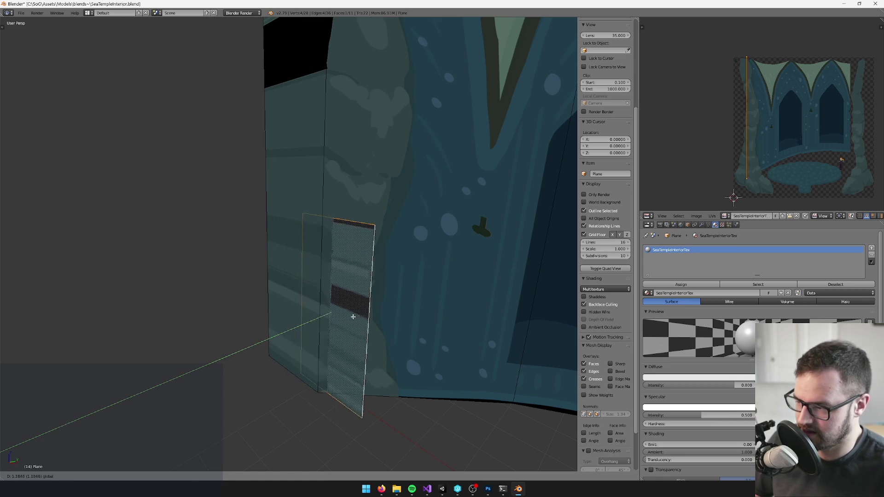
left_click(342, 326)
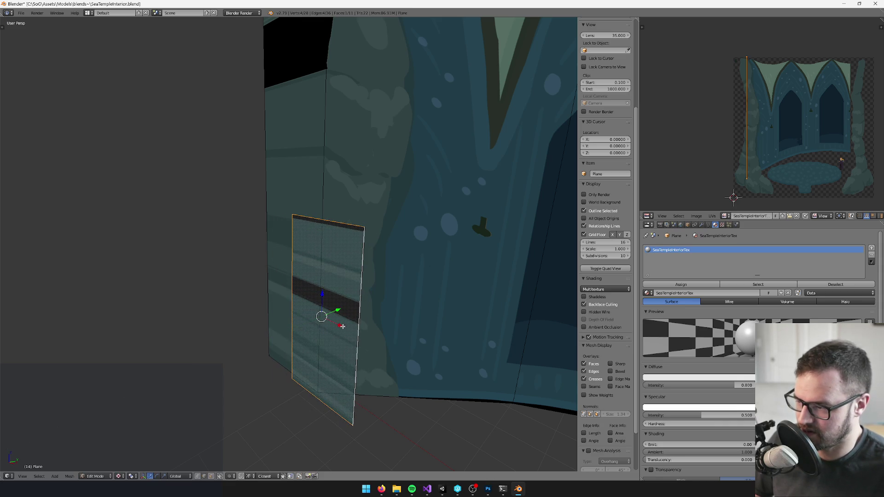
- Push the lower face's left edge further left along X so it flares
right_click(318, 403)
mouse_move(318, 403)
left_mouse_down()
mouse_move(251, 429)
mouse_move(298, 410)
mouse_move(306, 387)
mouse_move(204, 474)
left_mouse_up()
key("b")
left_click_drag(256, 310, 302, 362)
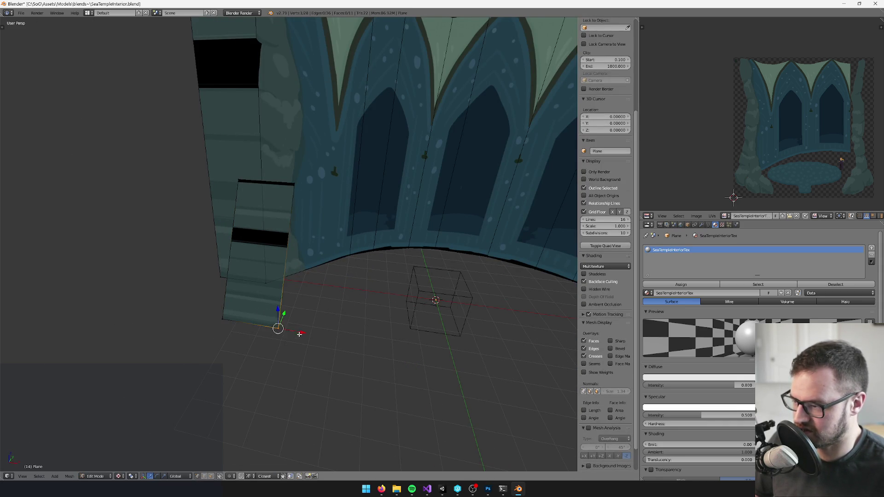
scroll(331, 311, "up", 2)
right_click(297, 278)
key("g")
key("x")
left_click(282, 280)
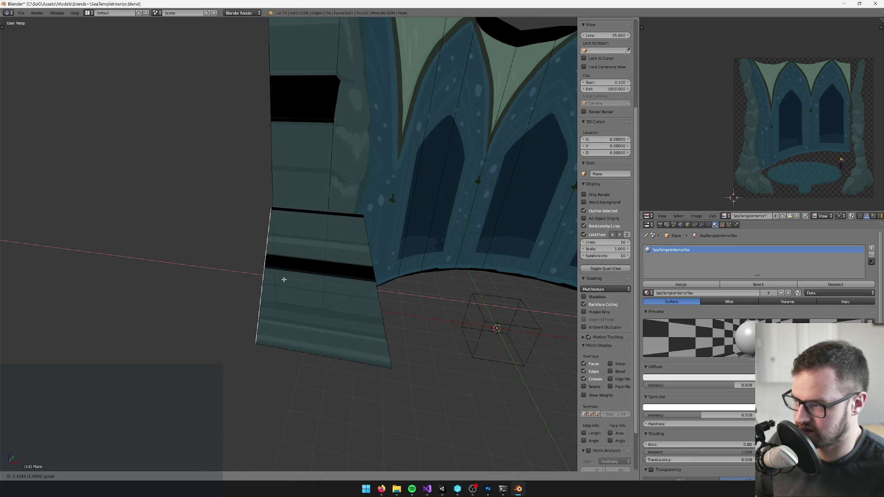
scroll(276, 299, "down", 3)
scroll(273, 348, "up", 3)
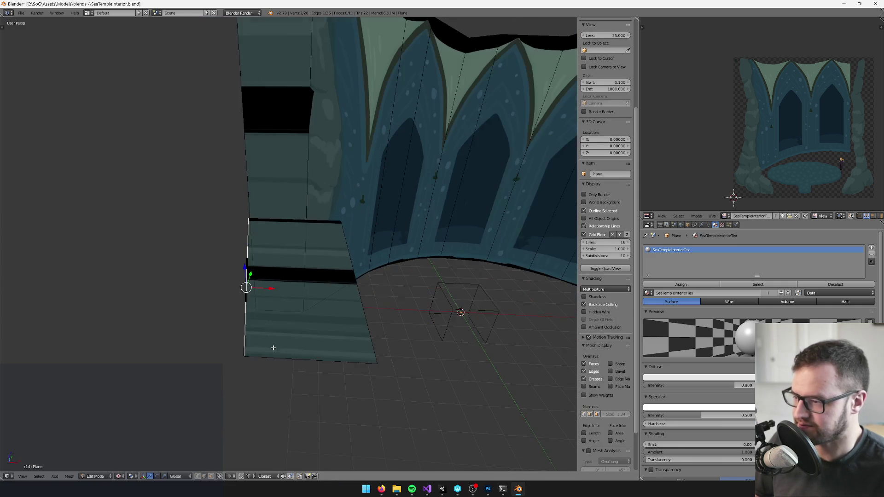
- Select the flared lower face and left strip, and project their UVs from the camera view
left_click(209, 476)
scroll(295, 276, "down", 2)
right_click(281, 295)
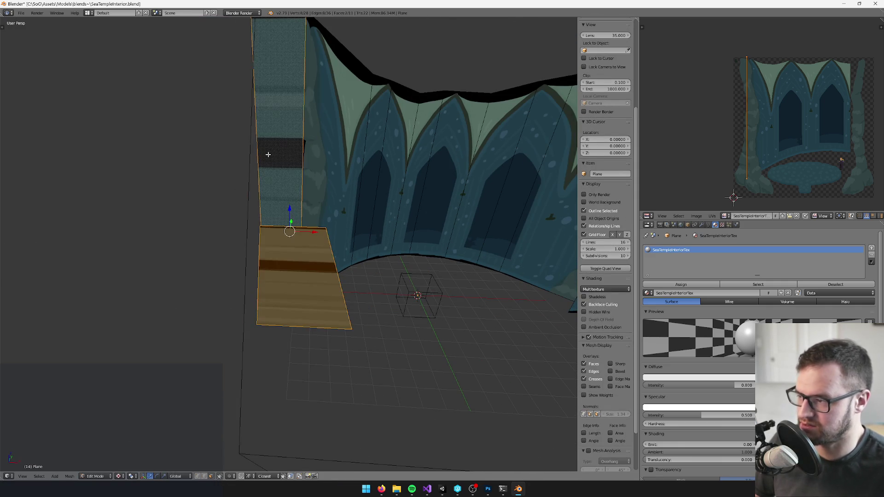
right_click(268, 152, "shift")
scroll(269, 154, "down", 1)
key("KP_0")
key("u")
left_click(268, 155)
- Move and enlarge the new UV island onto the painting's rocky left margin
key("g")
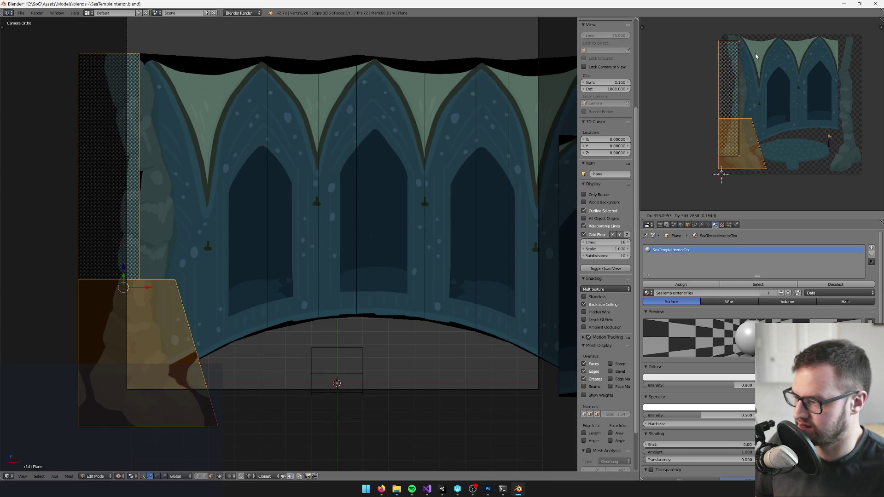
left_click(772, 49)
key("s")
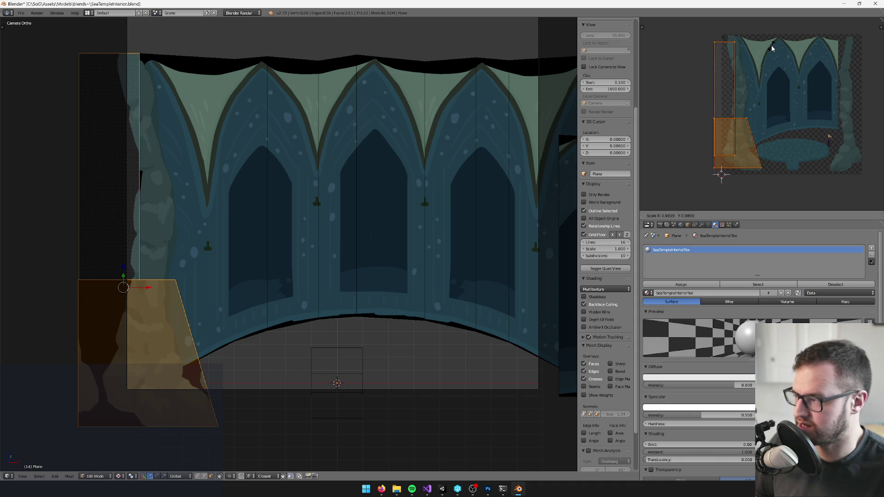
left_click(785, 45)
key("g")
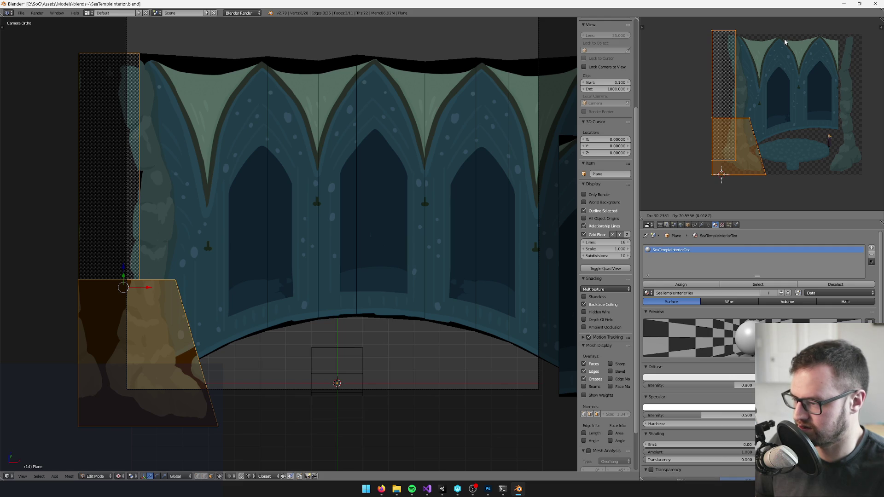
left_click(785, 42)
- Drag the trapezoid rock face far out to the left, away from the backdrop's left strip
scroll(276, 230, "up", 5)
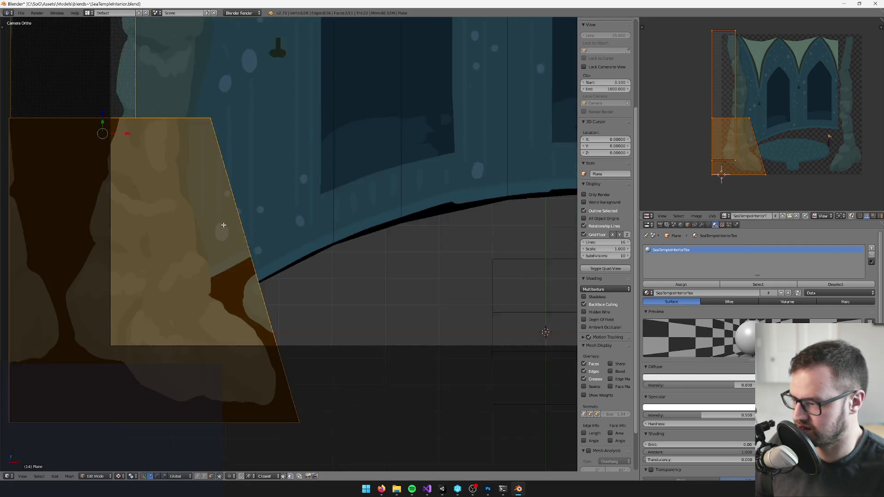
scroll(709, 113, "up", 4)
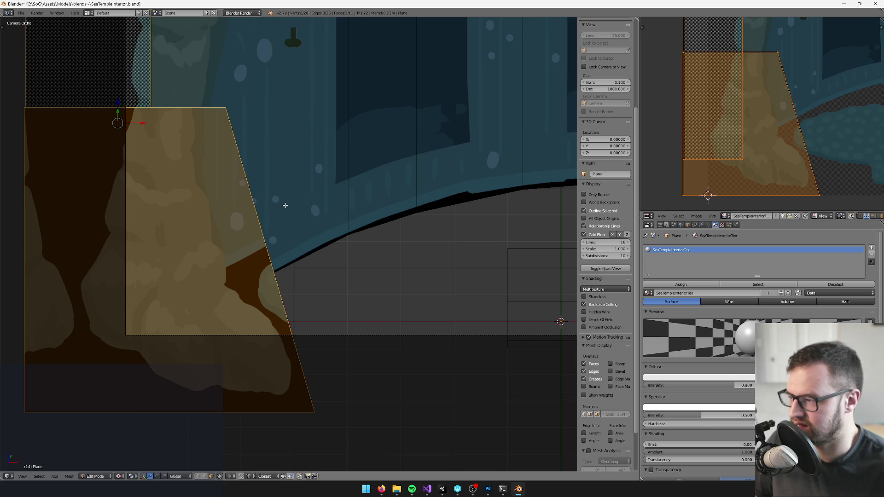
scroll(243, 174, "left", 5)
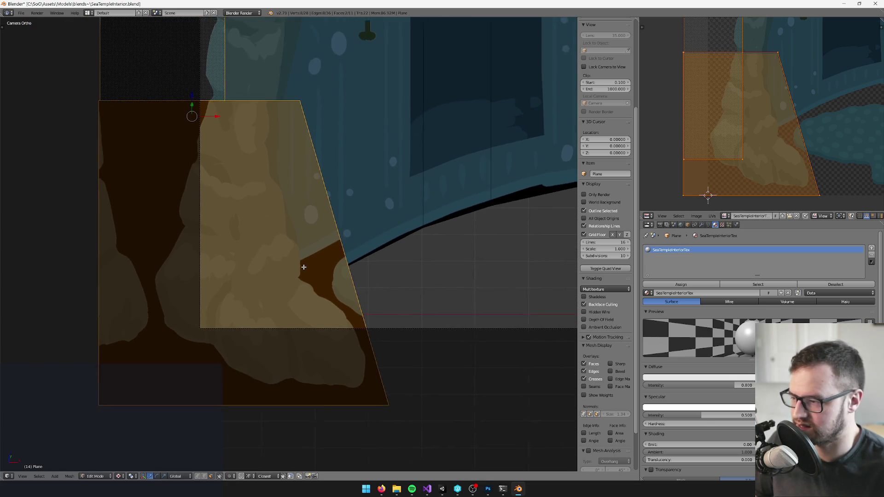
scroll(299, 268, "right", 2)
scroll(240, 203, "down", 2)
scroll(241, 203, "up", 2)
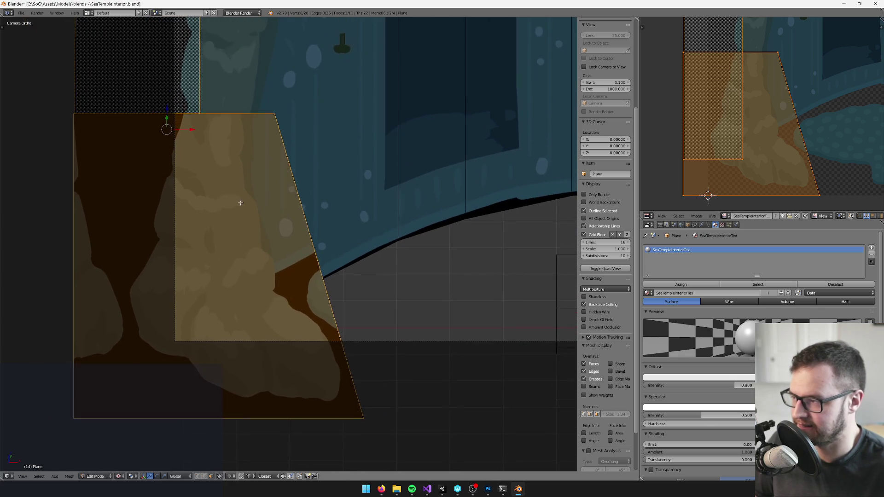
scroll(240, 202, "up", 5)
scroll(307, 194, "down", 4)
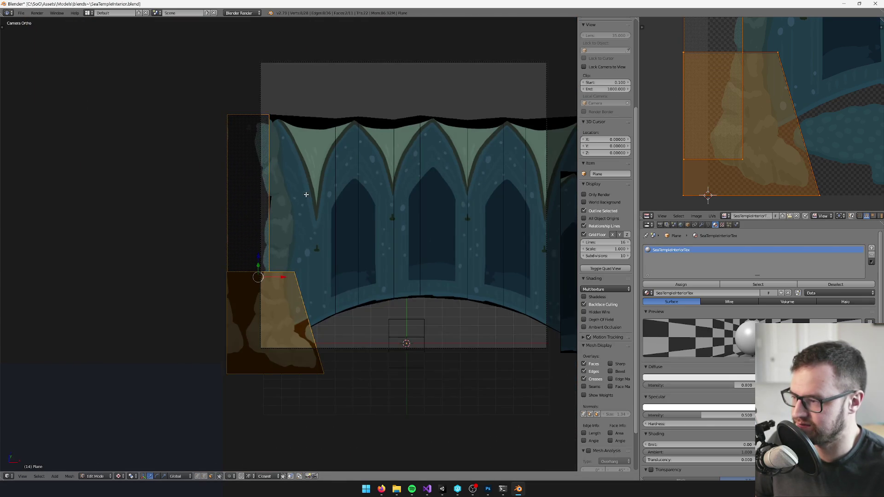
scroll(307, 193, "up", 2)
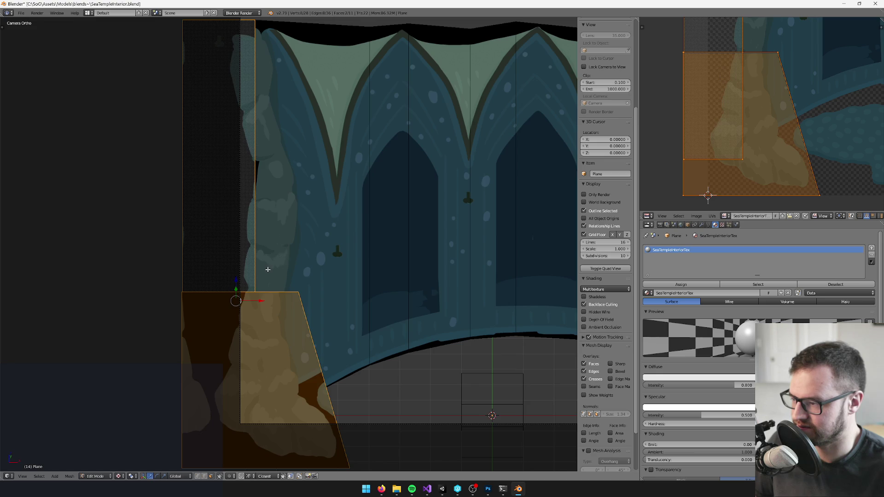
scroll(267, 269, "down", 3)
scroll(268, 269, "left", 1)
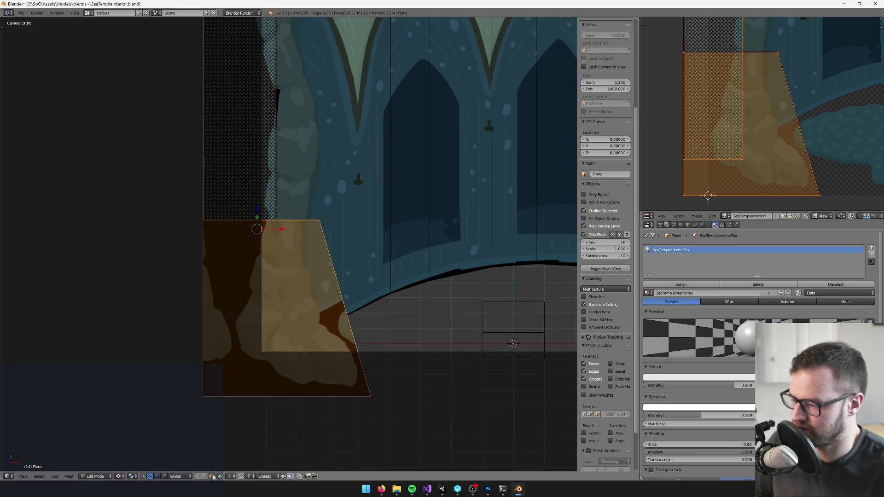
right_click(274, 316)
key("g")
left_click(48, 306)
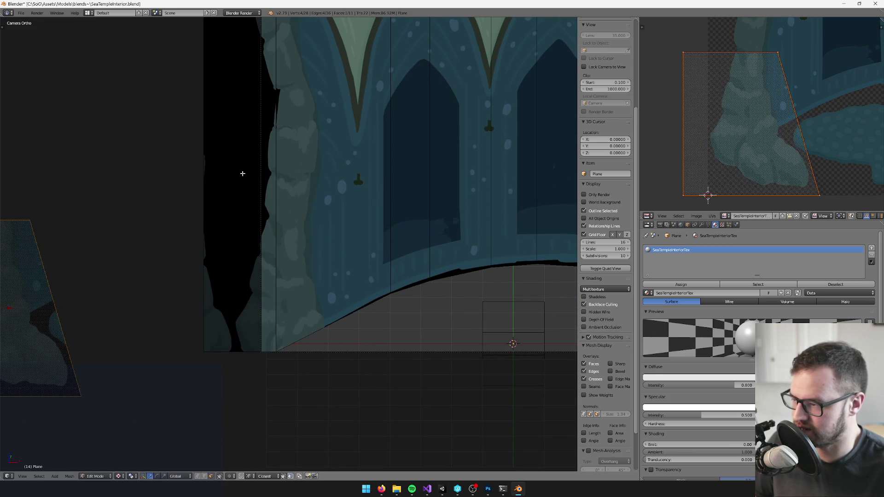
right_click(262, 159)
scroll(262, 159, "up", 3)
scroll(262, 160, "right", 1)
scroll(670, 69, "up", 2)
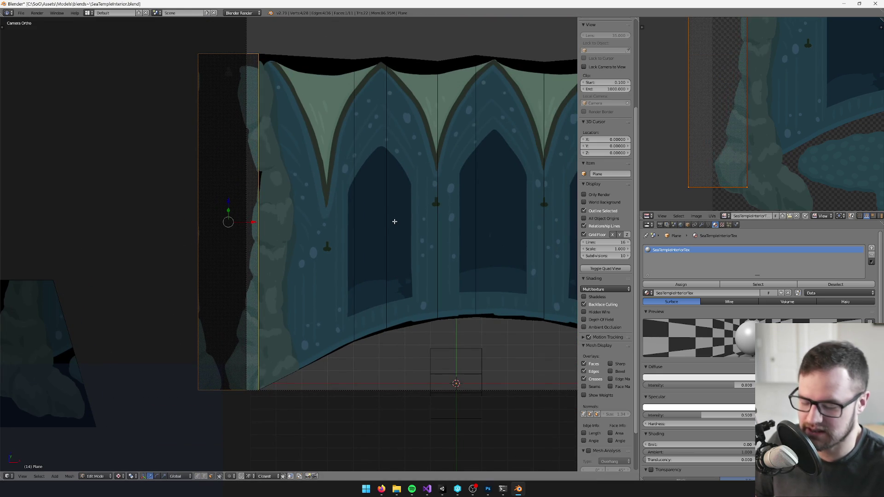
- Slide the left strip's bottom UV edge left along X on the temple painting
key("l")
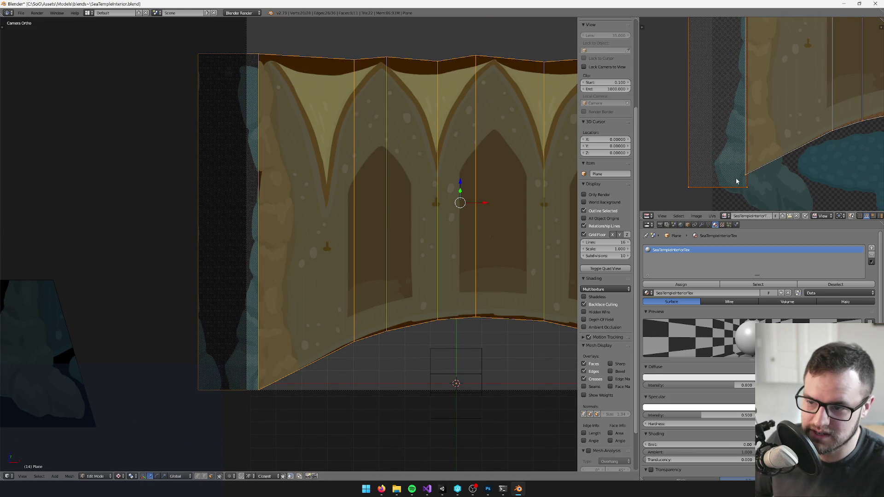
left_click_drag(683, 184, 708, 204)
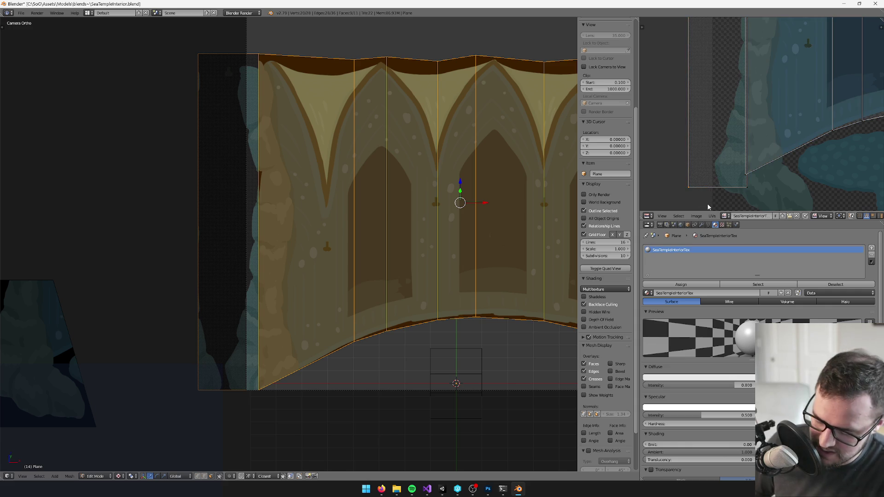
key("g")
scroll(741, 152, "down", 3)
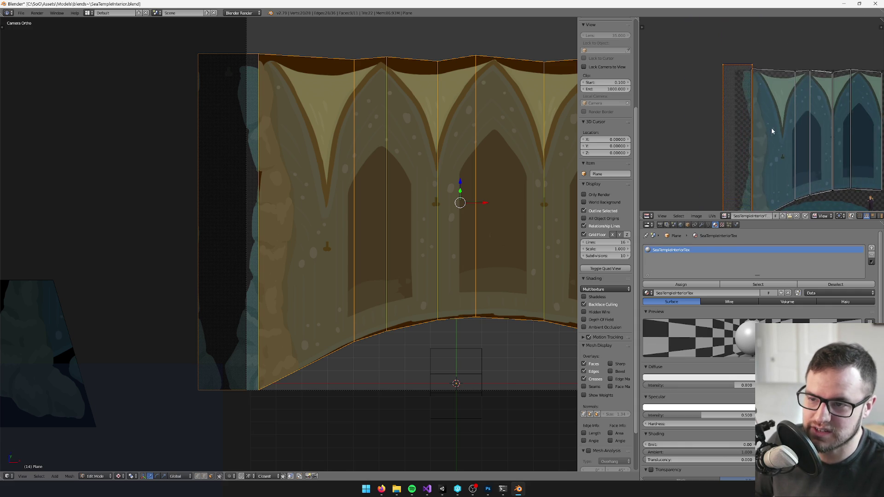
scroll(771, 119, "down", 1)
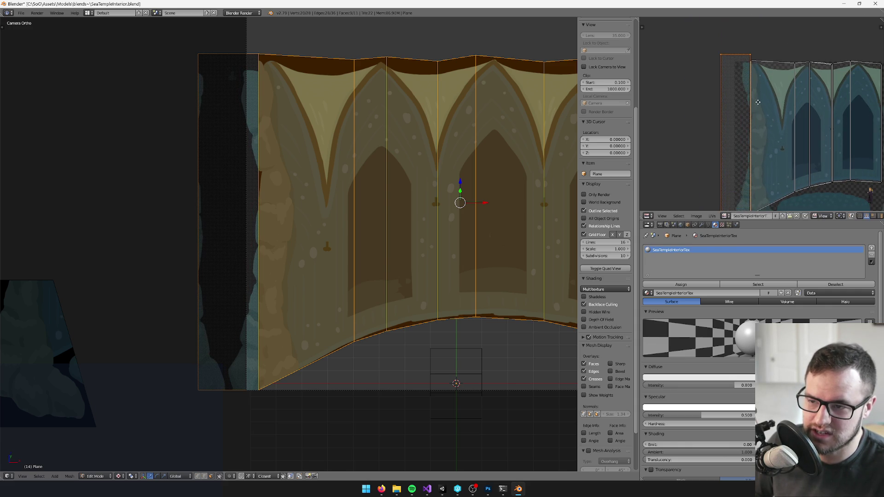
scroll(785, 88, "down", 2)
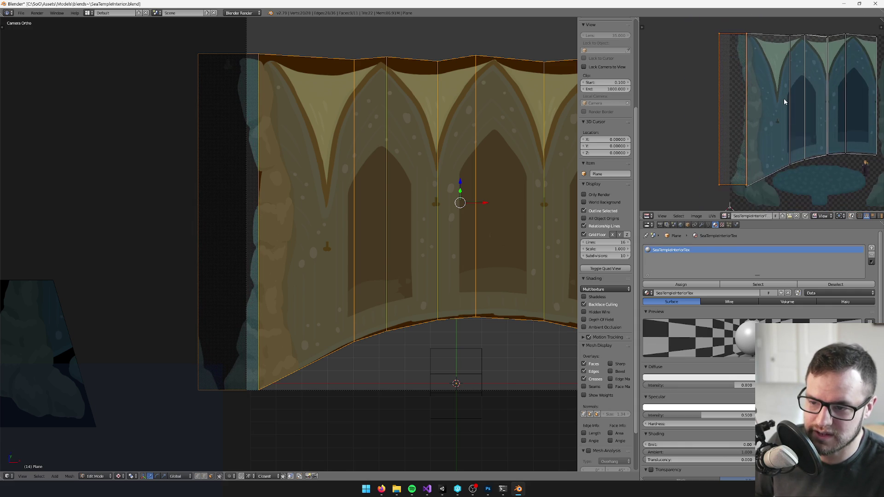
key("g")
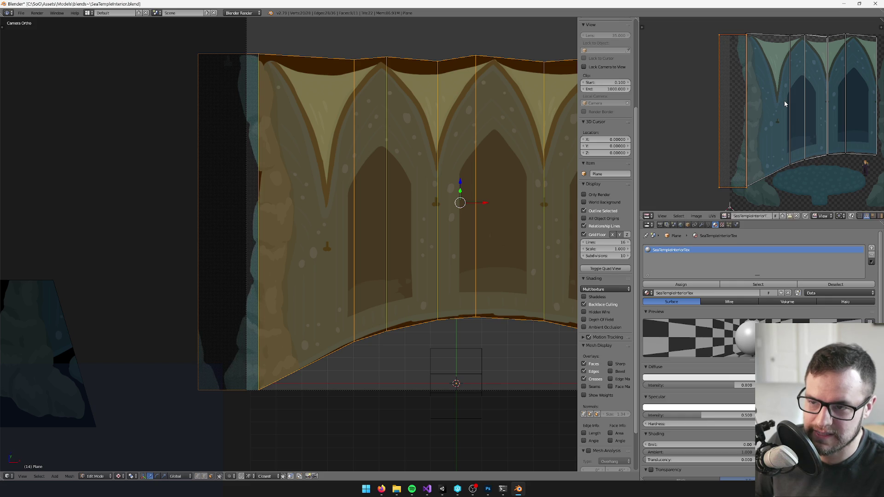
key("x")
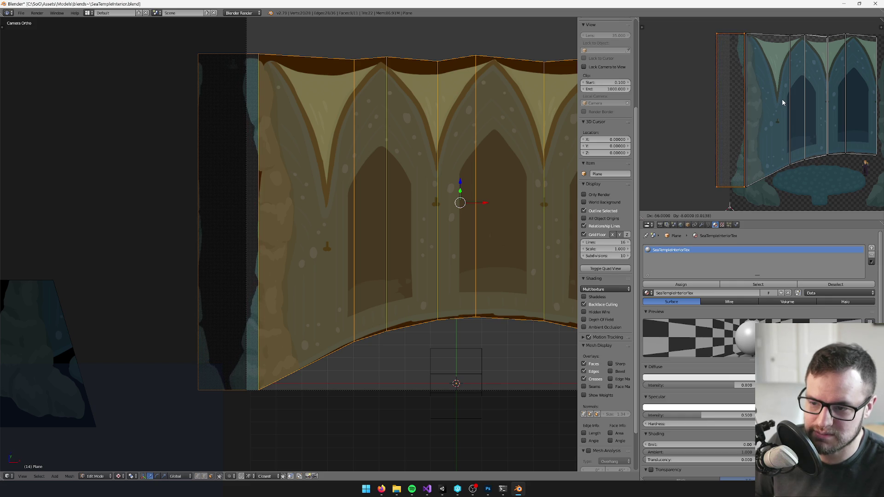
left_click(782, 98)
- Try rescaling the selected UVs, cancel it, and leave Edit Mode to inspect the textured backdrop
scroll(771, 90, "up", 6)
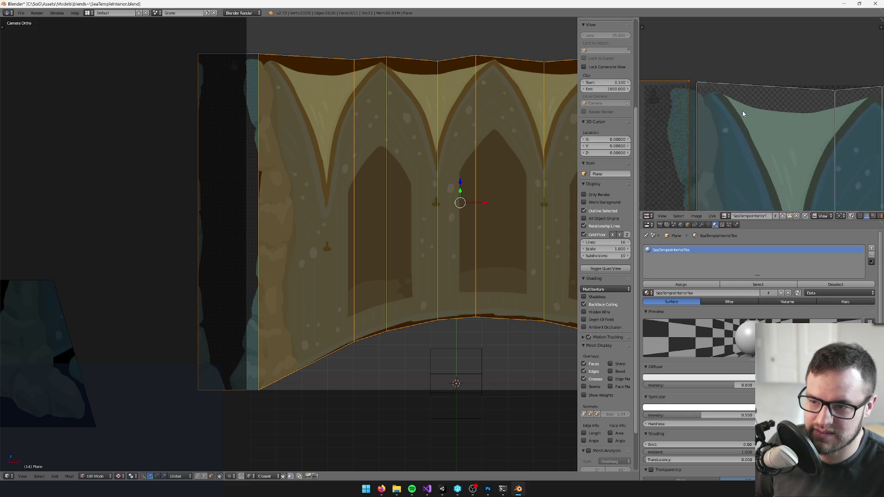
scroll(758, 128, "down", 2)
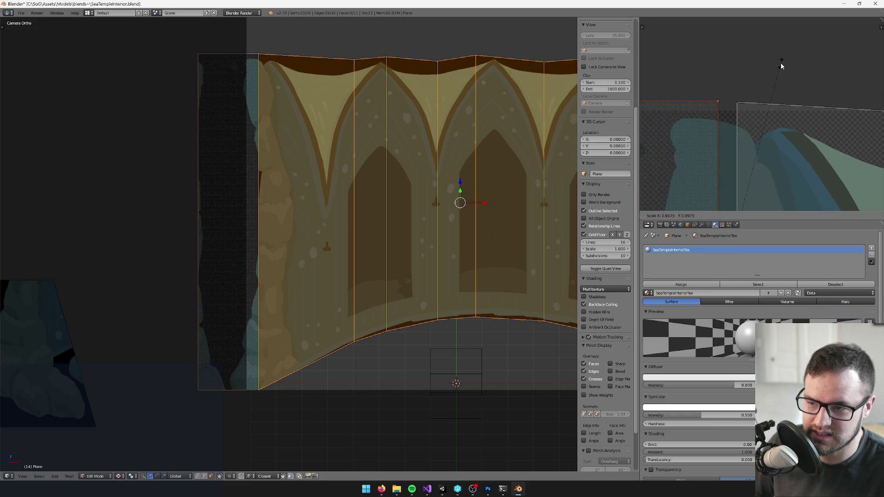
scroll(762, 126, "up", 4)
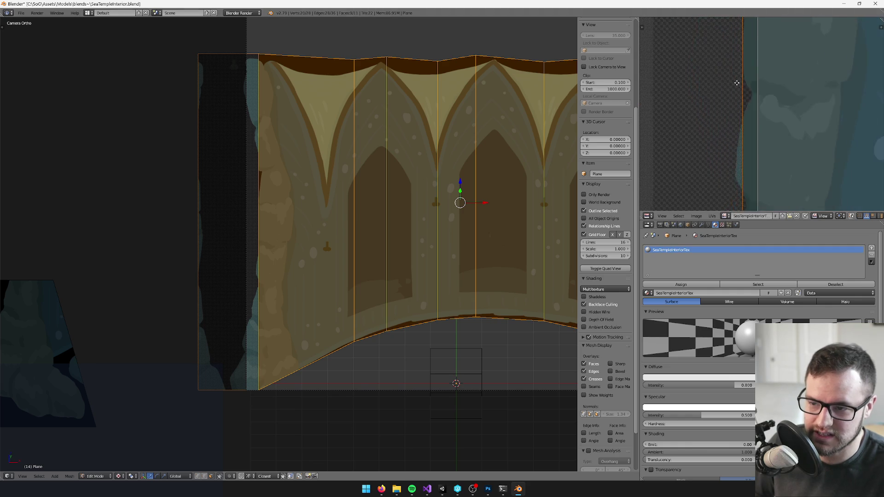
scroll(732, 133, "down", 3)
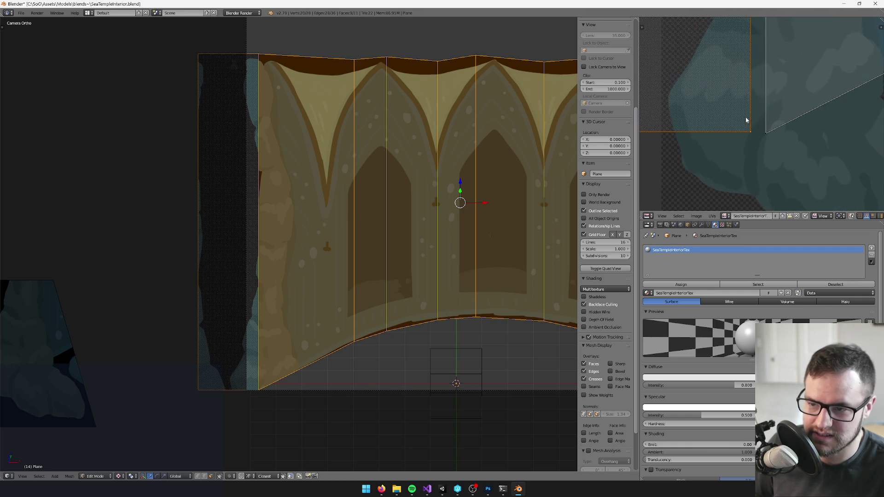
key("s")
key("Escape")
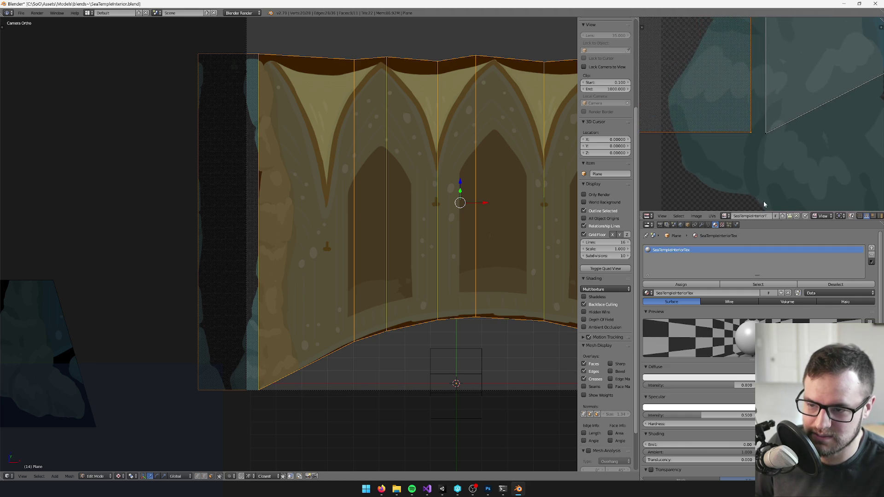
scroll(750, 120, "down", 5)
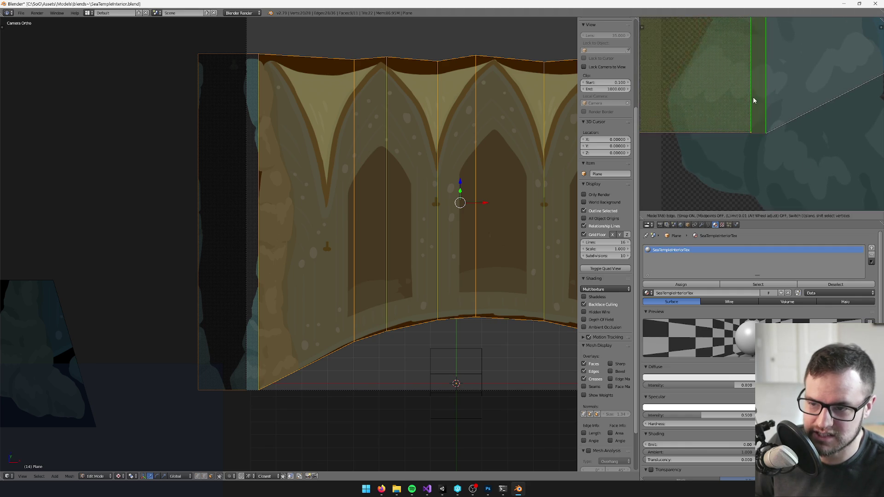
scroll(743, 162, "up", 3)
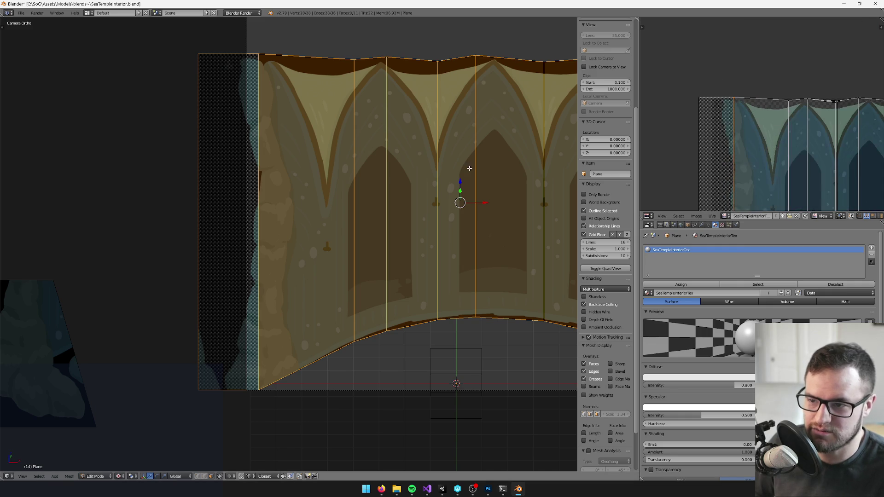
scroll(253, 212, "left", 3)
scroll(253, 212, "left", 3)
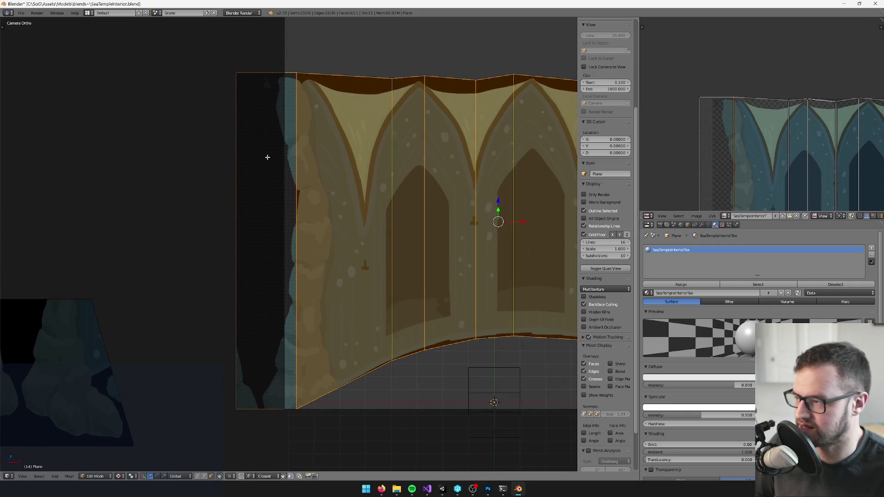
key("Tab")
key("Tab")
- Loop cut the left strip vertically, slide it to factor -0.314, and enable Correct UVs
key("ctrl+r")
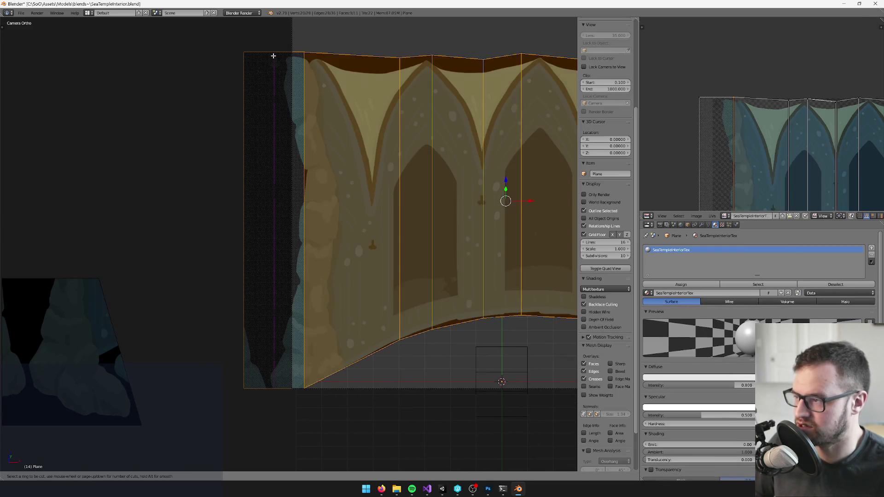
left_click(273, 55)
left_click(270, 55)
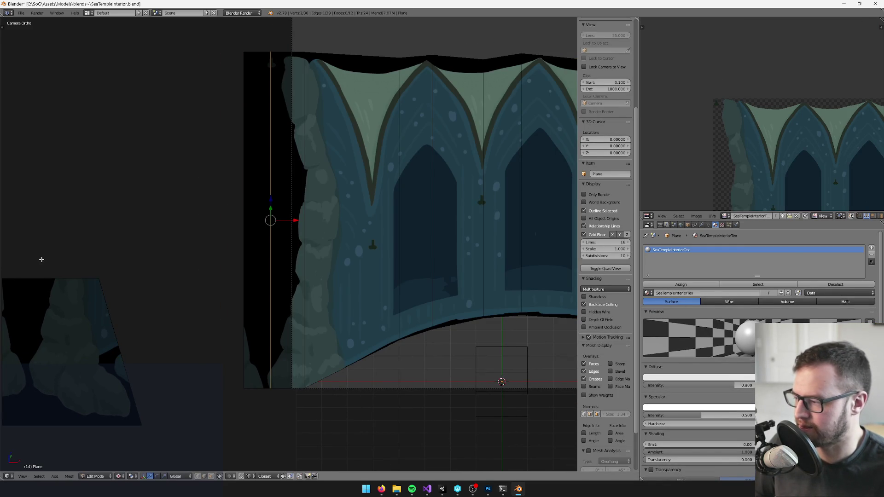
key("t")
scroll(34, 445, "up", 2)
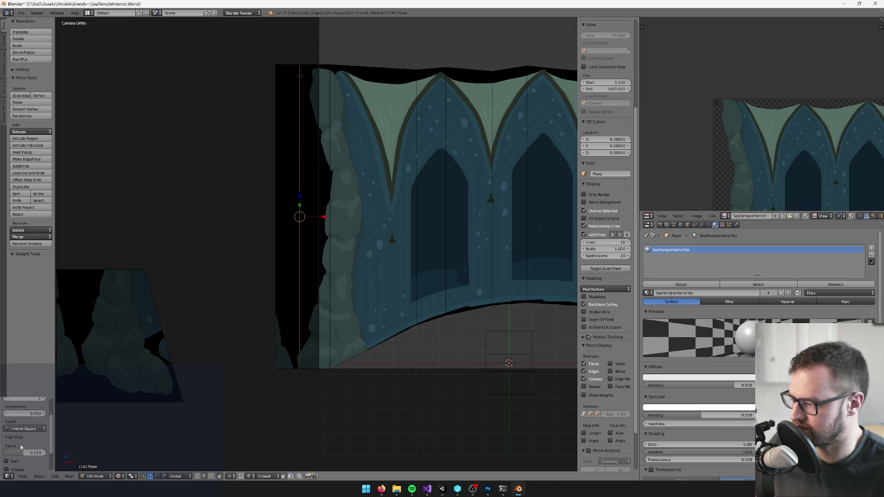
left_click(7, 458)
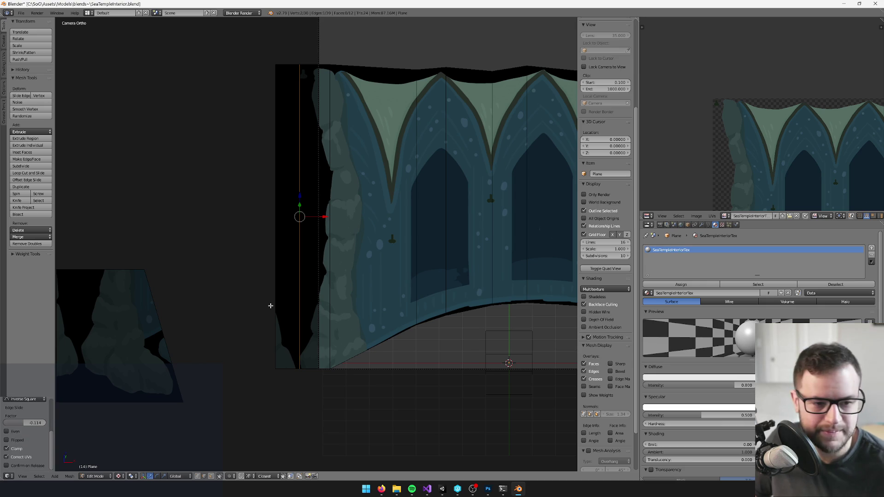
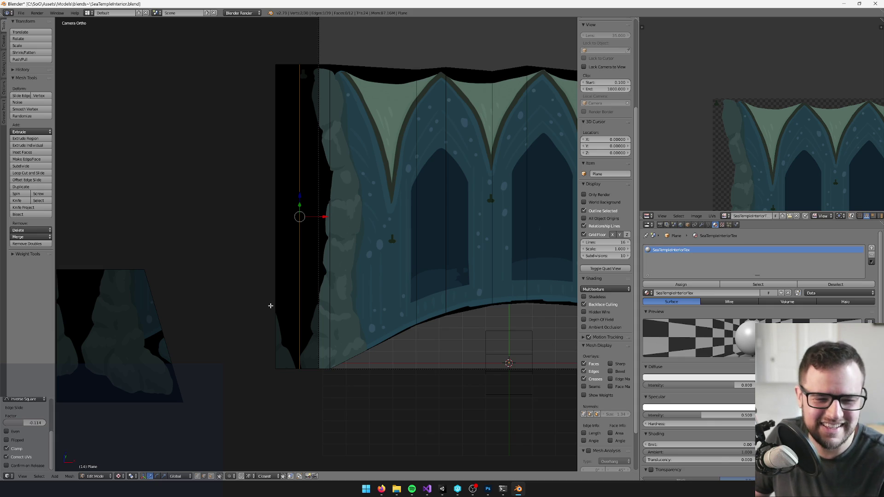
- Select all wall faces, then box-select the leftmost strip's UVs in the UV editor
scroll(303, 225, "up", 8)
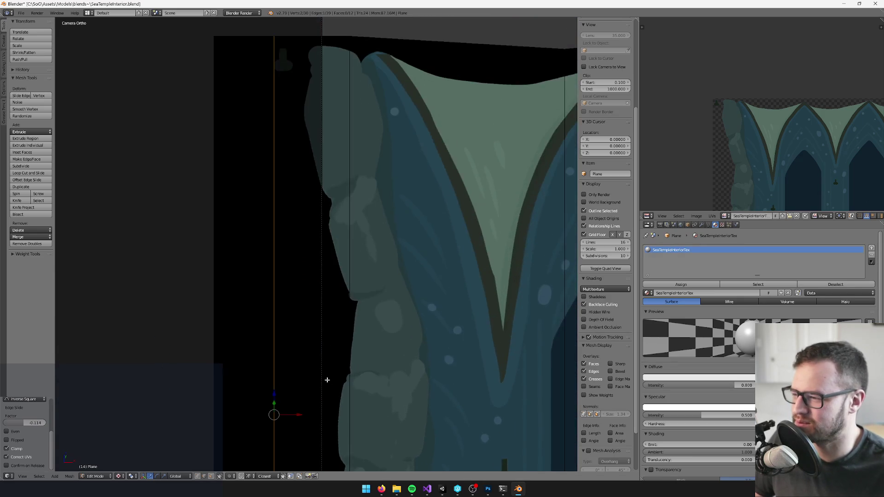
scroll(303, 131, "up", 5)
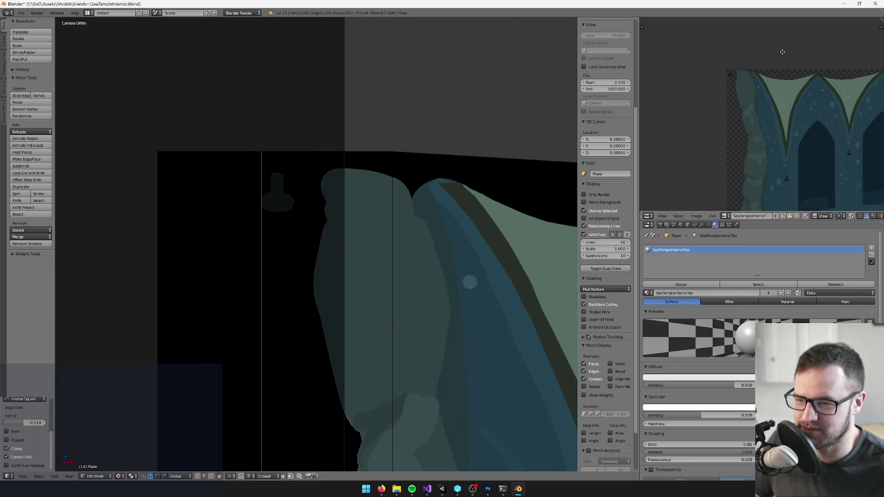
scroll(276, 175, "down", 6)
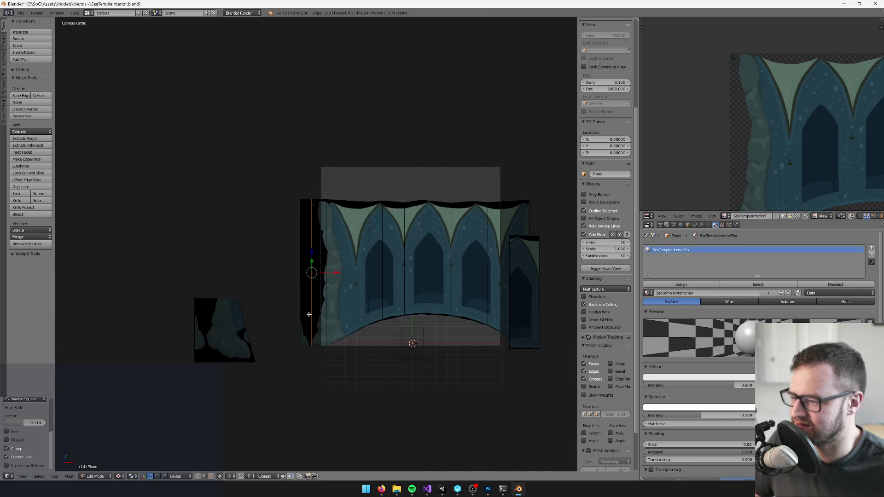
scroll(303, 239, "up", 6)
scroll(305, 234, "up", 2)
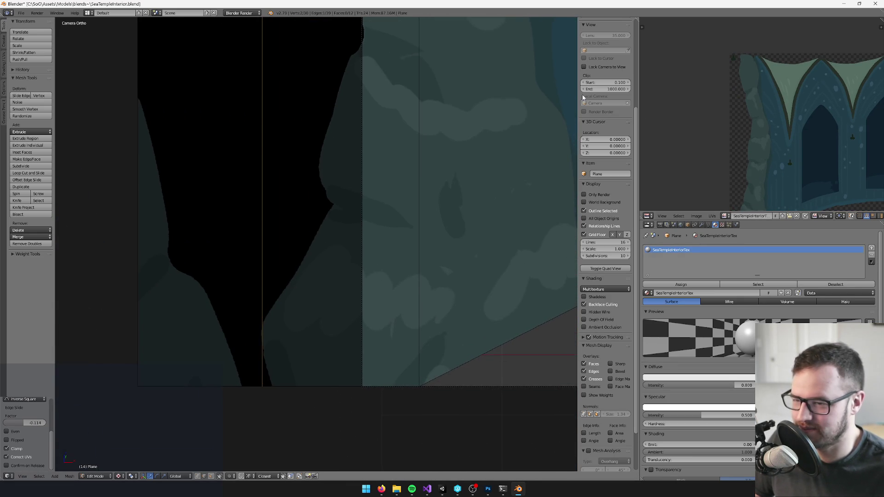
scroll(298, 220, "down", 1)
scroll(306, 177, "up", 8)
scroll(306, 341, "up", 5)
scroll(352, 223, "down", 3)
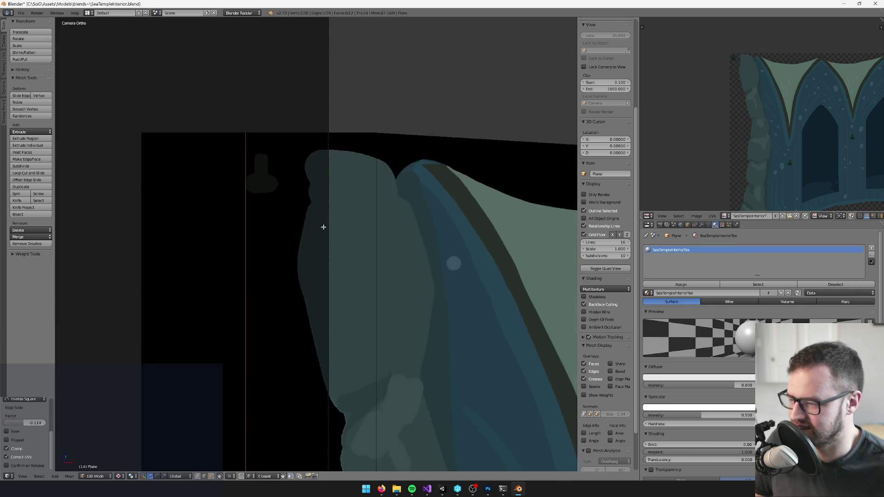
scroll(322, 221, "up", 4)
key("a")
scroll(736, 93, "down", 4)
left_click_drag(731, 78, 748, 94)
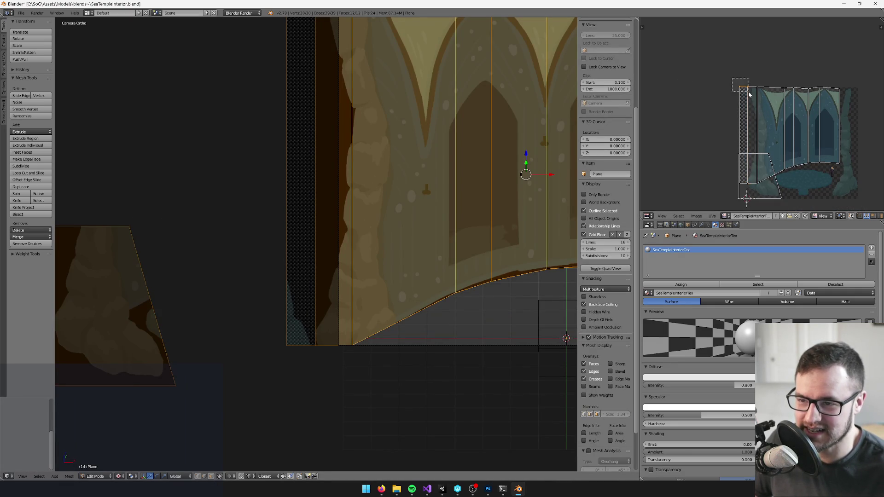
- Shift the leftmost strip's selected UVs horizontally along X
scroll(712, 132, "up", 5)
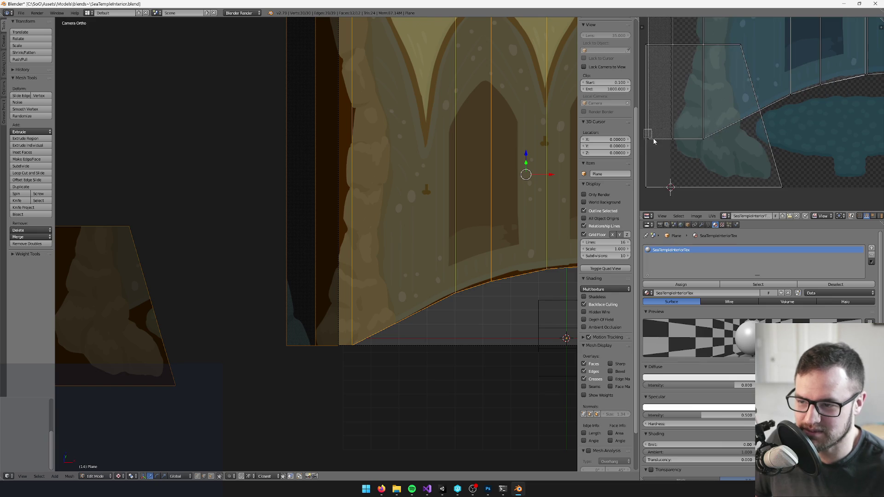
scroll(648, 90, "up", 5)
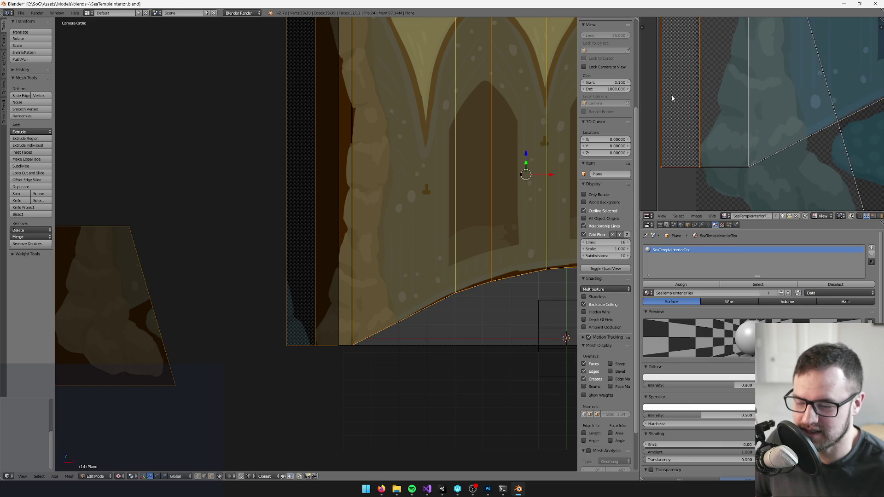
scroll(698, 110, "up", 2)
scroll(259, 183, "up", 2)
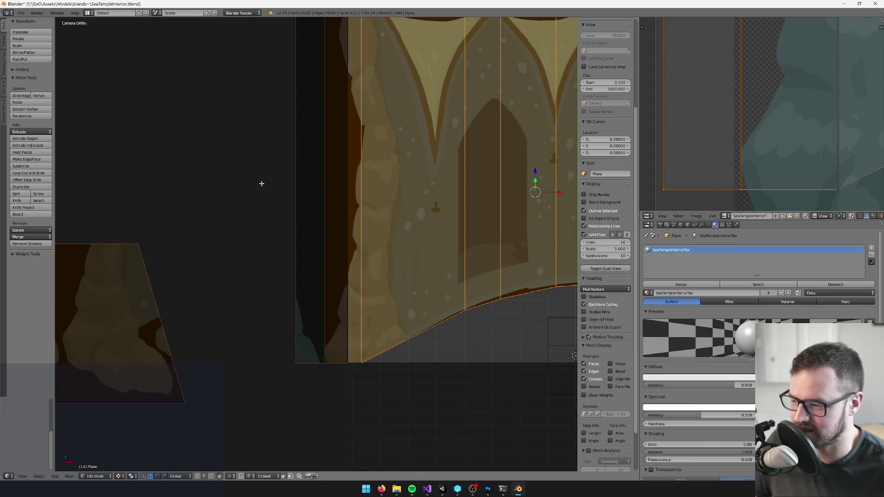
key("g")
key("x")
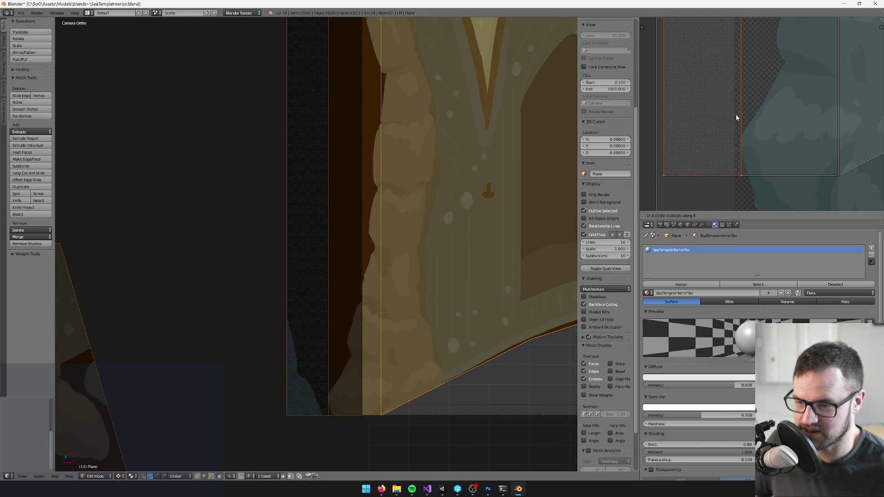
left_click(735, 118)
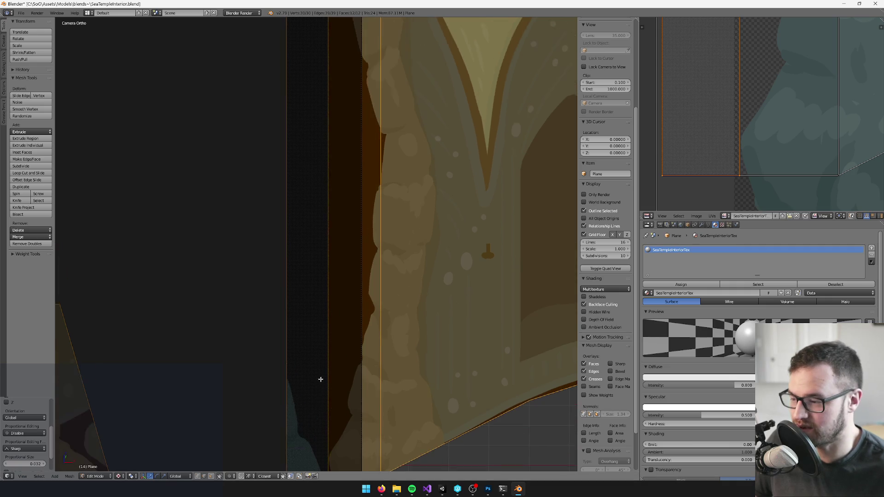
- Select a vertical edge on the wall's left side
scroll(341, 292, "down", 3)
scroll(330, 215, "up", 2)
scroll(339, 138, "down", 3)
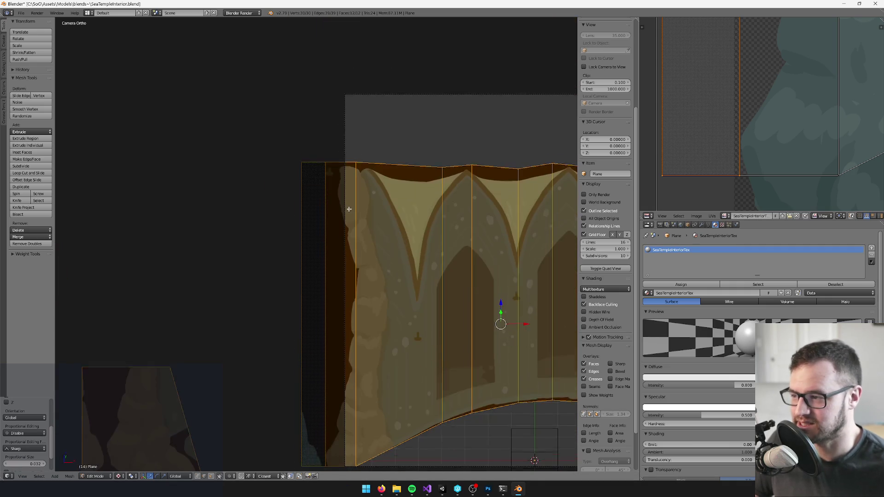
right_click(344, 285)
scroll(343, 285, "down", 2)
key("space")
key("Escape")
scroll(329, 129, "up", 2)
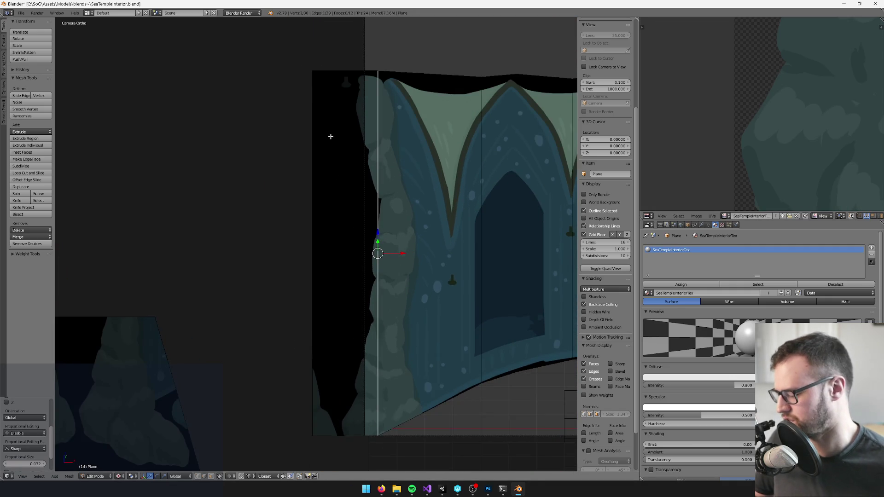
- Knife-cut a new edge down to the bottom near the wall's left side
key("k")
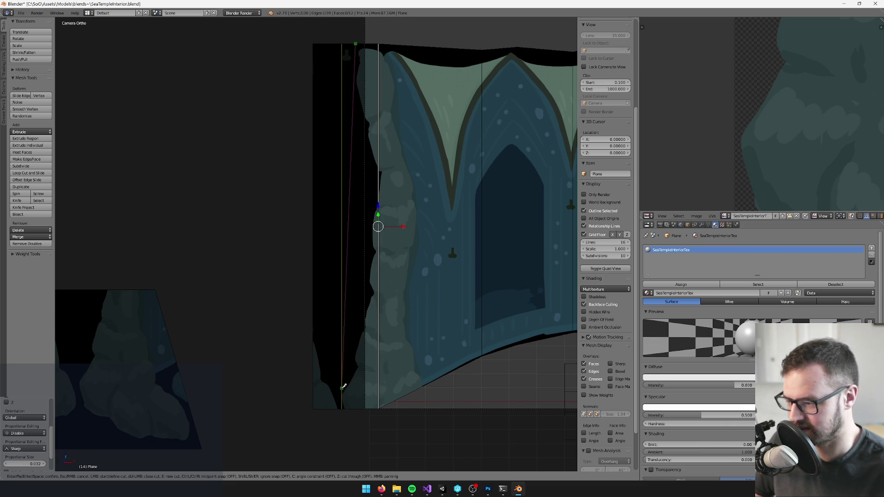
left_click(342, 386)
key("Return")
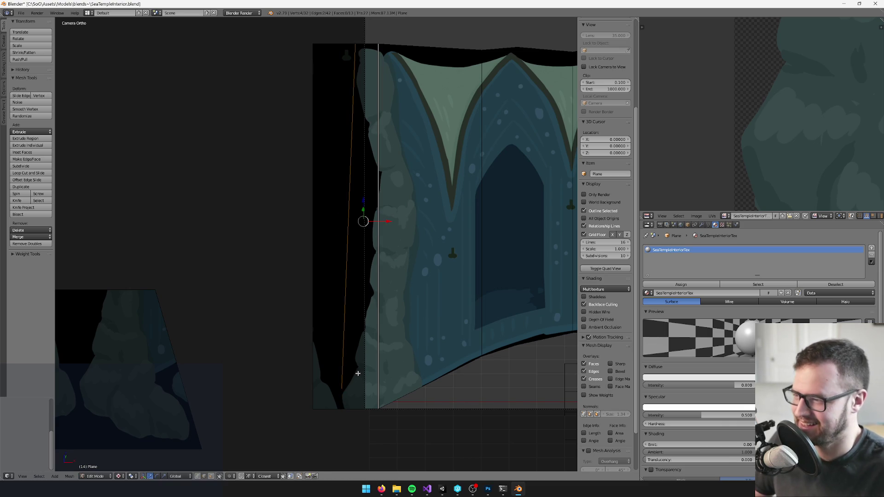
scroll(363, 306, "up", 3)
- Delete the vertices of the thin sliver face beside the cut
right_click(325, 193)
right_click(331, 106, "shift")
scroll(310, 136, "down", 3)
key("x")
left_click(305, 269)
scroll(305, 269, "down", 2)
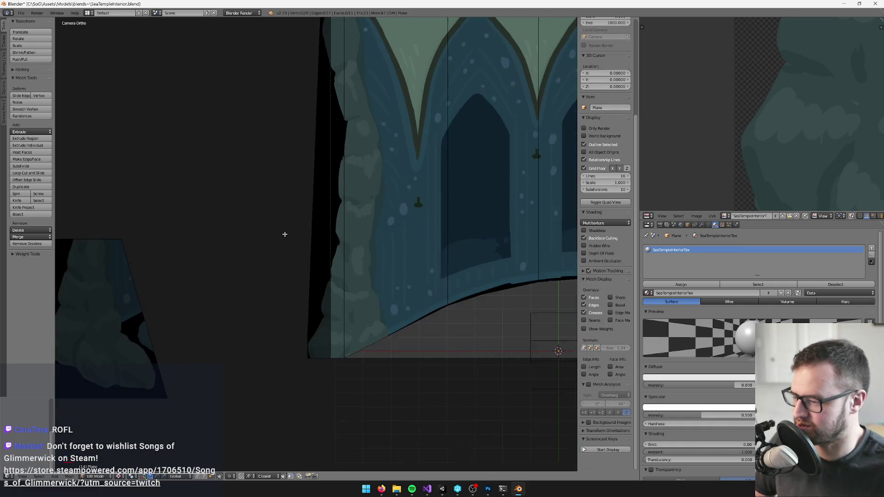
scroll(297, 282, "up", 5)
scroll(300, 320, "down", 3)
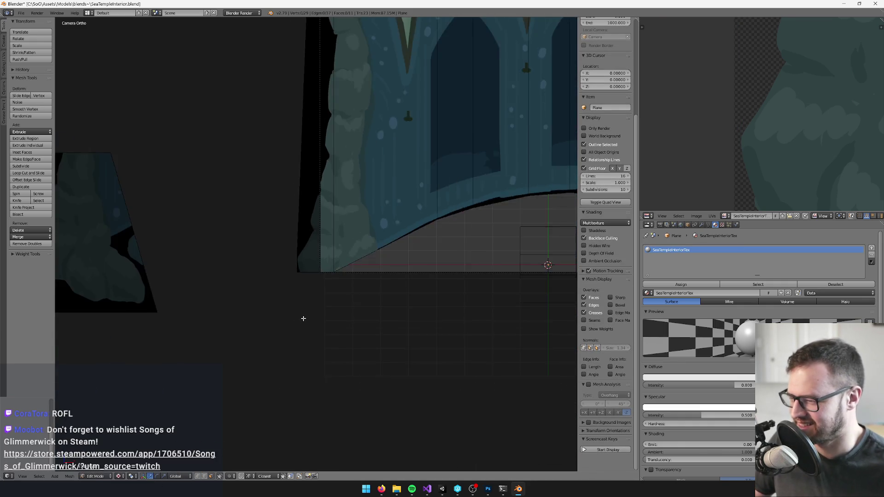
scroll(304, 322, "up", 2)
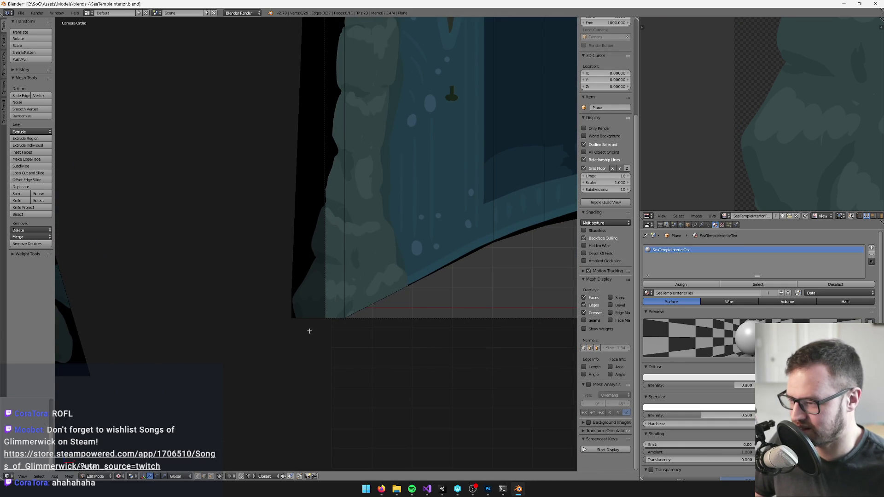
- Extrude the wall's bottom-left edges, keeping the new geometry in place
right_click(388, 297, "alt")
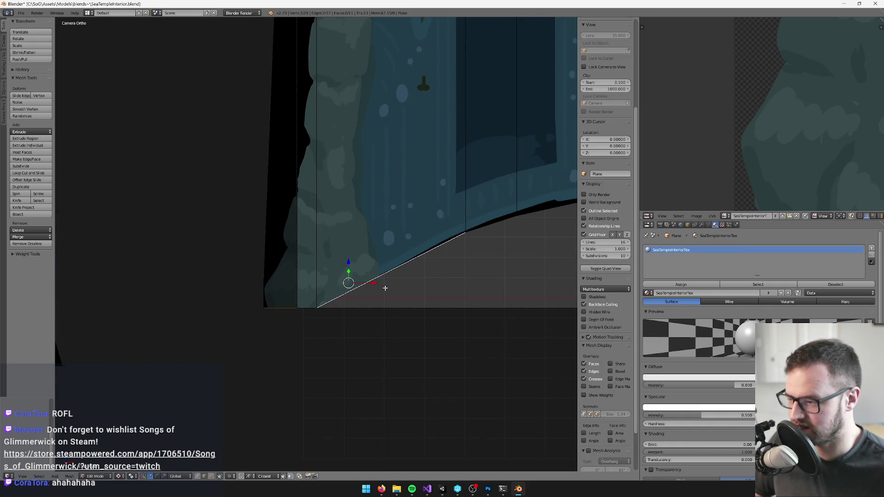
key("e")
right_click(386, 288)
- Move the extruded bottom edge outward along Y to form the floor strip
scroll(276, 274, "up", 5)
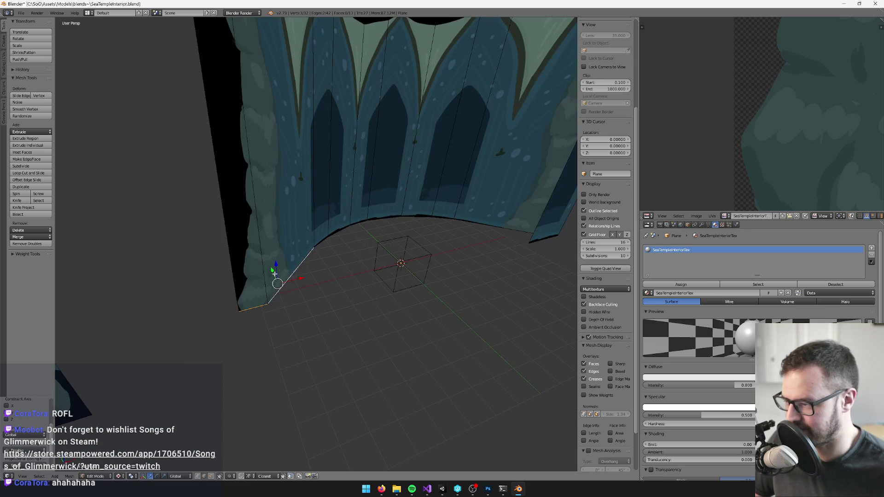
key("g")
key("y")
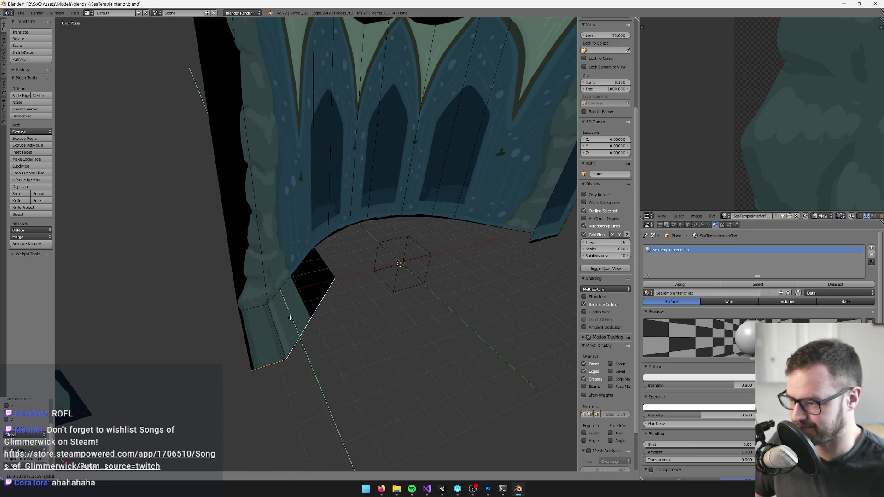
left_click(292, 319)
scroll(276, 280, "down", 3)
scroll(363, 282, "up", 3)
mouse_move(363, 282)
left_mouse_down()
mouse_move(339, 299)
mouse_move(392, 300)
mouse_move(327, 300)
mouse_move(402, 299)
mouse_move(350, 286)
left_mouse_up()
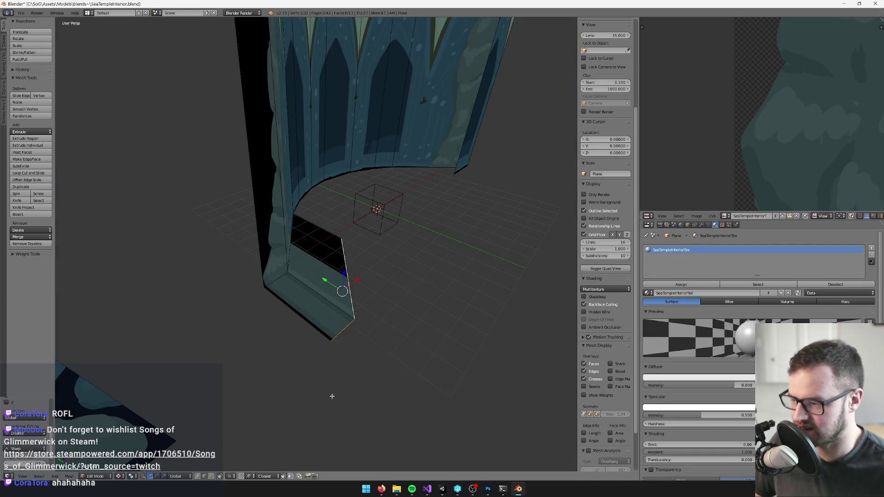
- Slide the new face's corner vertex along Y to shape the corner
right_click(342, 237)
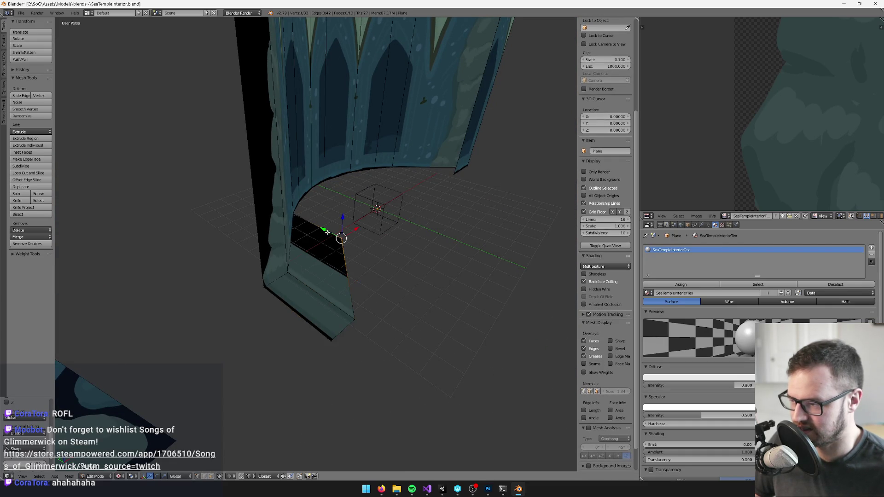
key("g")
key("y")
left_click(392, 271)
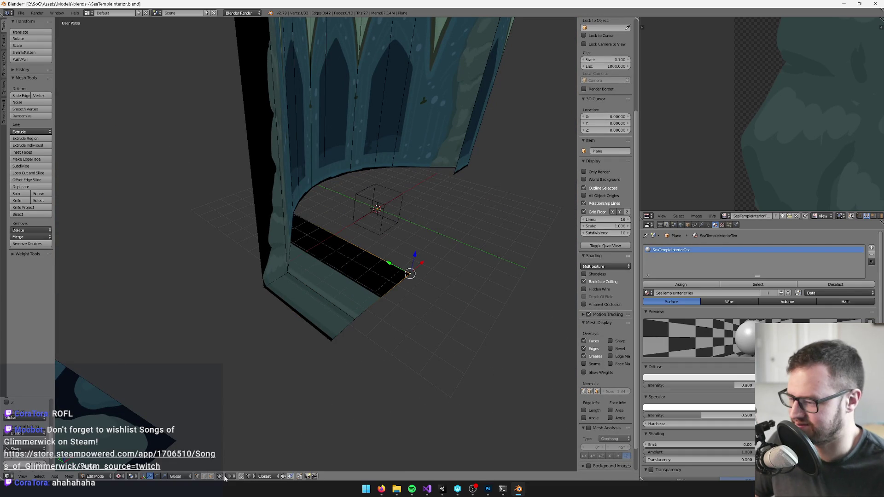
scroll(322, 277, "up", 3)
- Select a floor-strip face together with the adjoining wall face
right_click(304, 299)
scroll(326, 256, "down", 5)
scroll(337, 250, "up", 5)
right_click(323, 164, "shift")
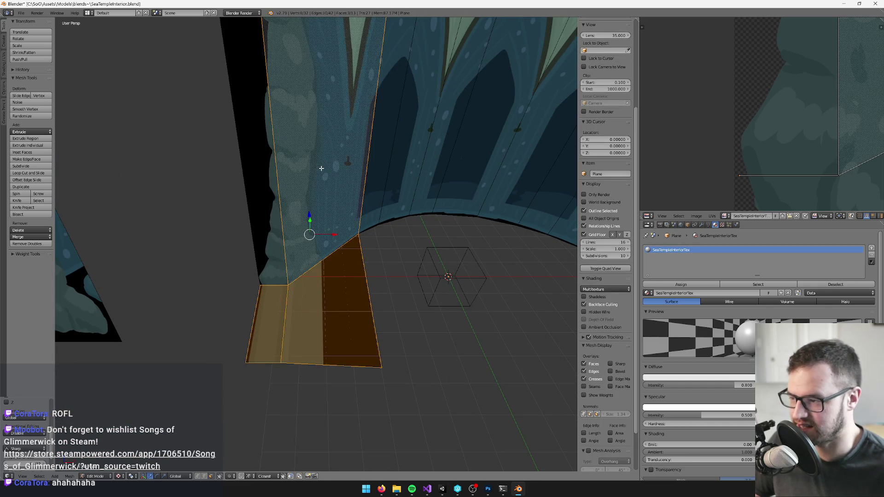
- Unwrap the selected faces with Follow Active Quads using Length Average
key("u")
left_click(281, 198)
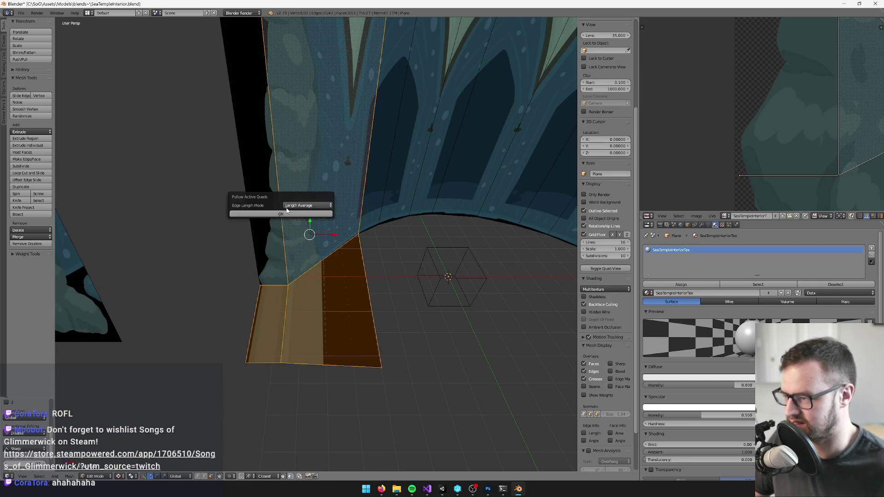
left_click(286, 209)
scroll(824, 146, "down", 1)
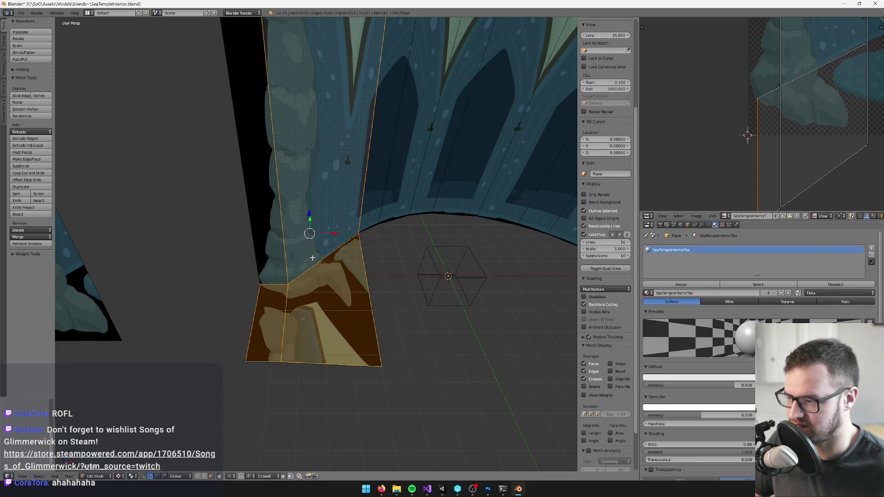
key("KP_0")
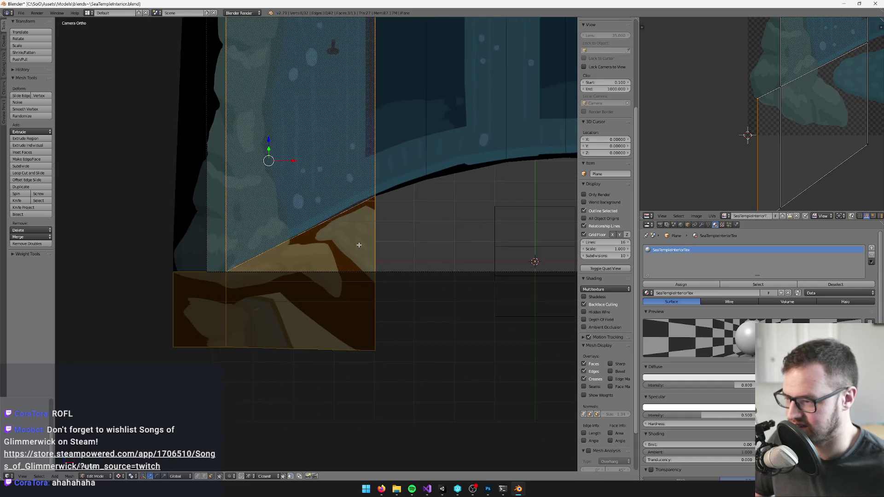
scroll(305, 241, "up", 2)
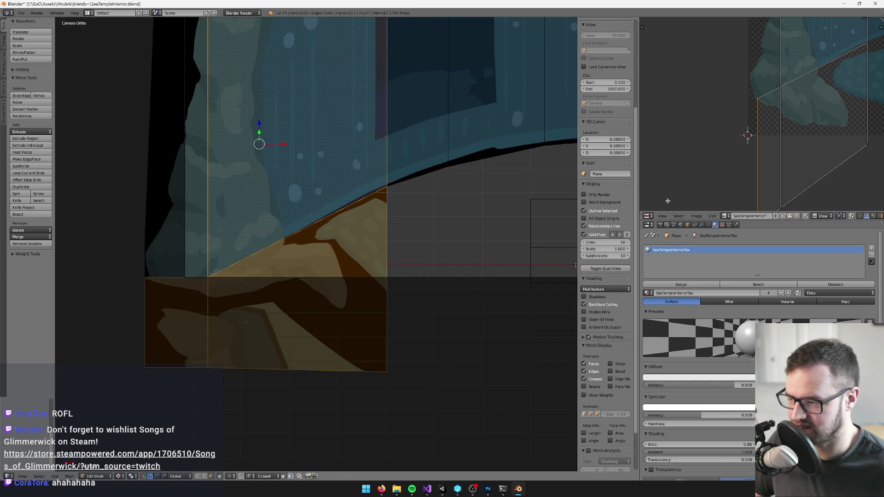
scroll(517, 288, "down", 2)
- Re-unwrap two neighbouring floor faces and box-select their new UV islands
right_click(250, 276)
right_click(198, 301, "shift")
key("u")
left_click(199, 301)
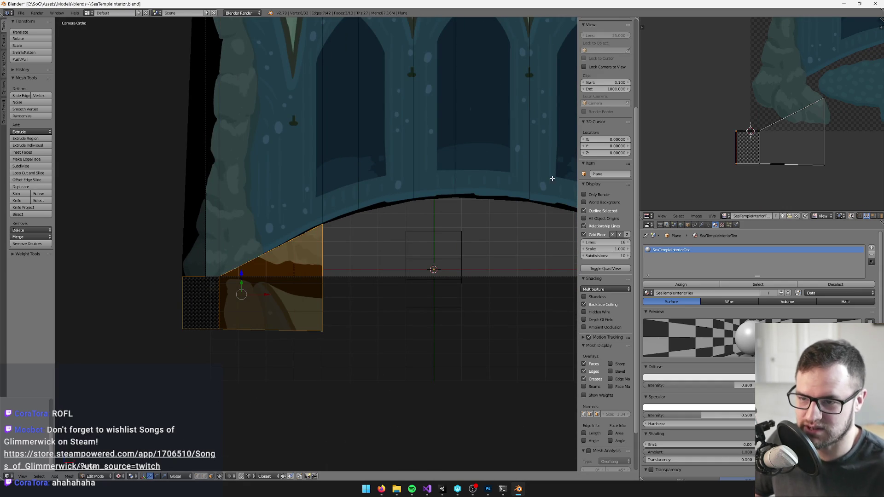
key("shift+b")
left_click_drag(698, 82, 828, 189)
- Select all faces and move the UV island so the lower-left rock lines up
scroll(605, 249, "down", 3)
key("a")
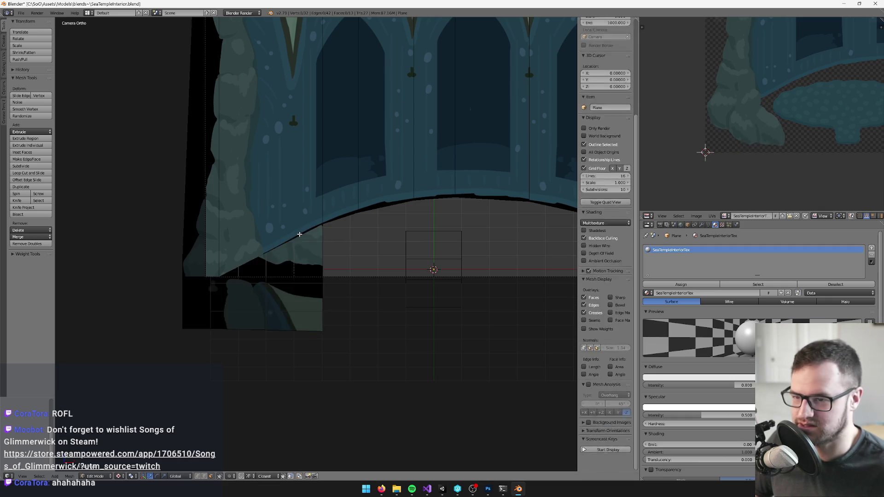
key("a")
scroll(605, 175, "up", 3)
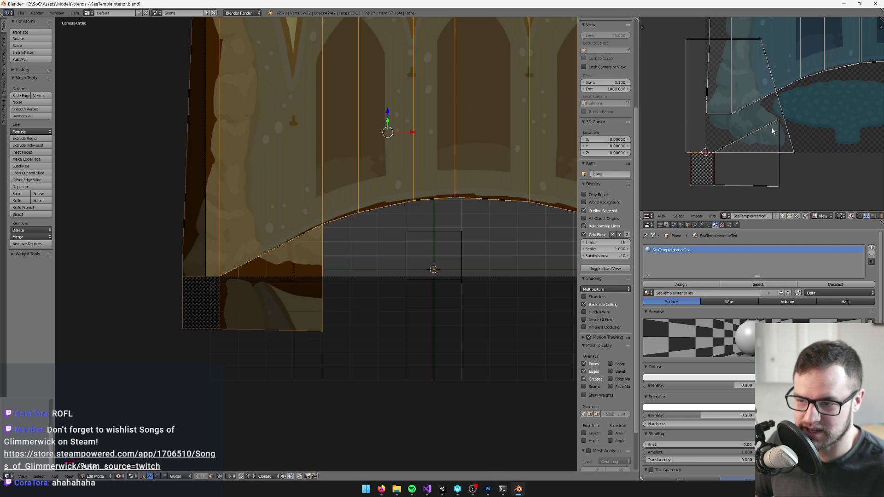
key("g")
left_click(794, 160)
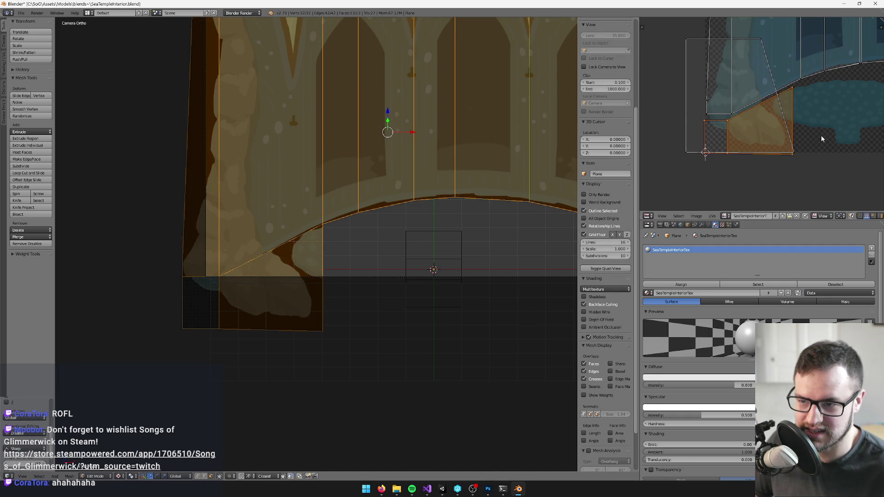
scroll(275, 199, "down", 5)
right_click(197, 232)
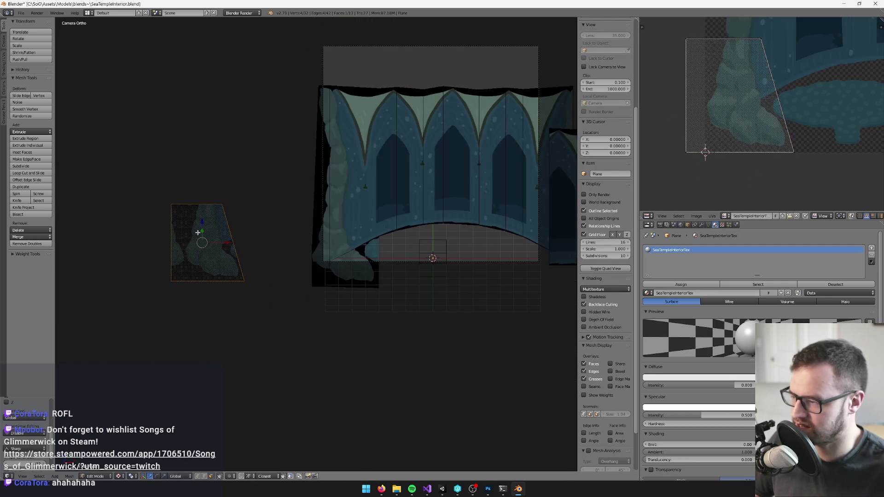
- Apply the chosen mesh operation to the small lower-left face
key("ctrl+alt+z")
left_click(203, 272)
scroll(295, 286, "up", 3)
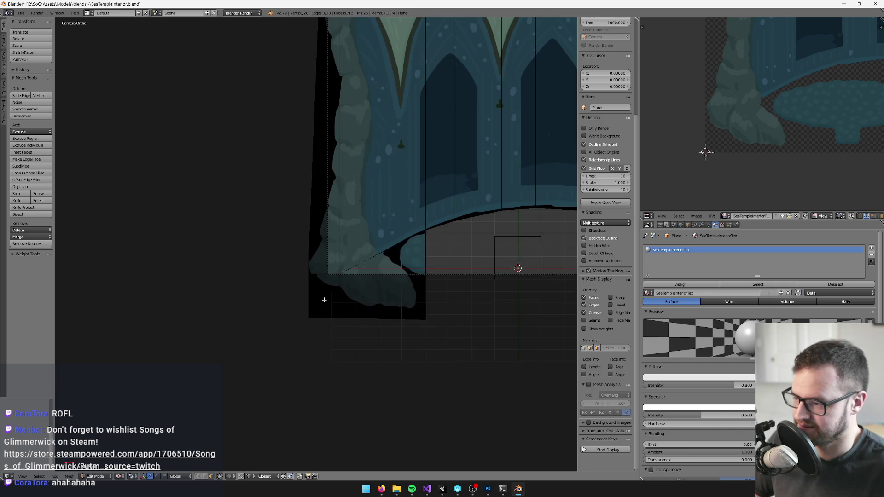
scroll(789, 76, "up", 4)
- Select all and scale up the small face's UVs
key("a")
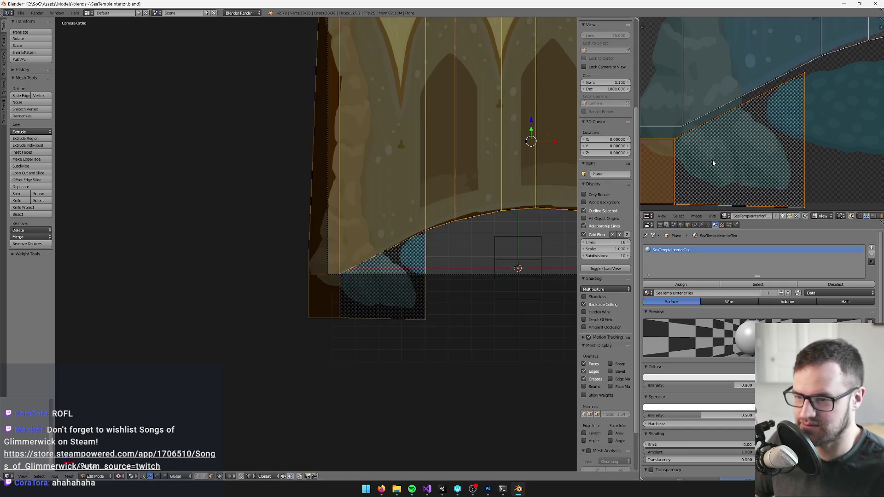
key("a")
key("a")
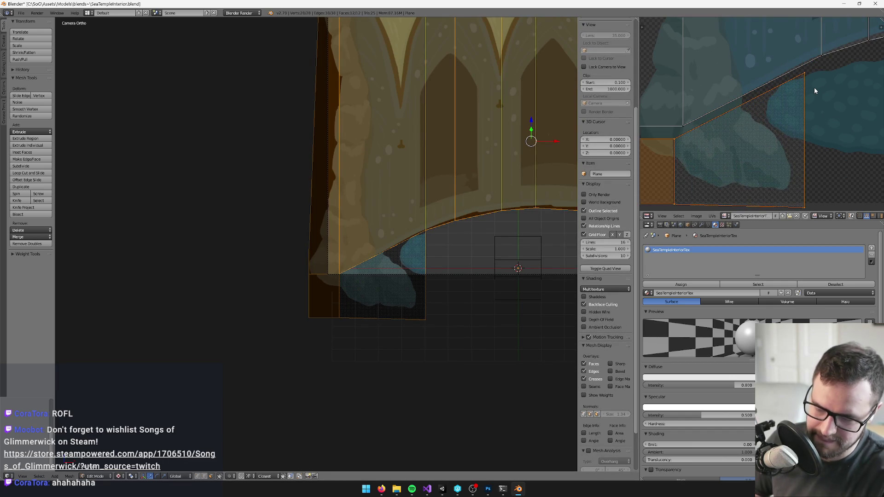
scroll(786, 133, "up", 1)
key("g")
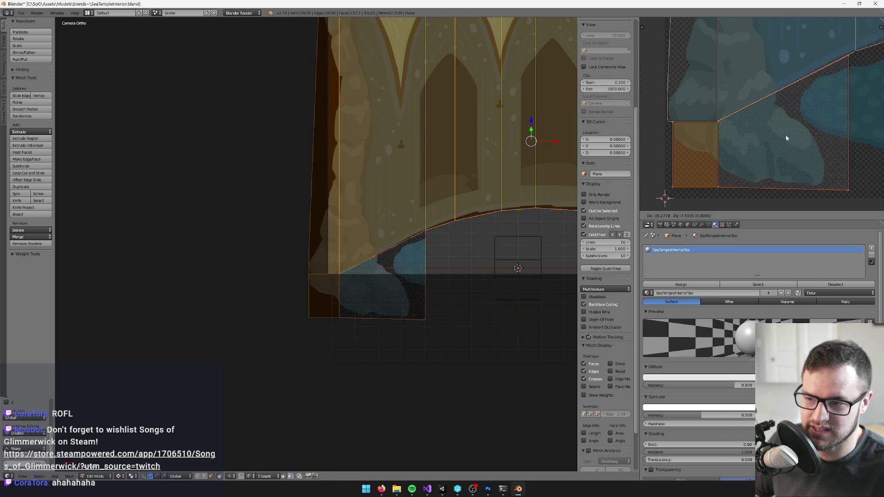
key("s")
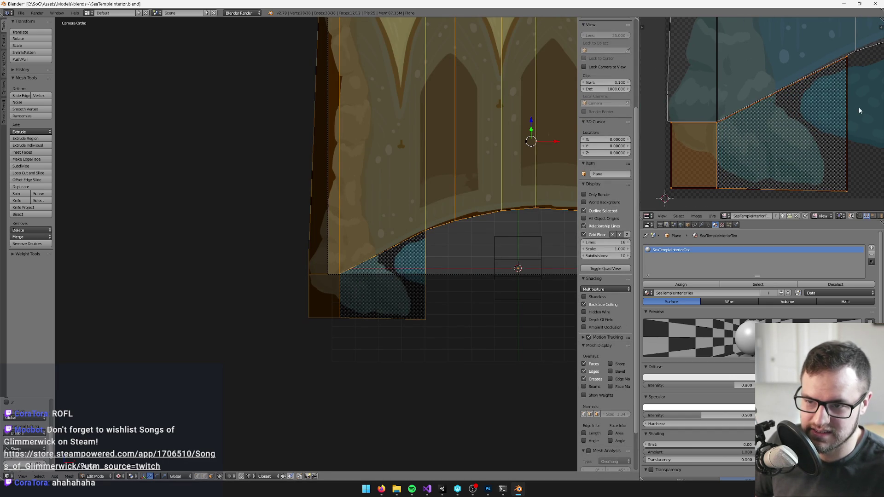
left_click(867, 109)
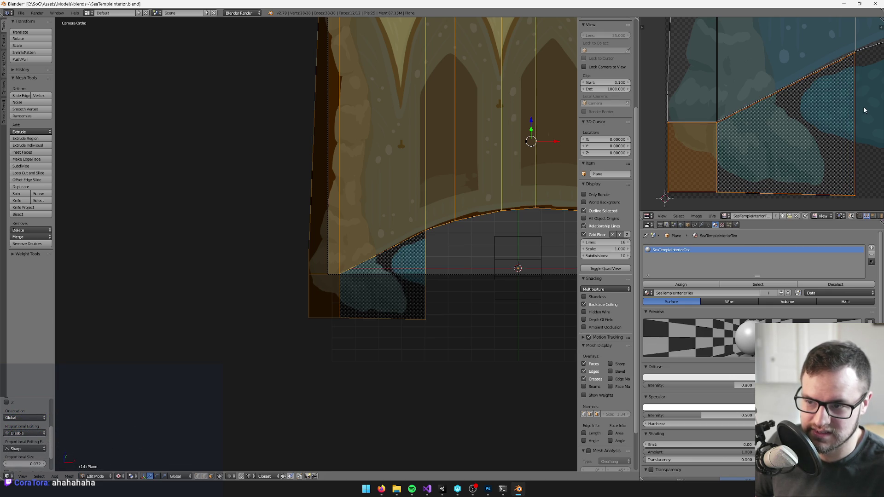
key("s")
left_click(864, 109)
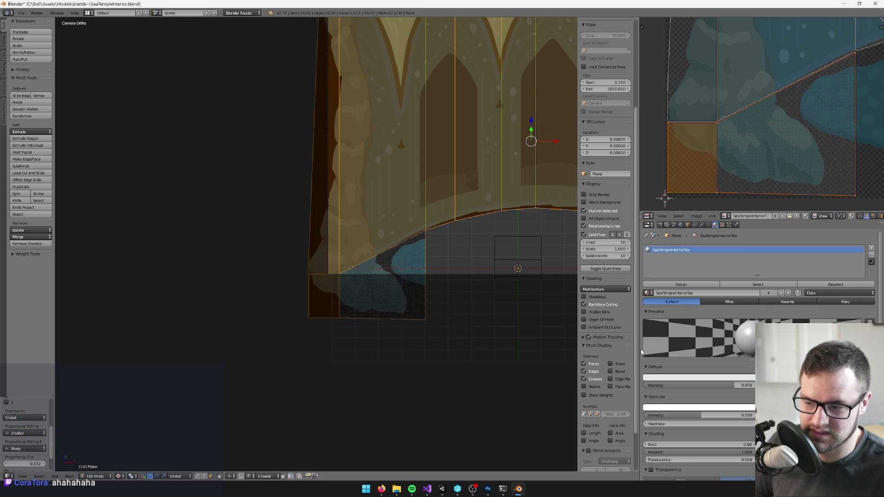
- Stitch the small face's top UV edge to its matching wall UV edge
right_click(682, 130)
key("v")
left_click(746, 111)
- Knife-cut along the rock outline, then from the bottom edge to the left edge
scroll(428, 191, "up", 6)
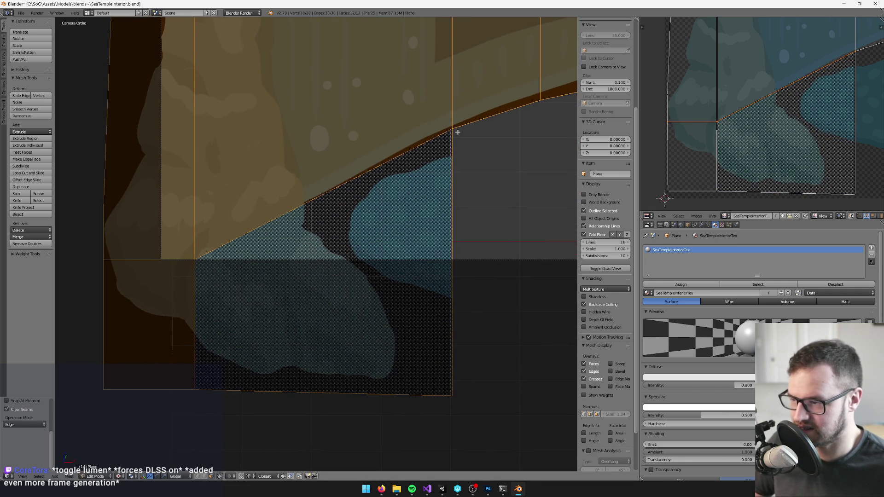
key("k")
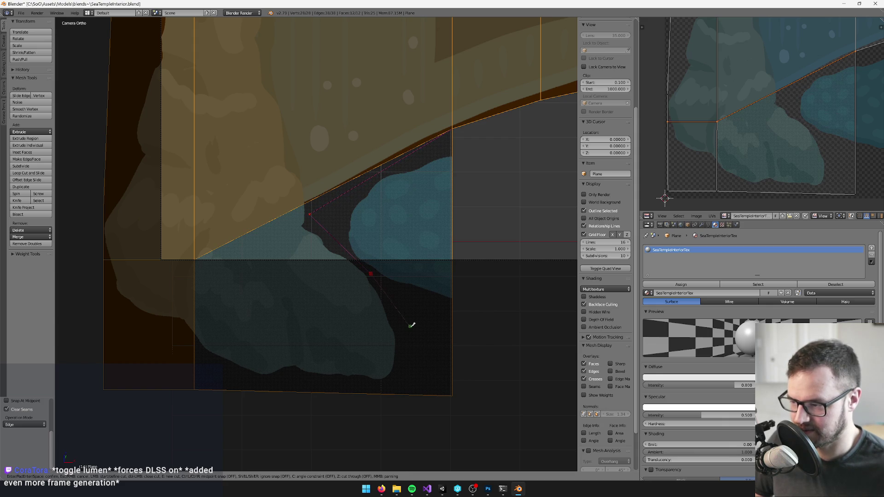
left_click(408, 393)
key("Return")
key("space")
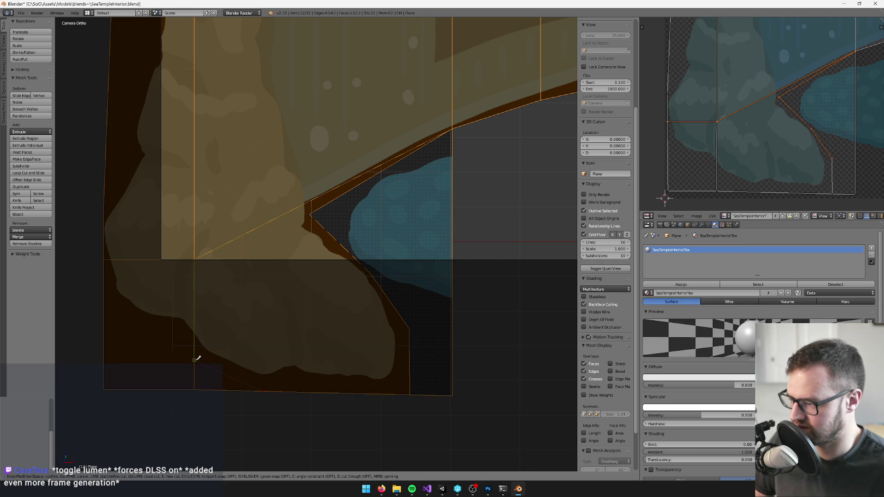
left_click(105, 303)
key("Return")
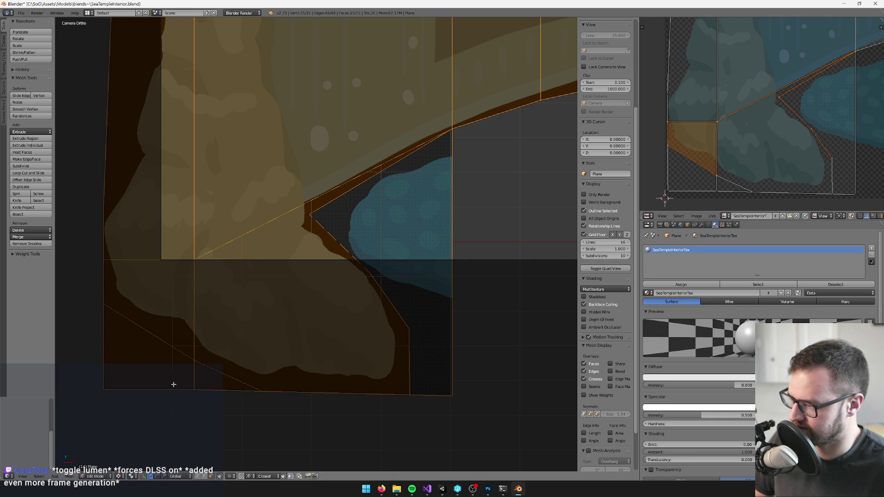
- Delete the two corner triangles and the large right face outside the rock
right_click(157, 362)
right_click(215, 383, "shift")
right_click(404, 224, "shift")
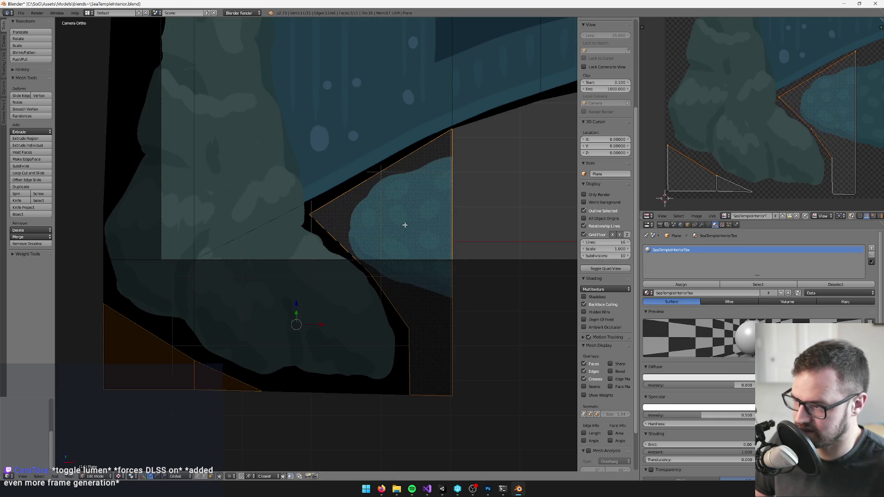
key("x")
left_click(404, 226)
scroll(396, 228, "down", 6)
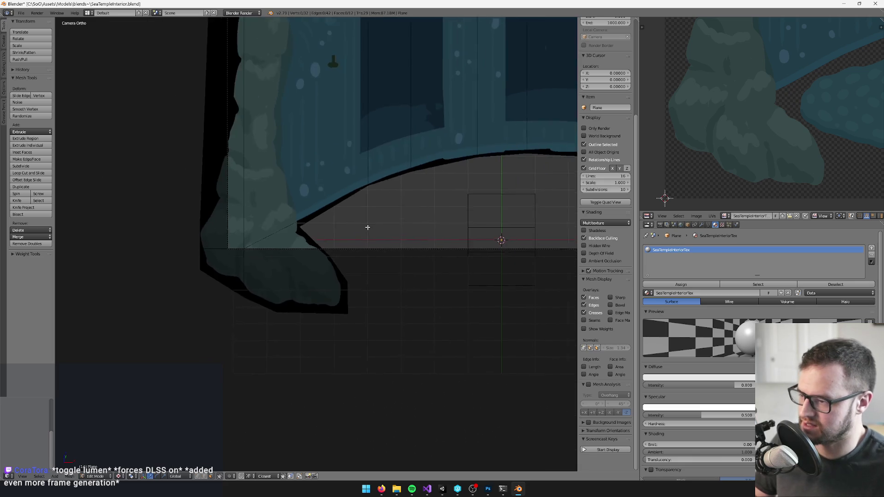
- Switch to the right-hand wall plane and enter Edit Mode on it
key("Tab")
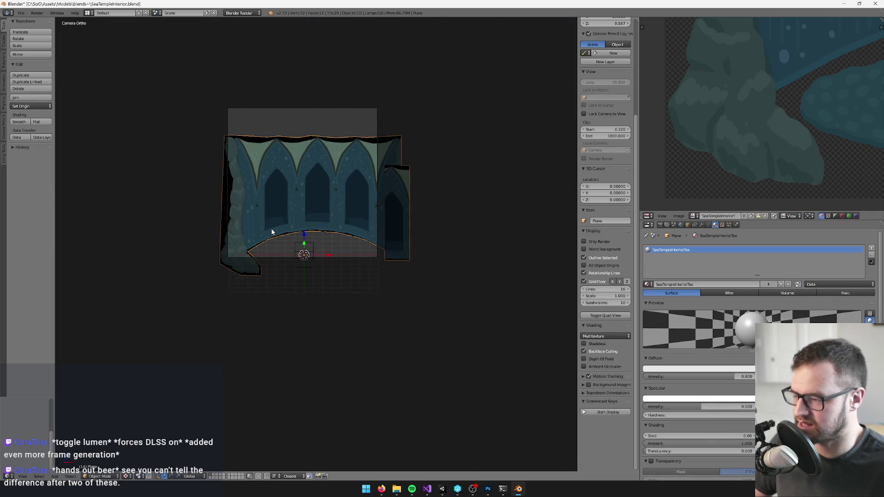
scroll(279, 235, "up", 4)
scroll(279, 232, "right", 4)
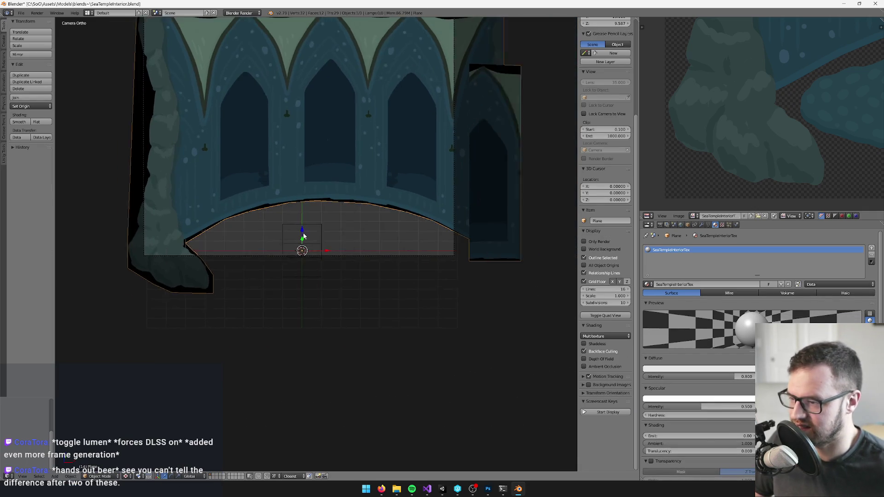
scroll(256, 234, "up", 2)
right_click(398, 175)
key("Tab")
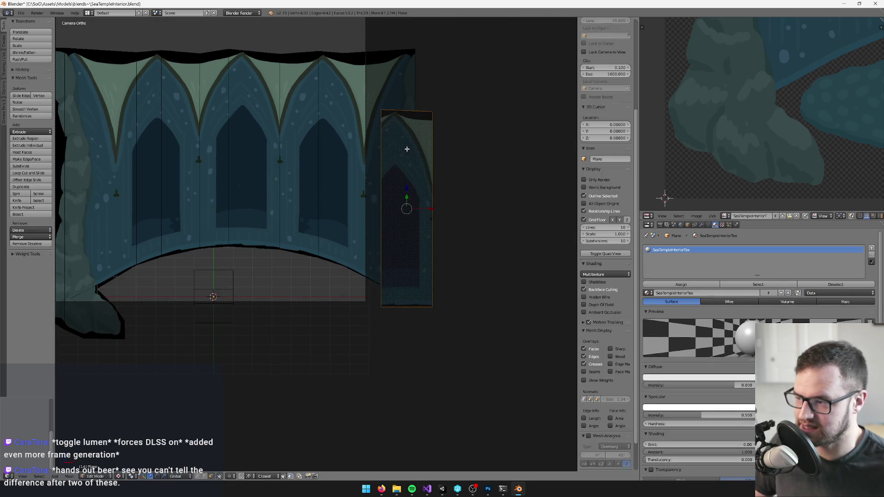
scroll(782, 120, "down", 5)
scroll(794, 116, "up", 5)
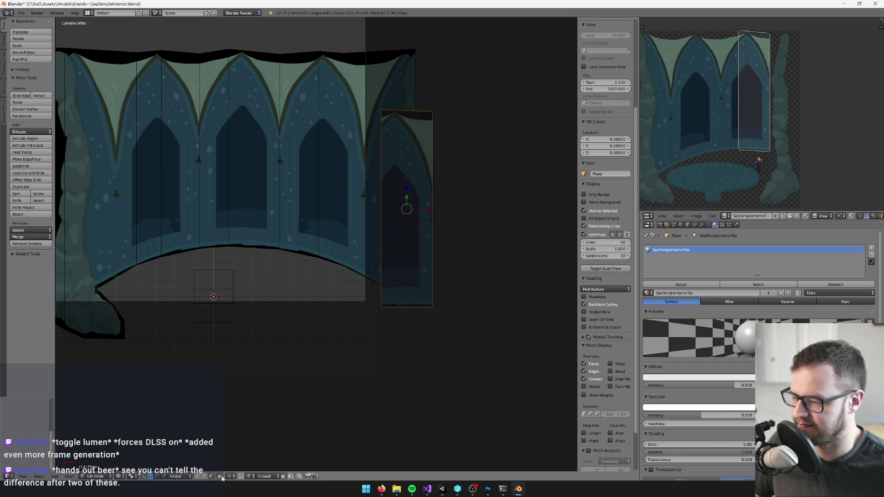
- Select the right plane's top edge, then its bottom edge, from an angled view
right_click(415, 114)
mouse_move(410, 101)
left_mouse_down()
mouse_move(460, 138)
mouse_move(393, 174)
mouse_move(405, 35)
left_mouse_up()
scroll(460, 138, "up", 4)
scroll(453, 83, "down", 3)
scroll(417, 253, "up", 4)
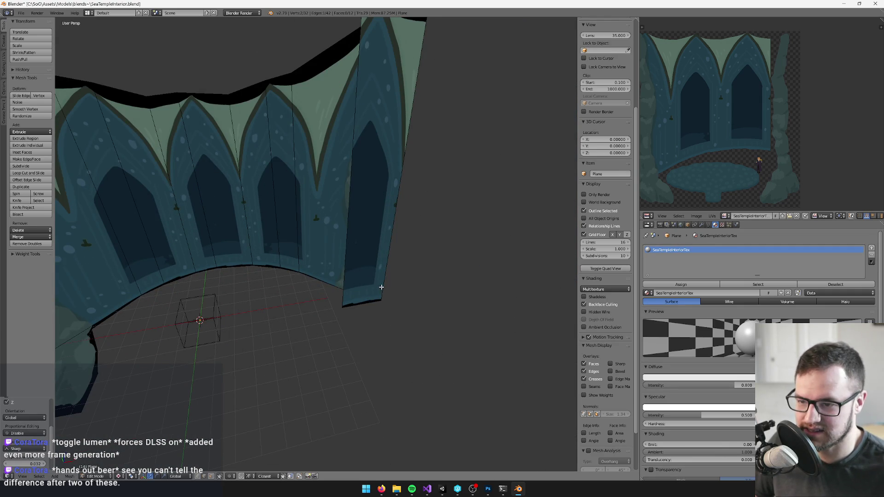
right_click(364, 309)
scroll(361, 282, "up", 4)
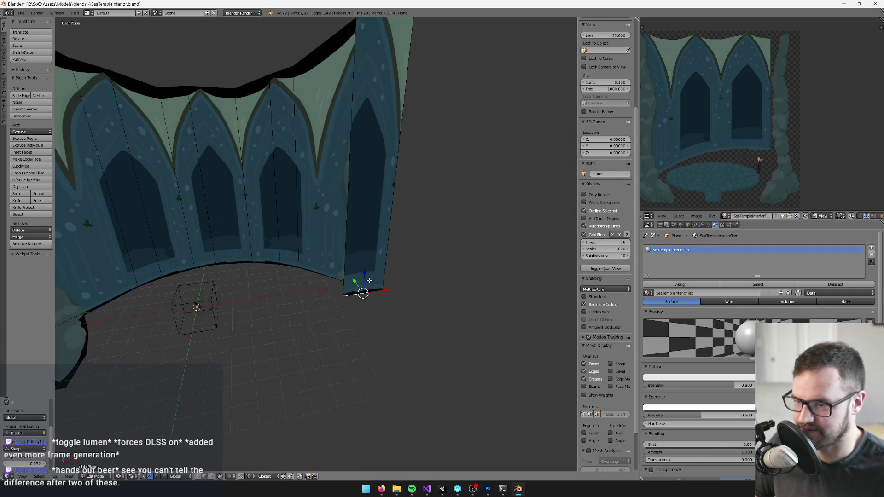
scroll(375, 286, "up", 2)
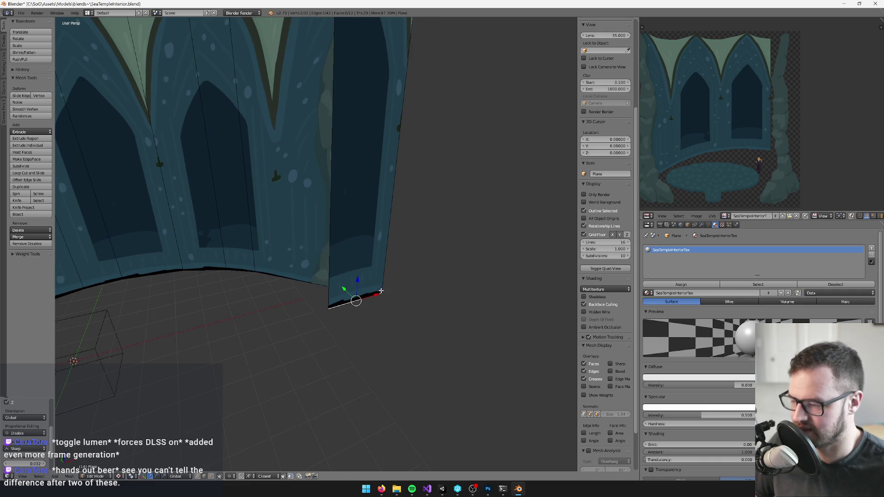
- Add an edge loop across the plane and pull the bottom edge and vertex outward
key("ctrl+r")
left_click(331, 247)
left_click(341, 427)
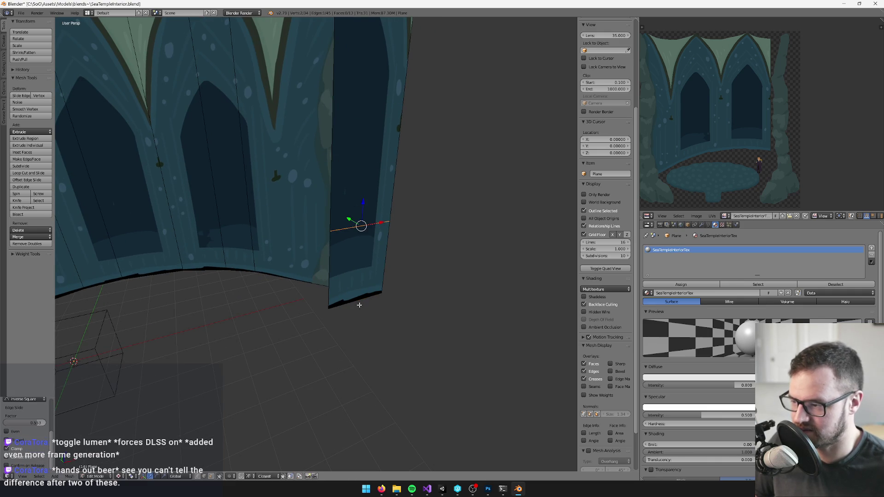
mouse_move(348, 289)
left_mouse_down()
mouse_move(348, 349)
mouse_move(363, 356)
mouse_move(309, 364)
left_mouse_up()
right_click(369, 351)
left_click(308, 364)
- Select the whole linked two-face piece and return to front view
left_click_drag(332, 230, 358, 257)
key("l")
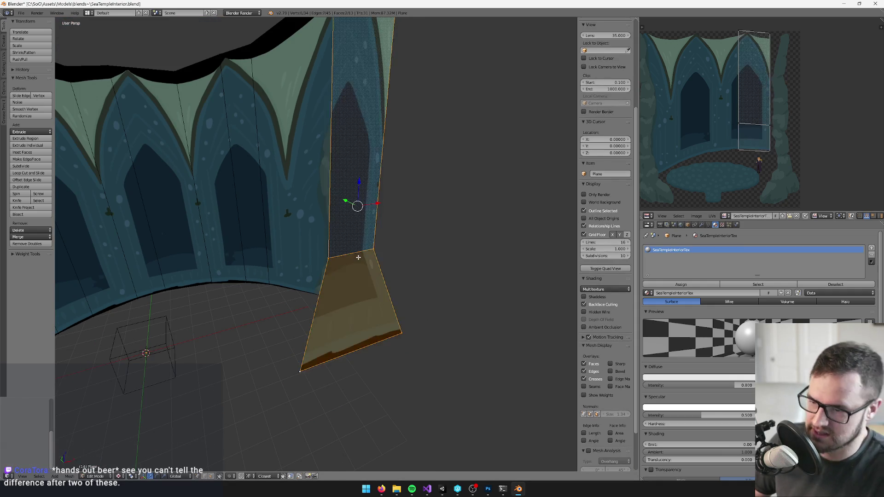
key("KP_0")
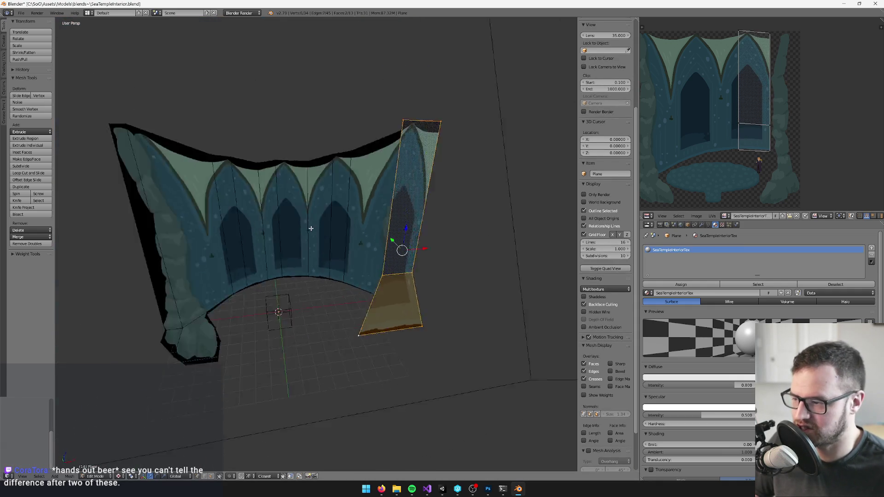
- Move the piece's UV island onto the rock area of the texture
key("g")
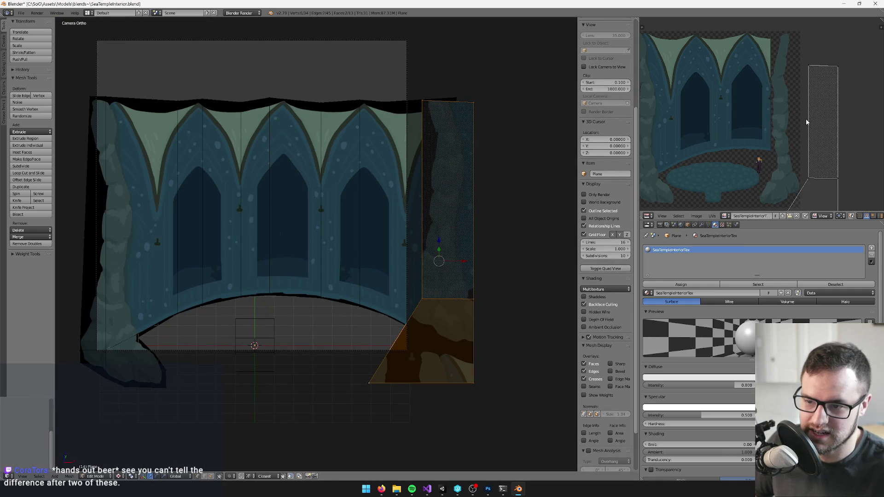
scroll(787, 106, "down", 1)
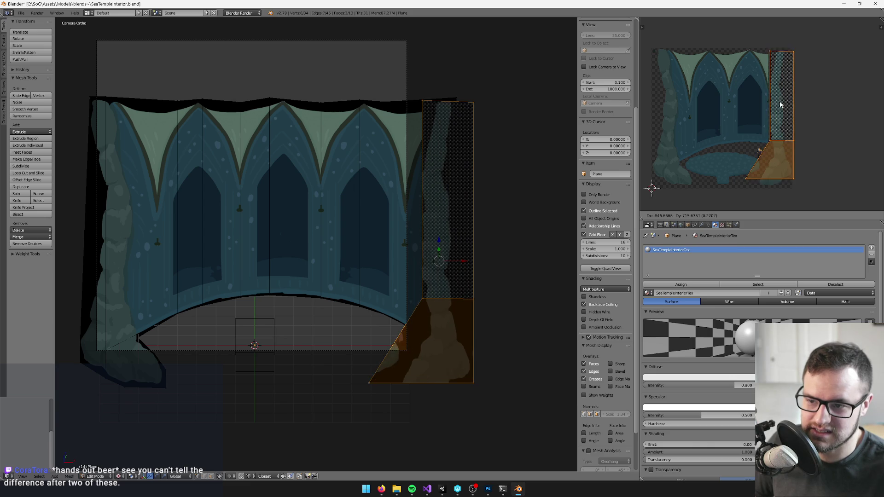
left_click(760, 85)
scroll(386, 379, "down", 2)
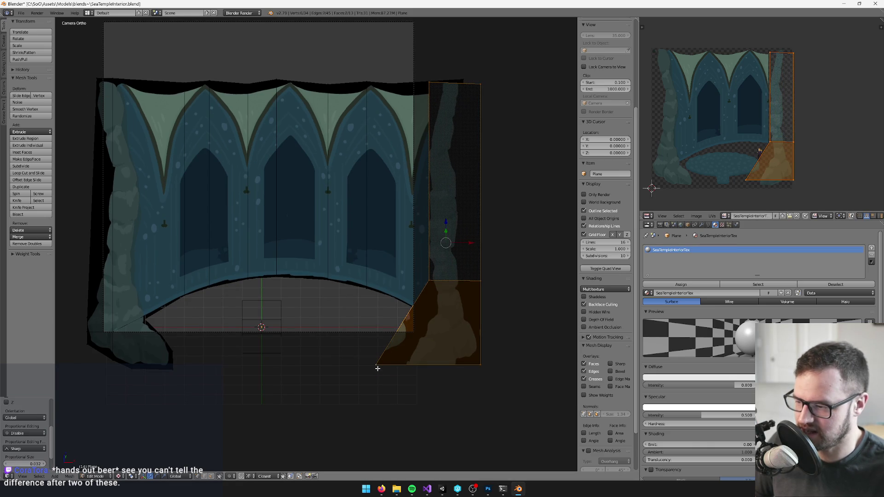
- Drag a vertex of the lower section down and outward
right_click(378, 368)
scroll(404, 361, "left", 3)
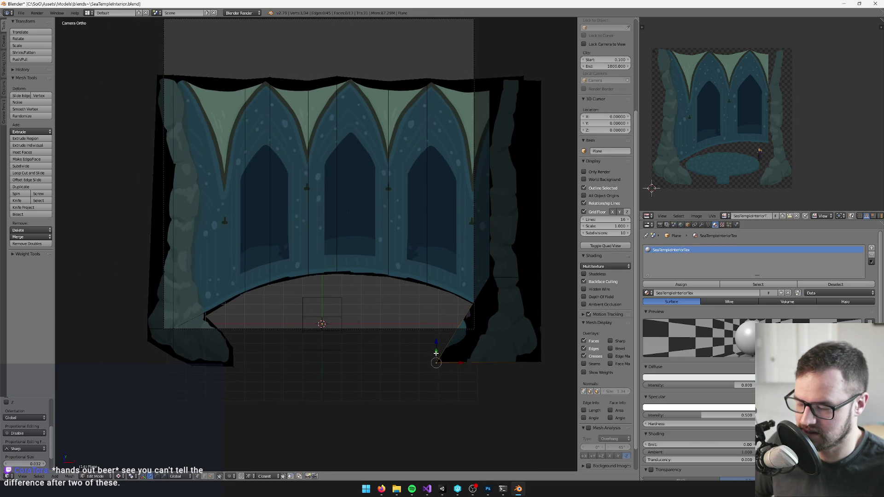
key("KP_0")
scroll(424, 307, "up", 5)
left_click_drag(434, 325, 452, 344)
- Select the right strip's UVs, then move and scale them over the rock pillar
key("KP_0")
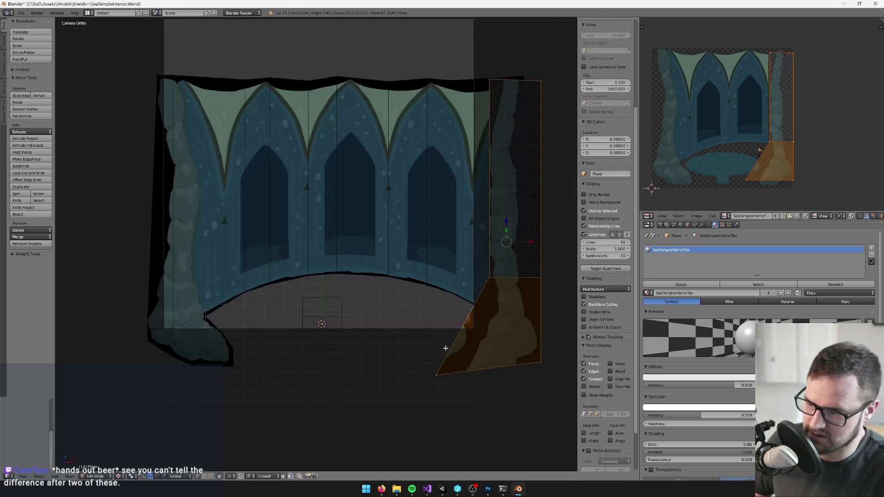
key("ctrl+l")
key("g")
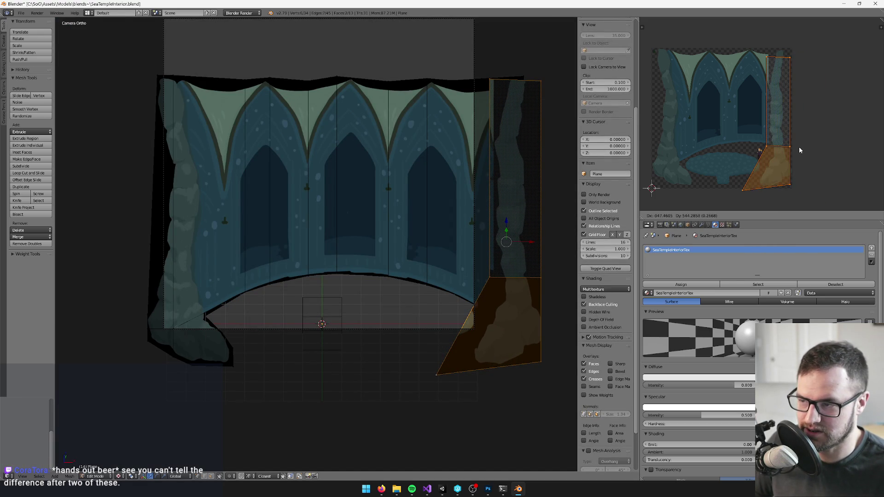
left_click(803, 146)
key("s")
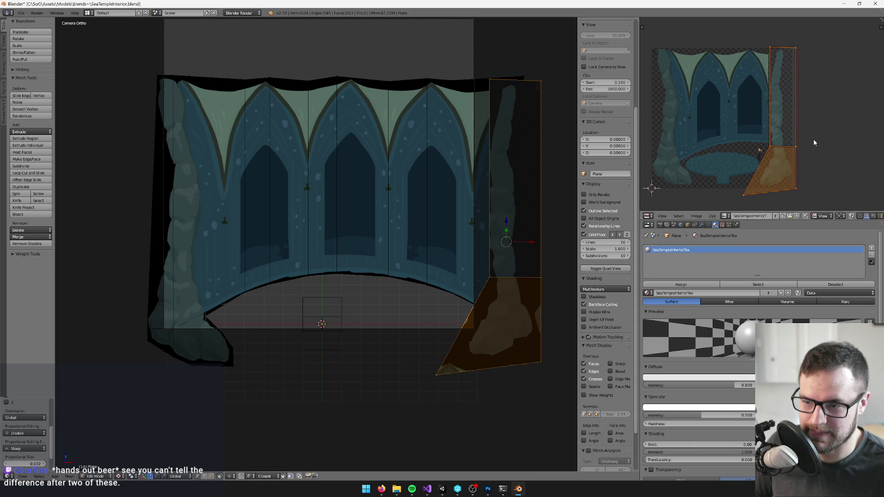
left_click(811, 139)
key("g")
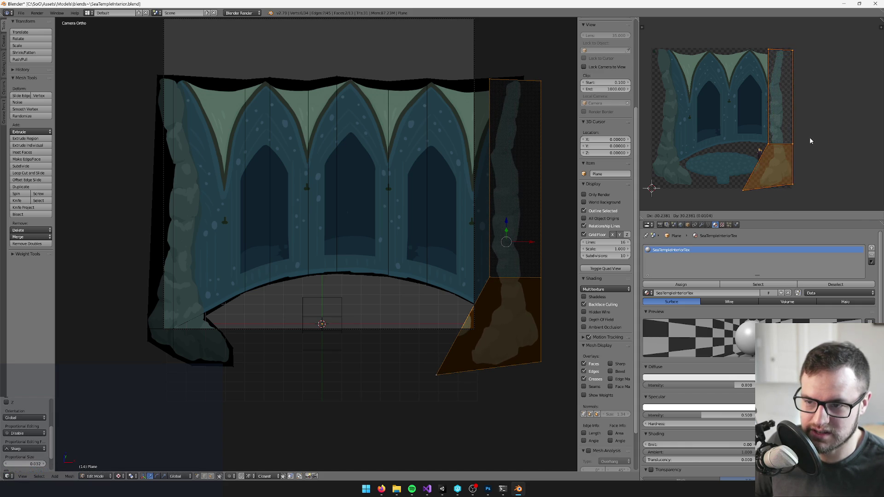
left_click(809, 137)
scroll(784, 145, "up", 6)
scroll(449, 236, "up", 6)
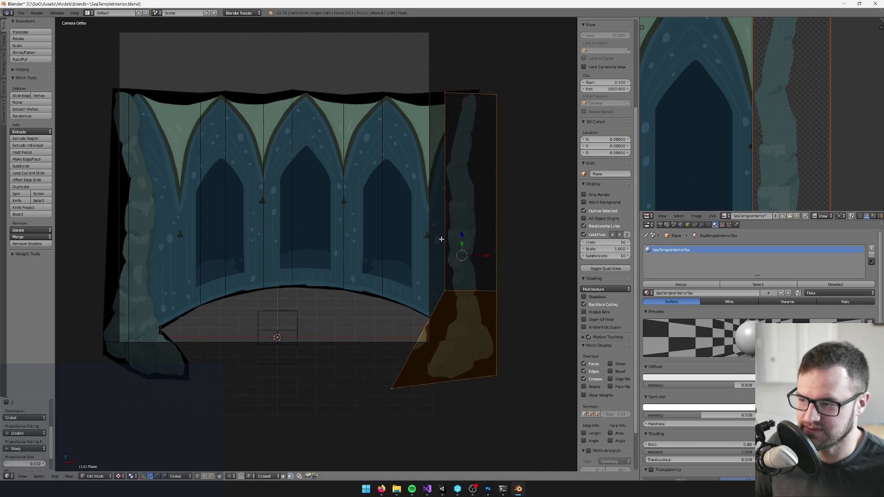
scroll(780, 92, "up", 2)
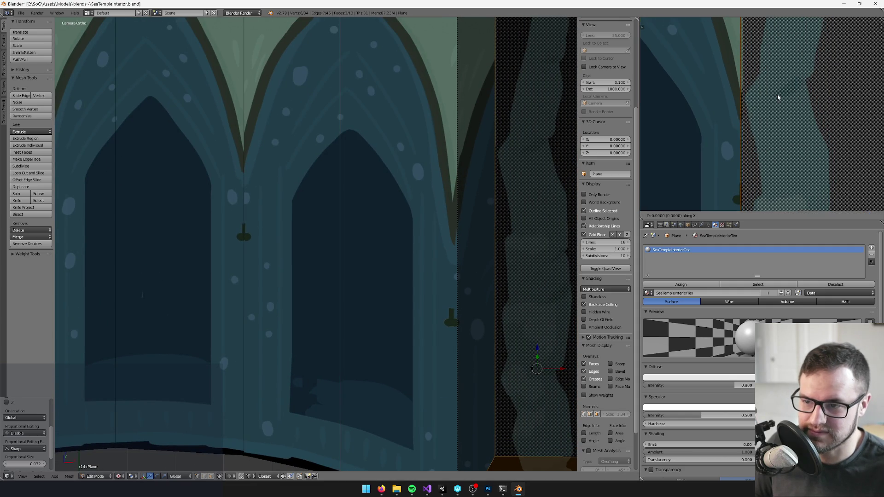
scroll(777, 164, "down", 5)
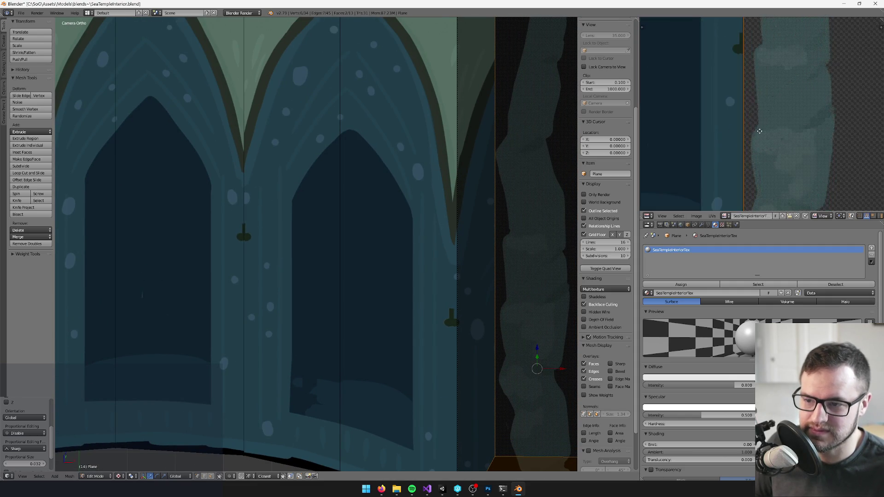
scroll(796, 76, "down", 3)
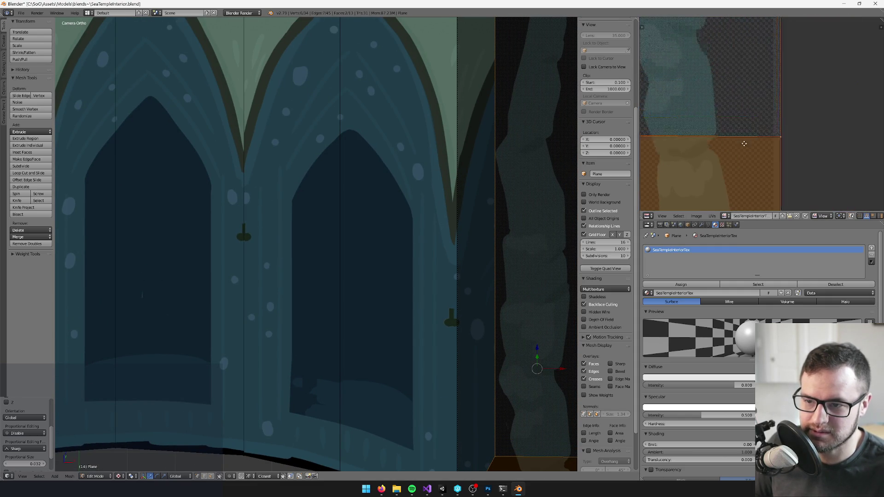
scroll(445, 171, "down", 5)
scroll(395, 186, "up", 1)
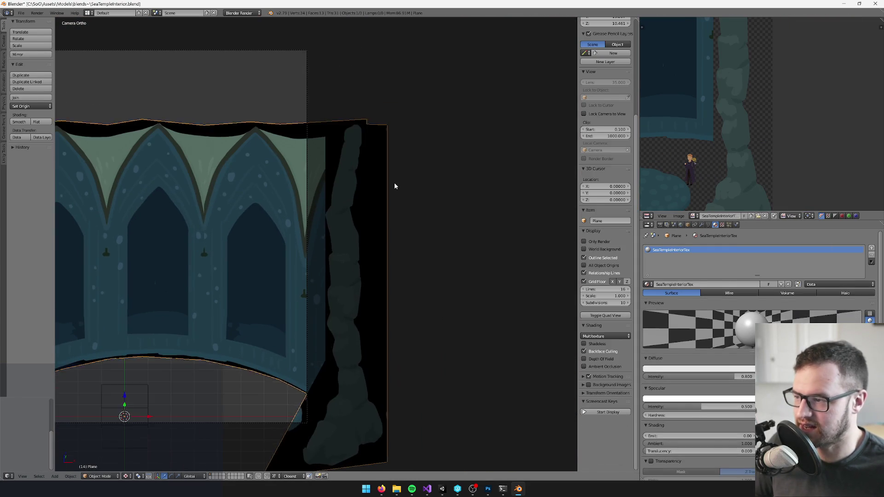
- Separate the selected strip into its own object, Plane.001, and edit its mesh
key("p")
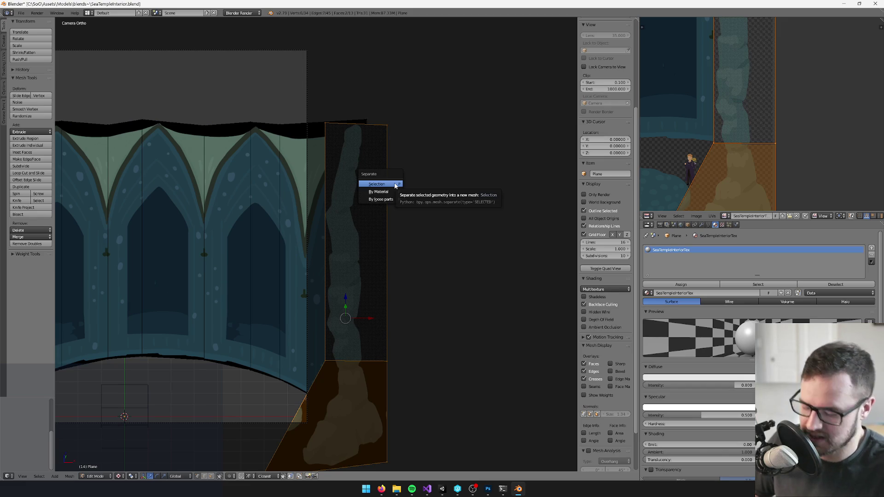
left_click(394, 186)
key("Tab")
right_click(376, 189)
key("Tab")
scroll(374, 175, "up", 1)
key("ctrl+r")
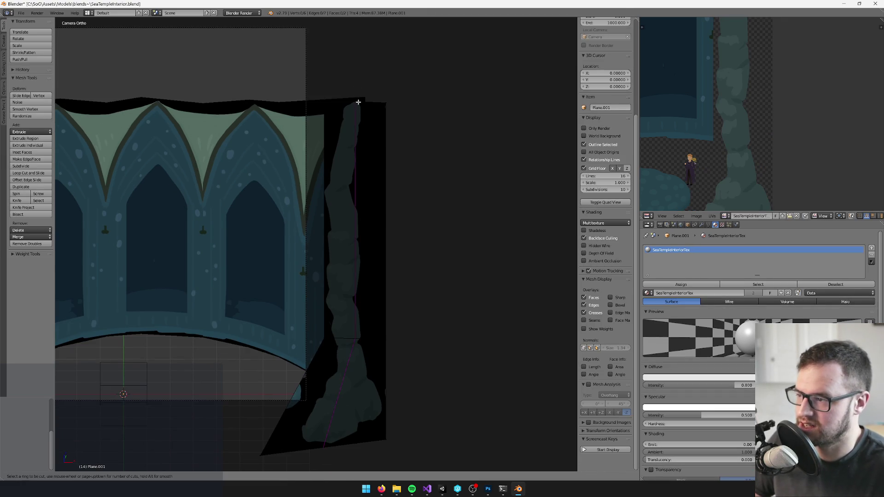
key("Escape")
scroll(368, 85, "up", 1)
key("space")
key("Escape")
scroll(380, 81, "up", 1)
- Make two knife cuts along the pillar's base
key("k")
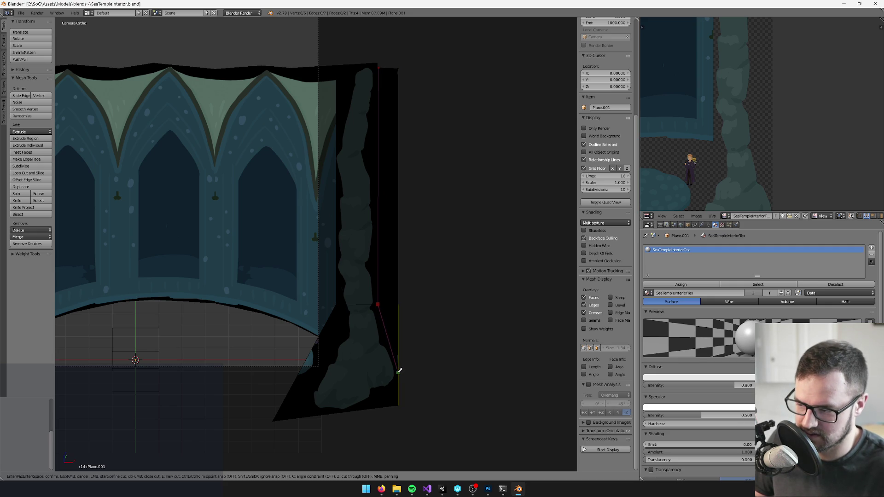
key("Return")
scroll(369, 315, "up", 3)
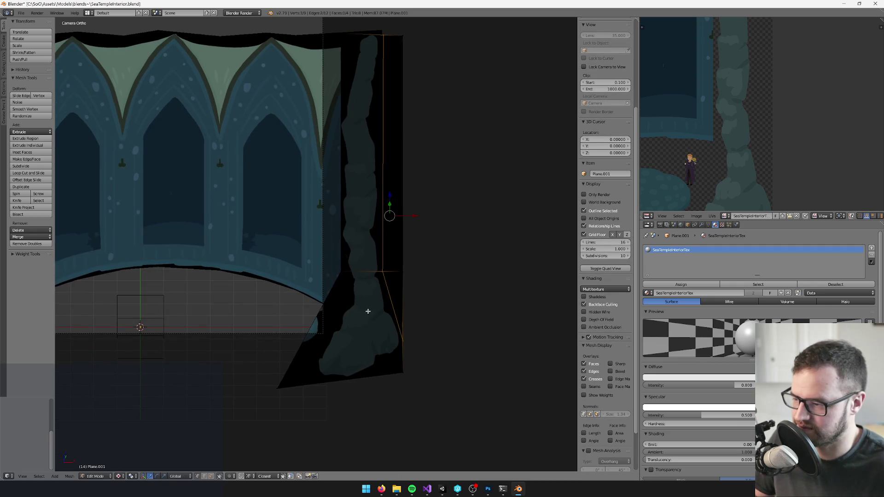
key("k")
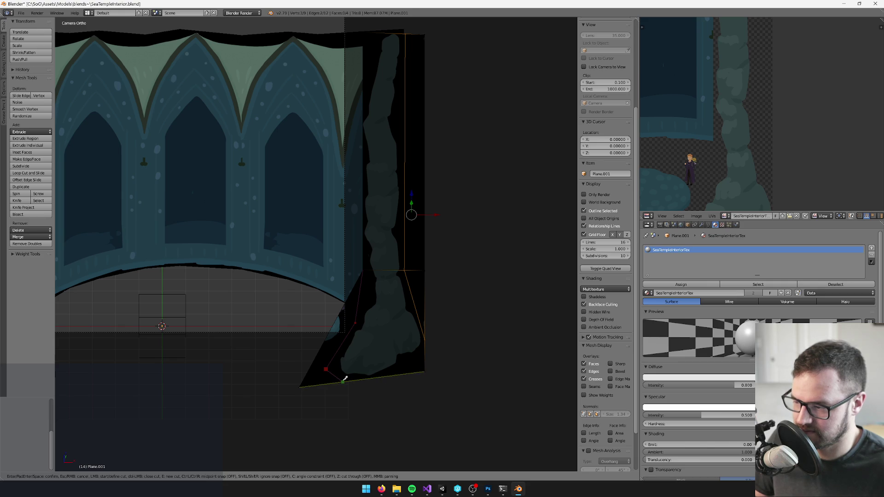
left_click(343, 381)
key("Return")
- Delete the leftover triangular face and knife-cut the pillar's bottom corner
left_click(210, 476)
right_click(324, 371)
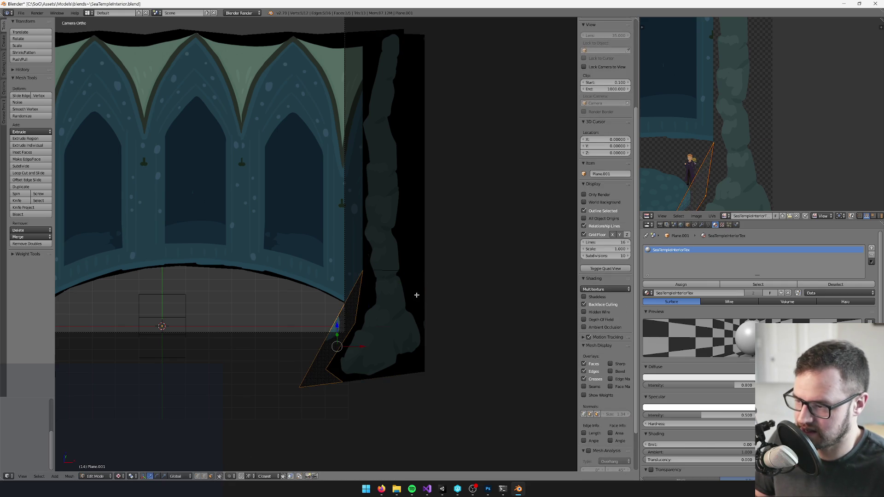
key("x")
left_click(412, 214)
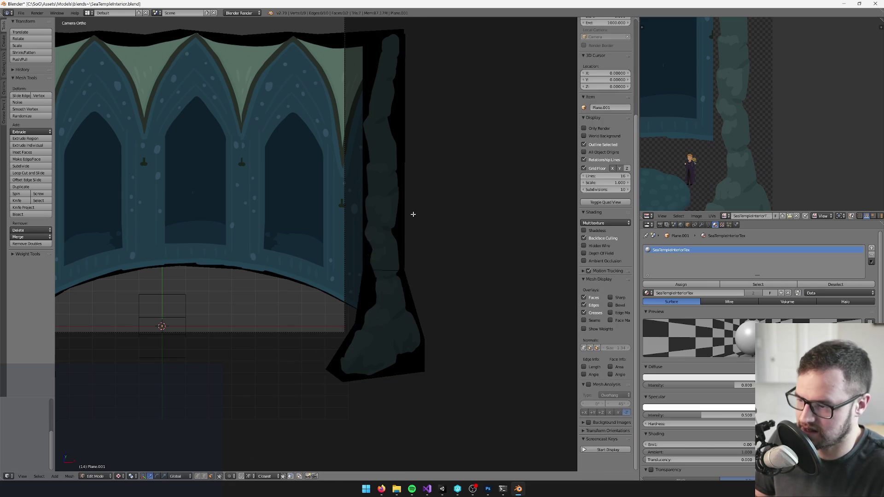
scroll(413, 214, "up", 2)
key("k")
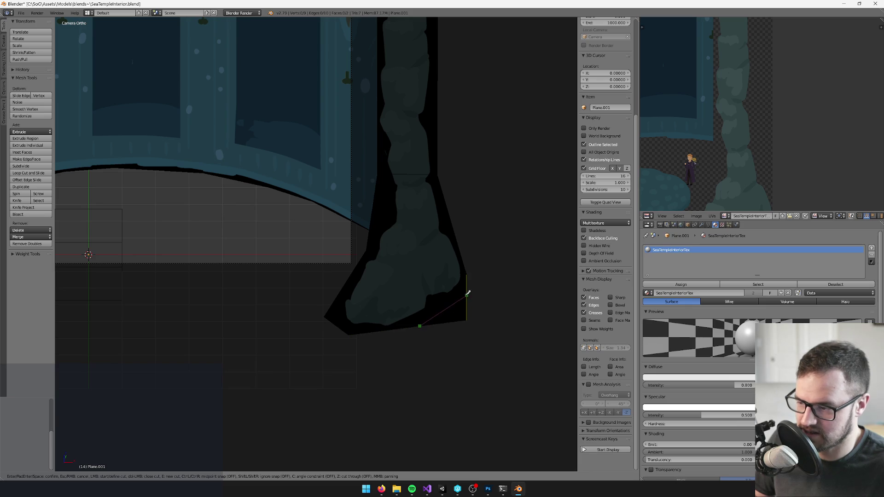
left_click(464, 291)
key("Return")
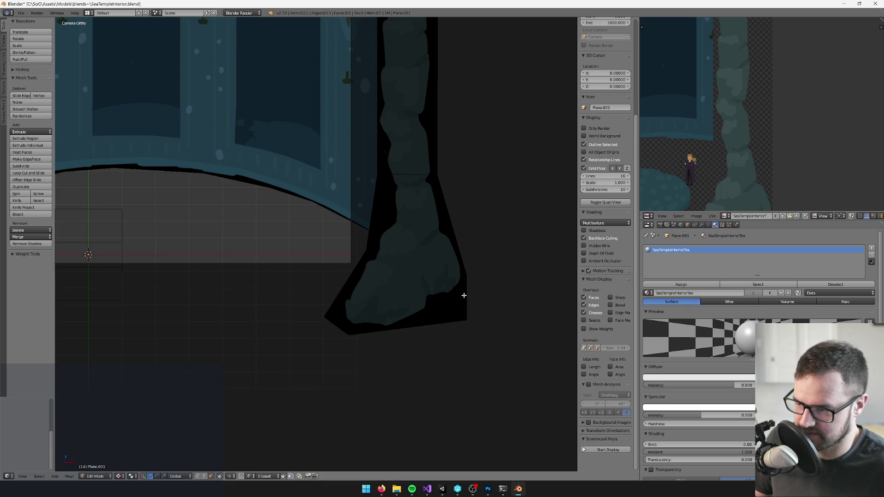
scroll(458, 308, "down", 3)
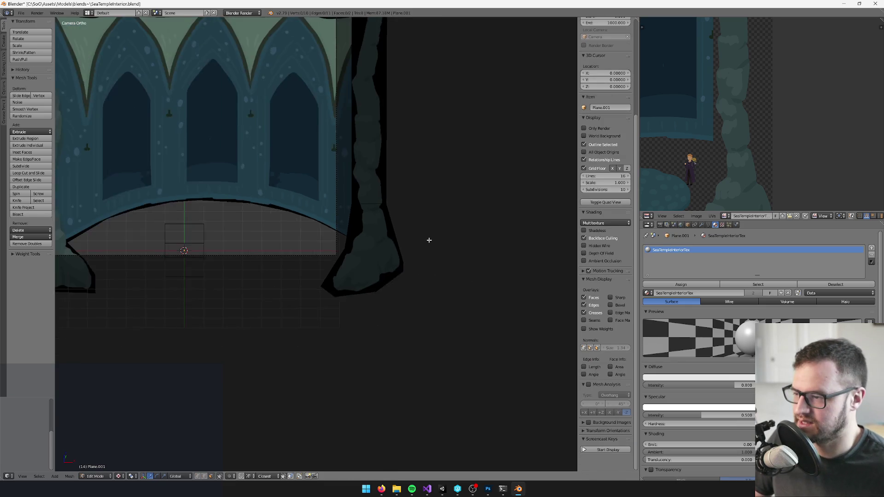
- Set the pillar's origin to its geometry in Object Mode
key("Tab")
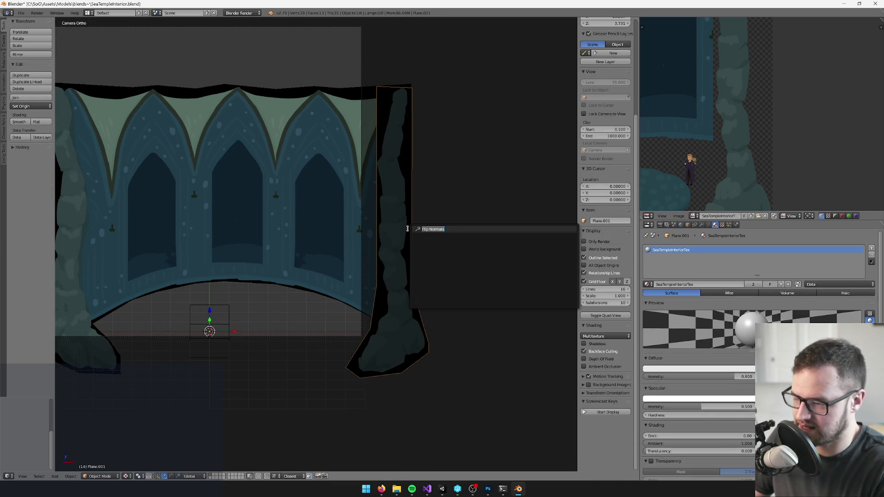
key("shift+ctrl+alt+c")
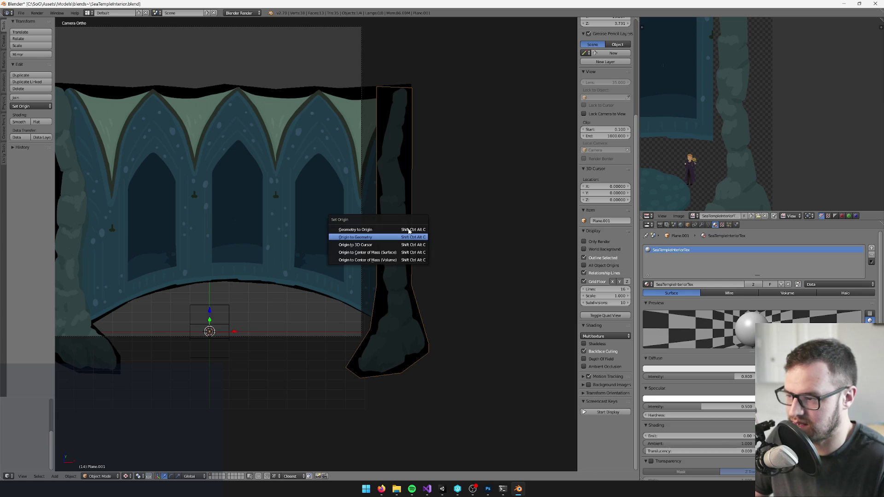
left_click(408, 236)
scroll(204, 146, "down", 4)
- Select only the main wall plane and open the Unity export folder browser
key("a")
key("a")
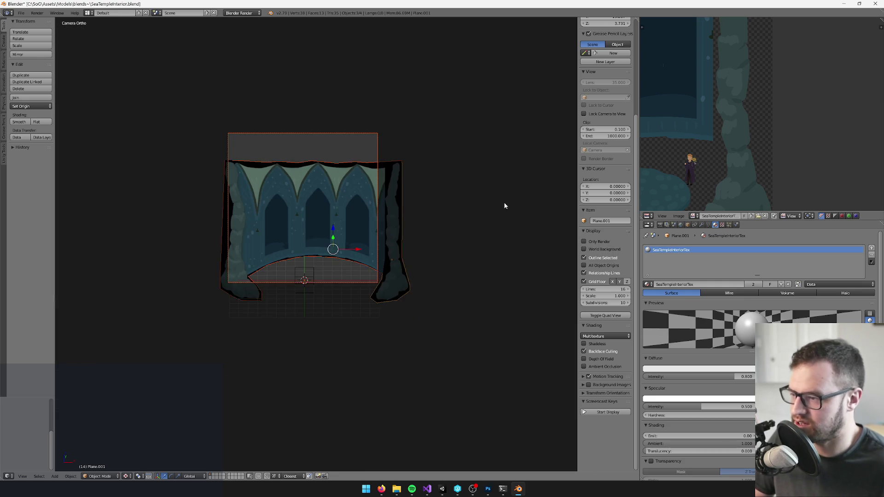
scroll(372, 283, "up", 5)
right_click(372, 283, "shift")
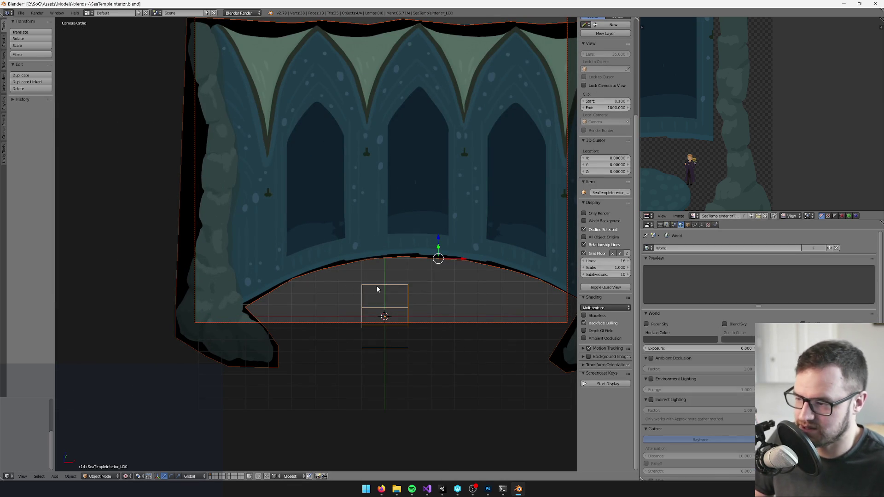
right_click(377, 285)
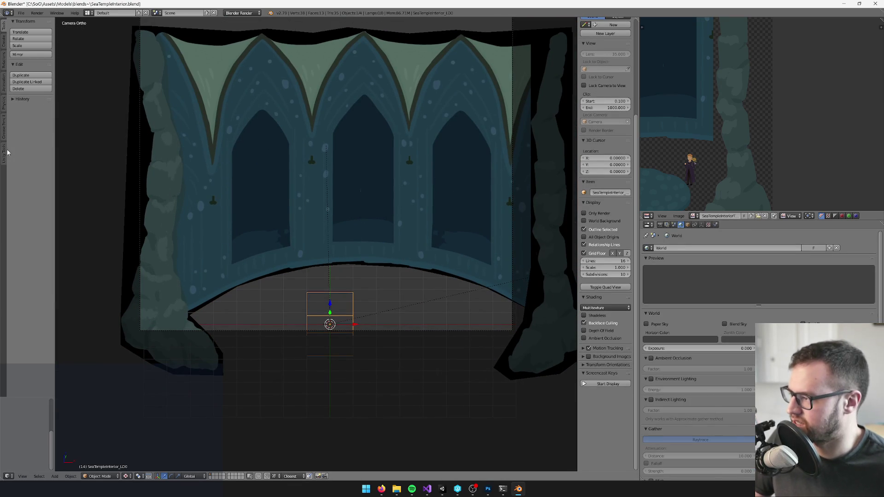
left_click(4, 152)
left_click(30, 38)
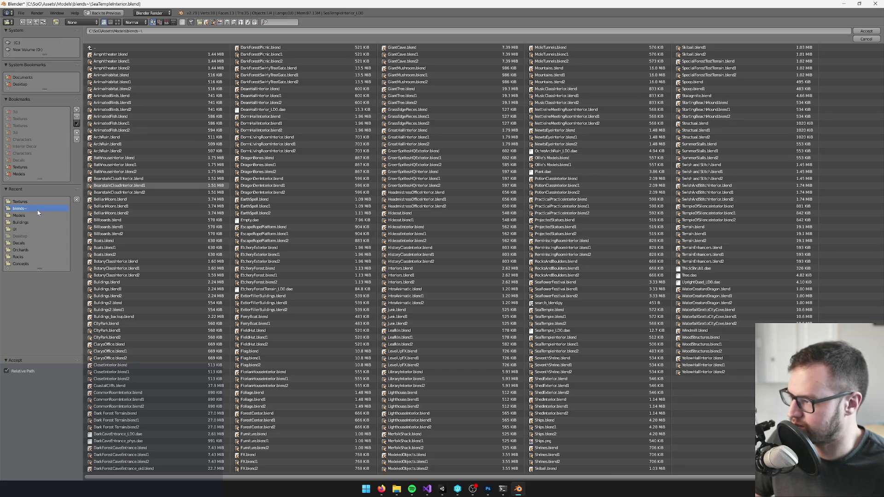
- Set the export path to C:\SoG\Assets\Models\ and export the scene for Unity
left_click(19, 215)
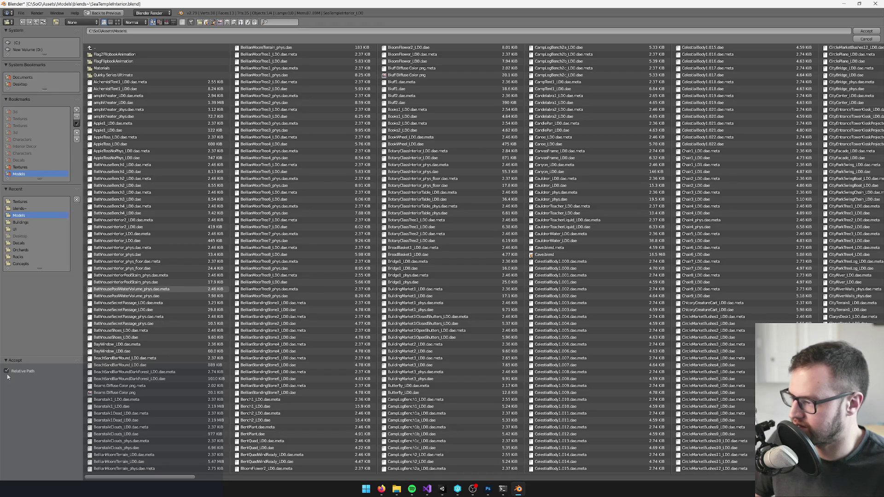
left_click(865, 32)
left_click(376, 168)
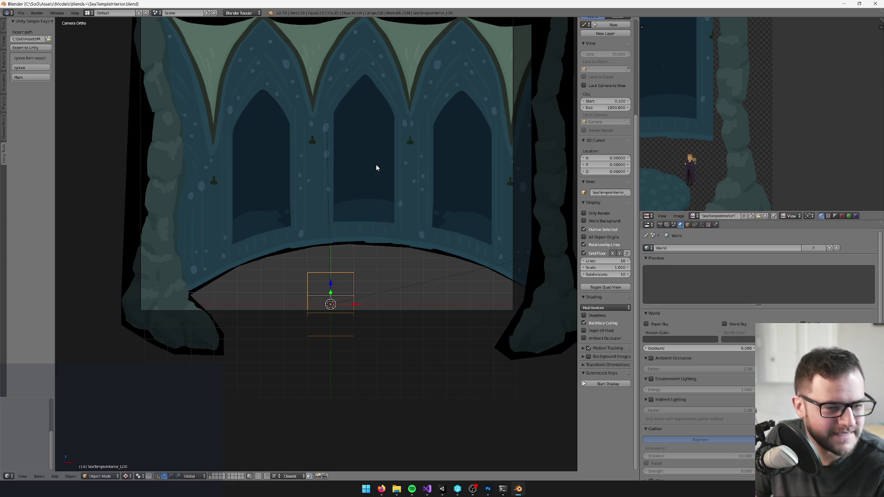
- Select the rock pillar and nudge it sideways along X
scroll(399, 131, "right", 3)
left_click(412, 114)
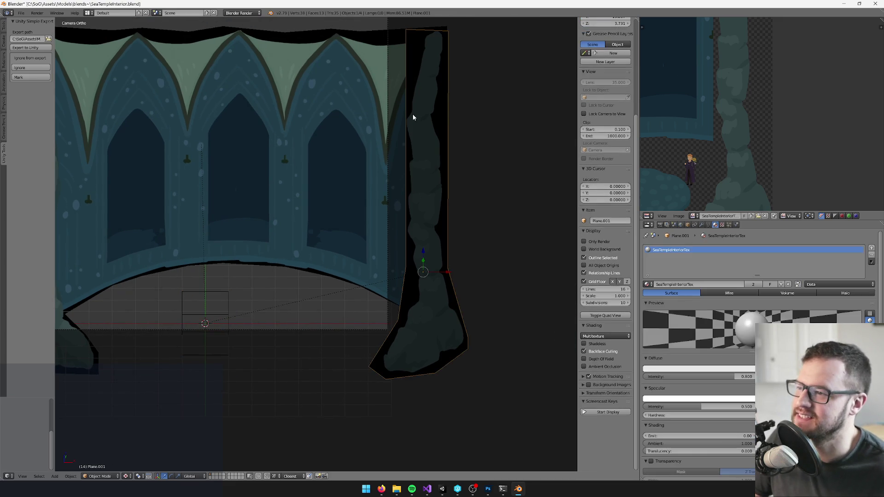
scroll(427, 139, "down", 3)
scroll(426, 139, "up", 5)
mouse_move(412, 297)
left_mouse_down()
mouse_move(477, 292)
mouse_move(418, 298)
left_mouse_up()
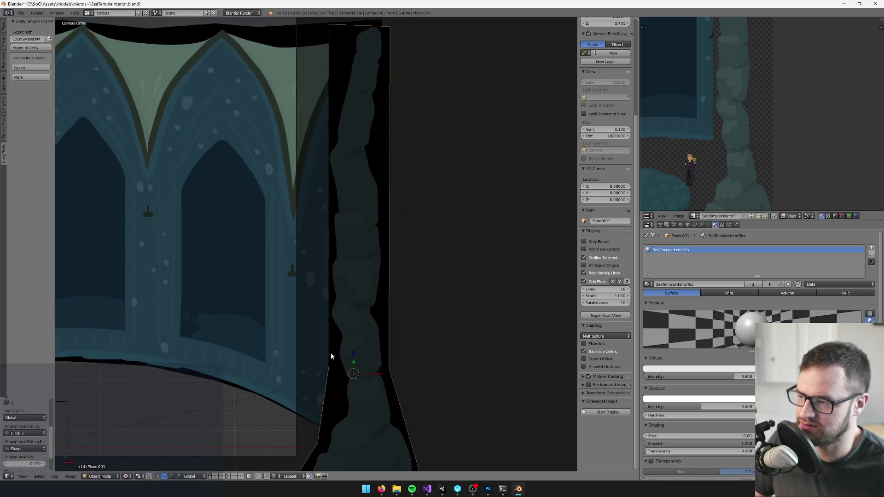
scroll(335, 300, "down", 4)
scroll(334, 247, "up", 2)
- Make the pillar's material transparent
mouse_move(331, 246)
left_mouse_down()
mouse_move(355, 255)
mouse_move(276, 245)
left_mouse_up()
scroll(276, 245, "up", 2)
left_click(711, 224)
left_click(714, 226)
scroll(733, 319, "down", 5)
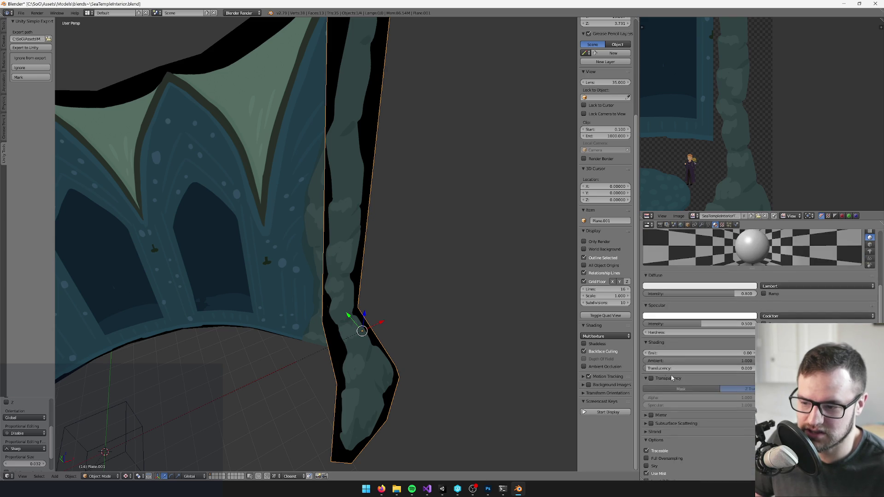
left_click(650, 380)
left_click_drag(355, 244, 373, 233)
- In camera view, move the pillar along X to its new spot beside the arches
key("KP_0")
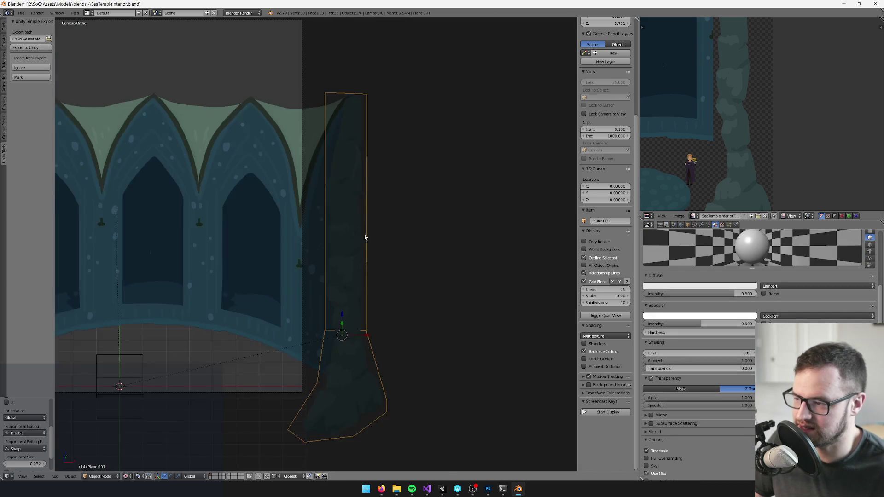
key("g")
key("x")
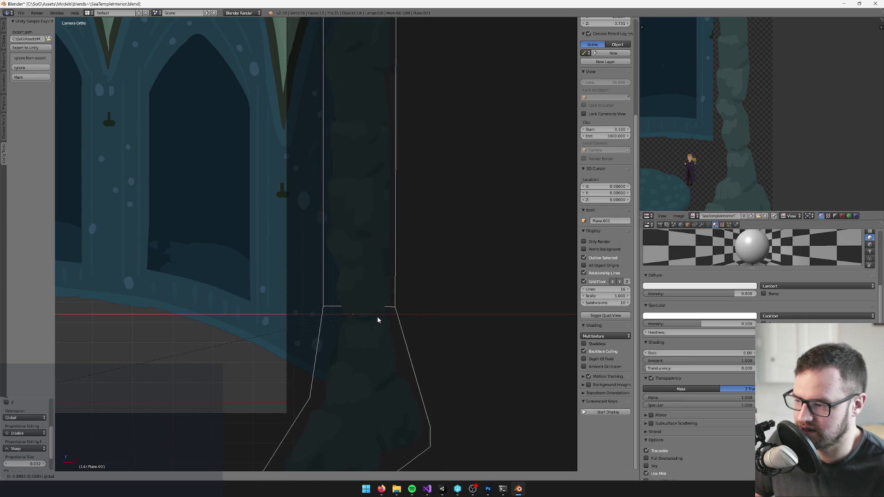
left_click(382, 314)
scroll(383, 314, "down", 3)
scroll(374, 260, "up", 2)
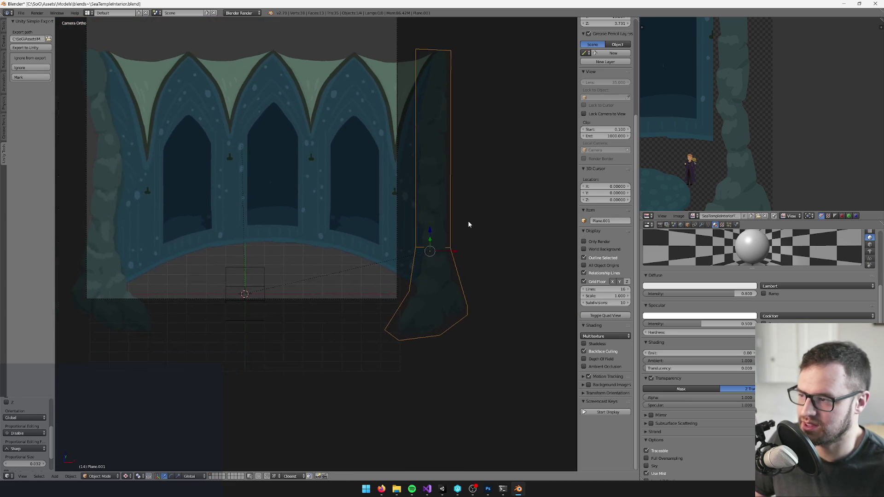
- Send the pillar column Plane.001 to another layer, then select the arches plane for editing
right_click(280, 178)
key("Tab")
scroll(306, 182, "up", 5)
key("Tab")
right_click(374, 277)
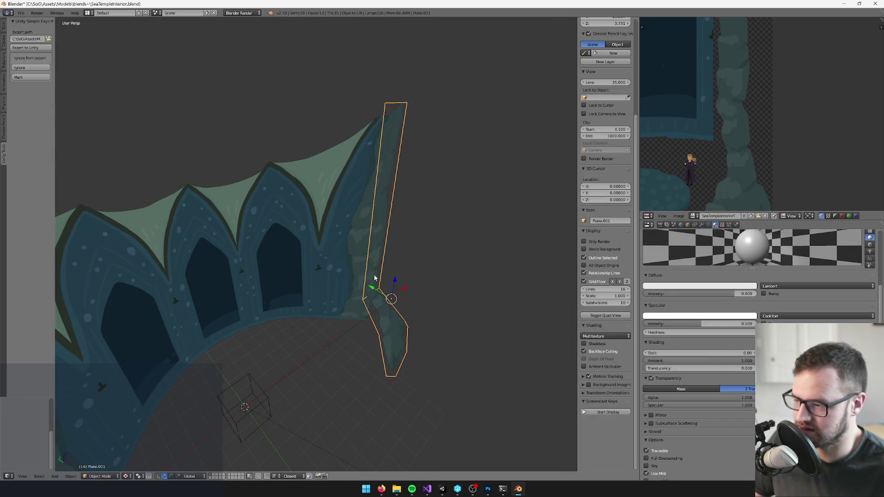
key("m")
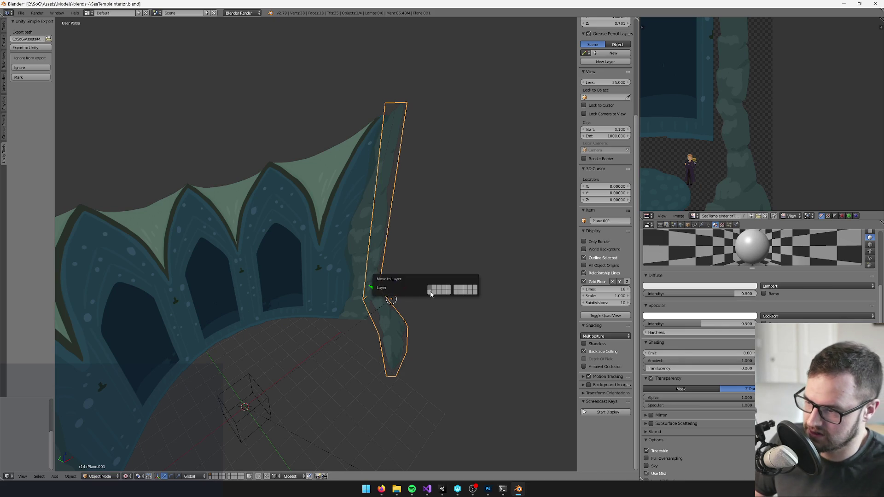
left_click(430, 294)
right_click(330, 230)
key("Tab")
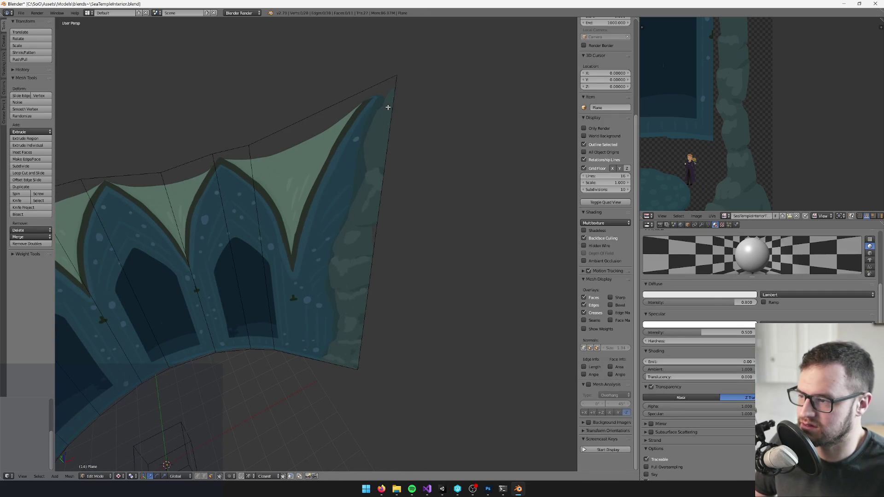
- Knife-cut the arches plane from its top-right corner down the pillar edge, then view through the camera
key("k")
left_click(391, 77)
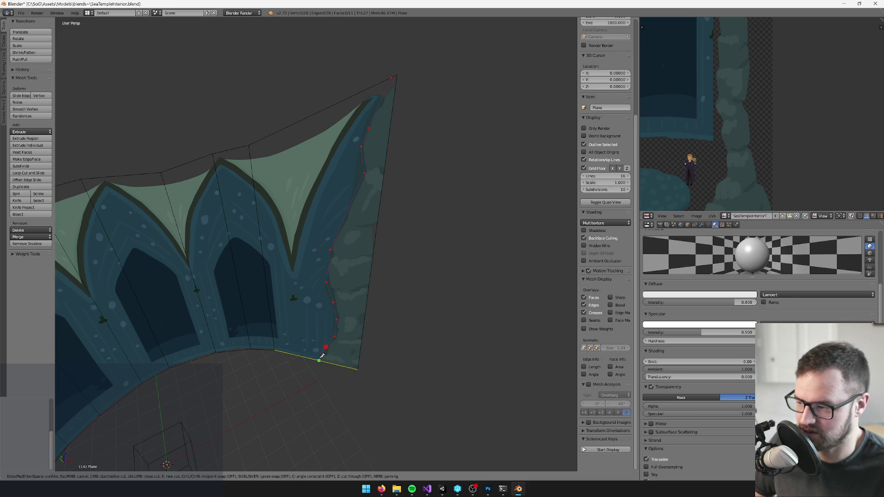
key("Return")
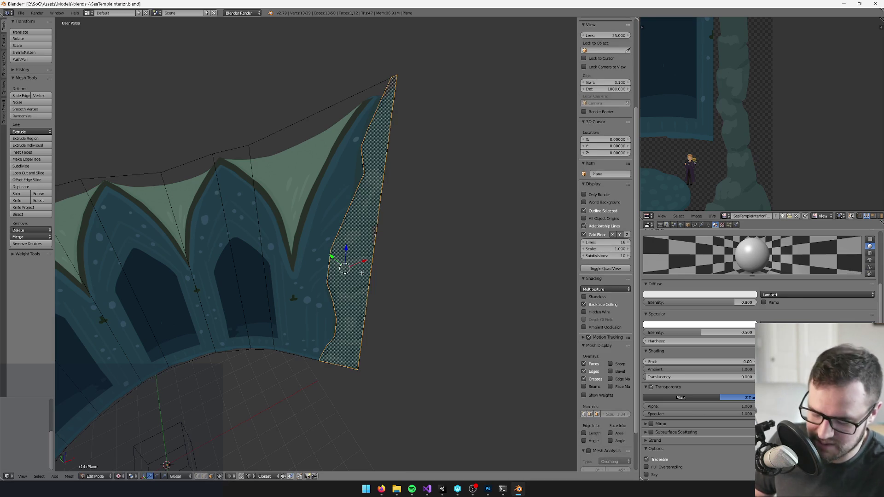
key("Tab")
key("KP_0")
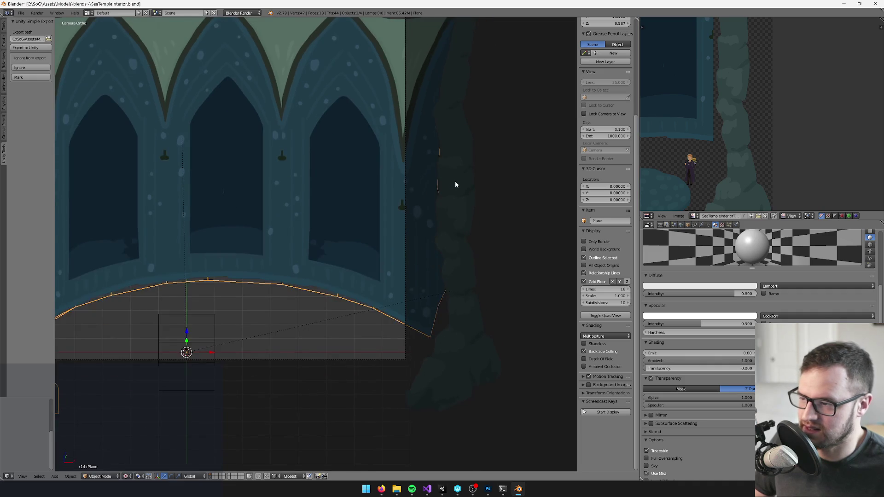
- Slide the pillar column horizontally along X to meet the arches' cut edge
key("g")
key("x")
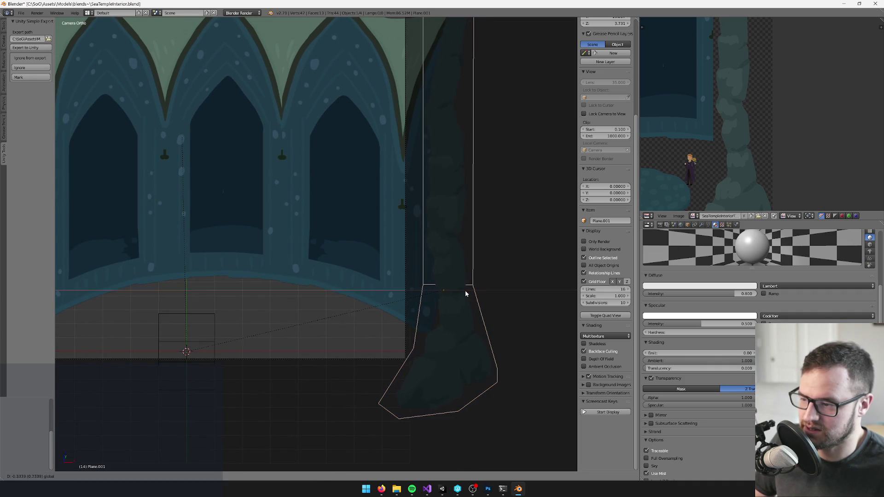
left_click(454, 212)
scroll(454, 213, "down", 5)
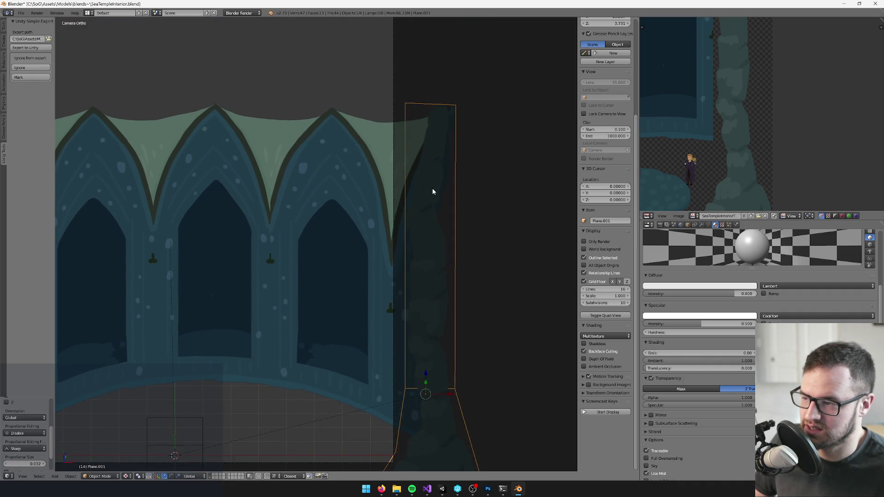
left_click_drag(416, 217, 453, 202)
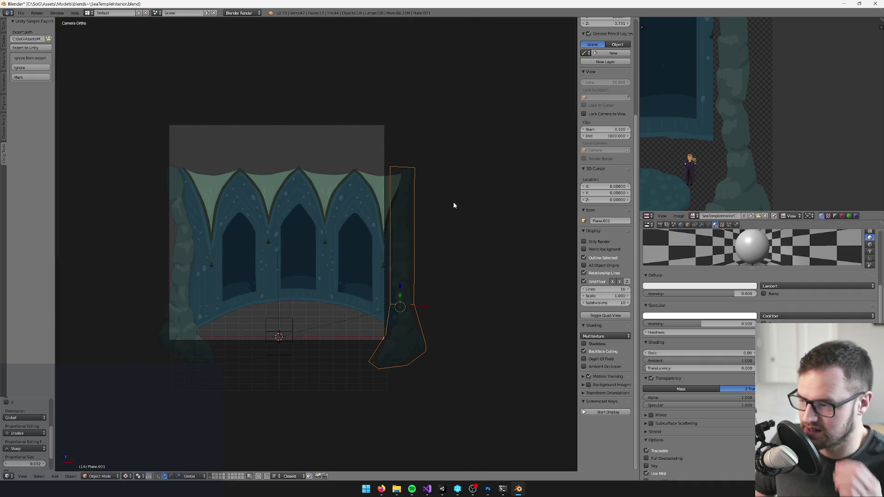
scroll(454, 205, "up", 4)
scroll(487, 164, "down", 3)
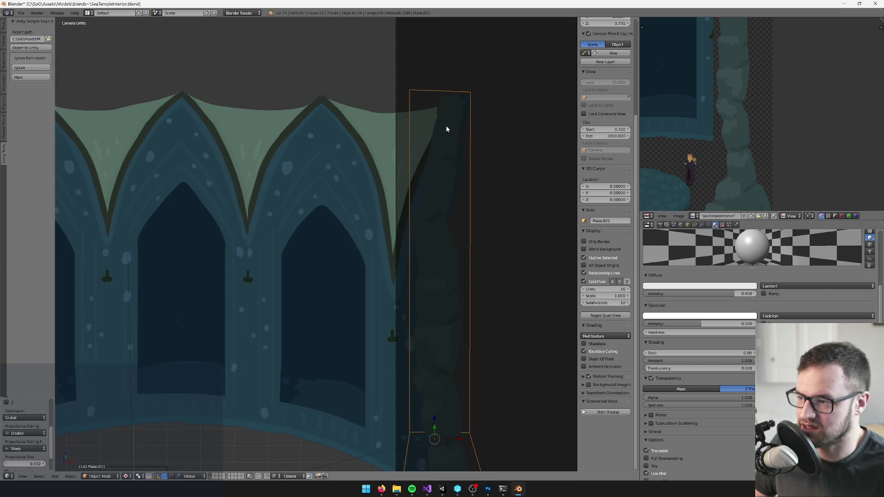
scroll(437, 146, "up", 2)
- Check the arches plane and pillar column selections, then switch to Photoshop
right_click(353, 149)
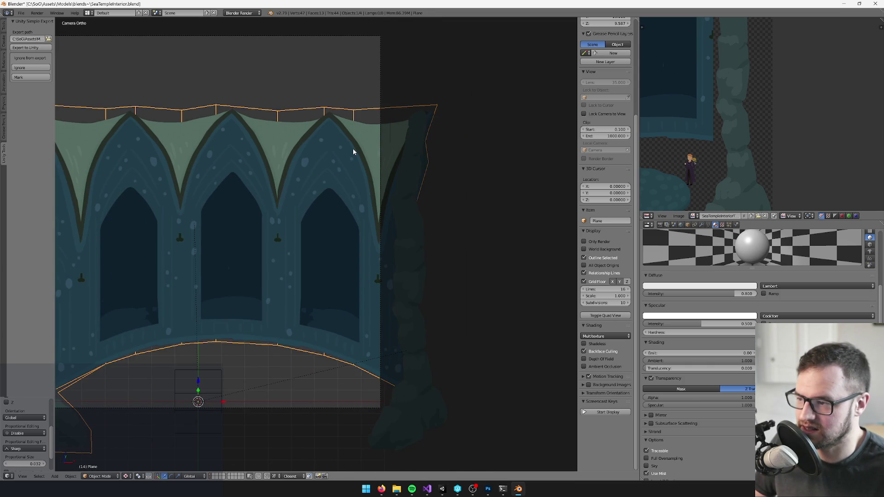
scroll(360, 131, "up", 2)
scroll(362, 130, "up", 2)
scroll(379, 199, "up", 1)
scroll(363, 223, "down", 1)
scroll(372, 203, "down", 2)
scroll(376, 200, "up", 2)
right_click(389, 211)
scroll(396, 206, "down", 1)
scroll(761, 77, "down", 2)
scroll(730, 102, "up", 2)
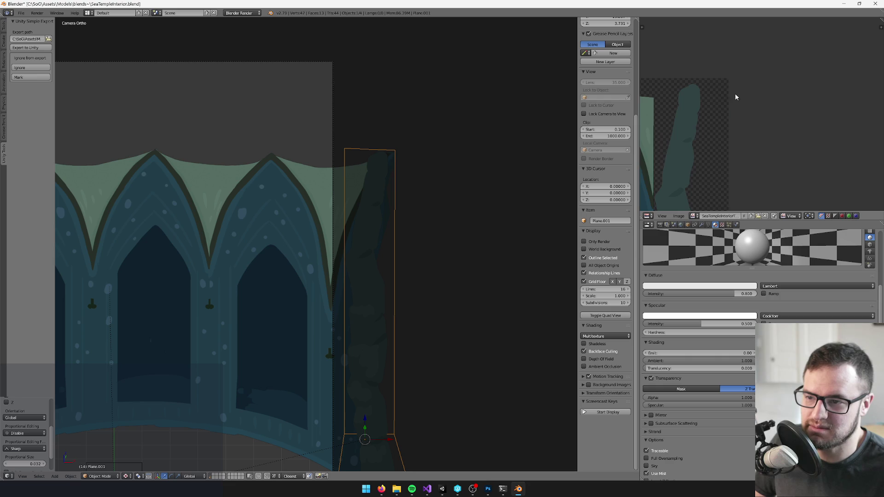
scroll(741, 131, "down", 1)
left_click(488, 489)
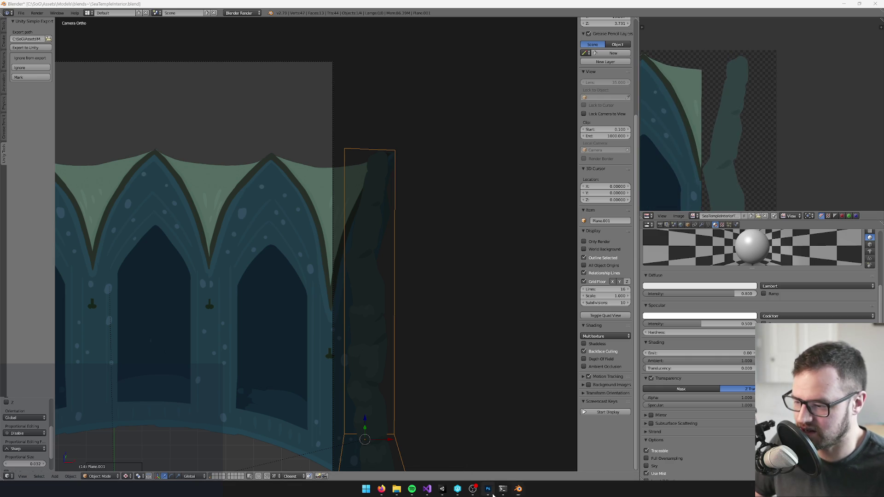
- In SeaTempleInteriorTex, brush-paint the pillar's right edge with its sampled colour to square it off
key("b")
key("ctrl+shift+Tab")
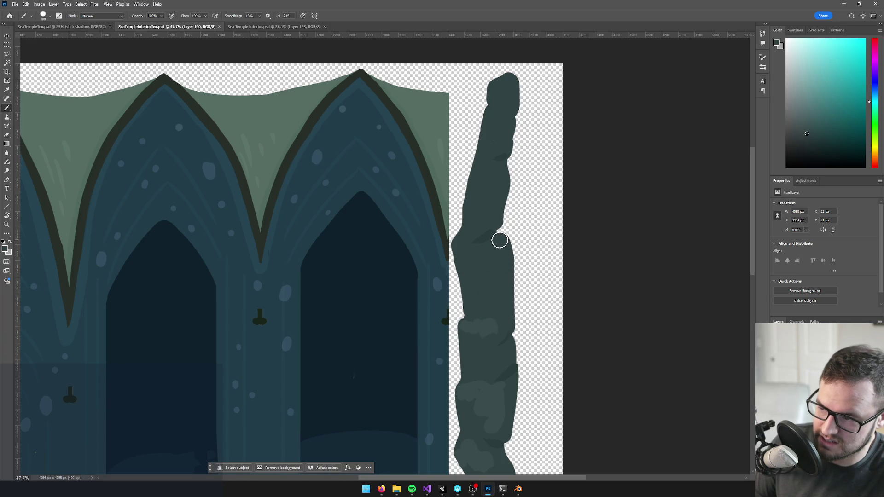
mouse_move(497, 240)
left_mouse_down()
mouse_move(493, 223)
mouse_move(509, 192)
mouse_move(506, 130)
mouse_move(517, 124)
mouse_move(517, 80)
mouse_move(519, 108)
mouse_move(525, 81)
mouse_move(525, 126)
mouse_move(509, 165)
mouse_move(519, 174)
mouse_move(517, 203)
mouse_move(497, 221)
left_mouse_up()
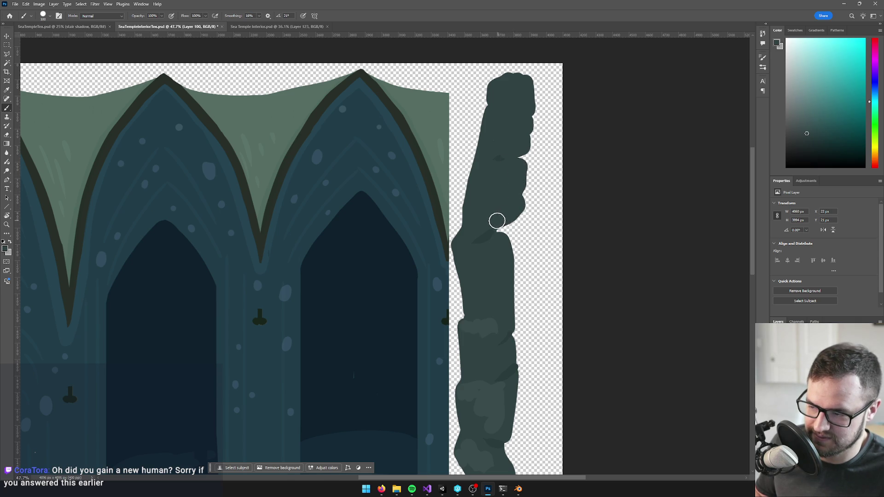
scroll(488, 226, "up", 2)
scroll(481, 228, "up", 1)
left_click(479, 230, "alt")
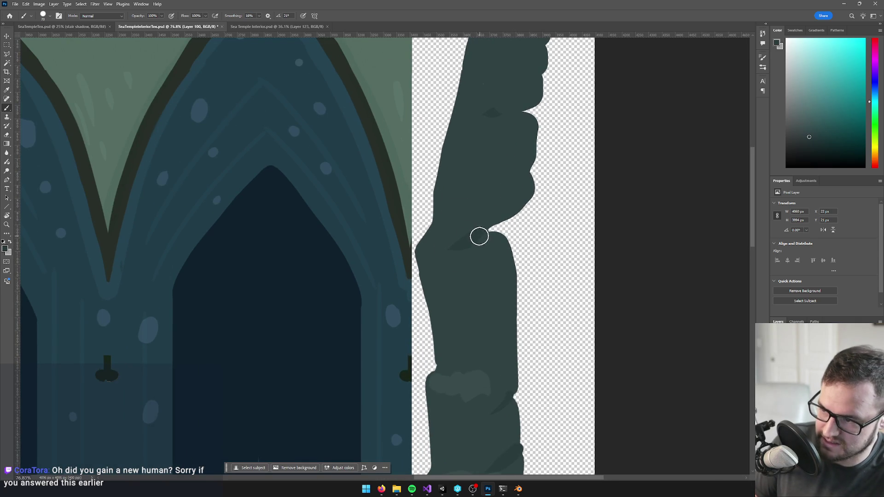
left_click(499, 247, "alt")
mouse_move(499, 235)
left_mouse_down()
mouse_move(510, 240)
mouse_move(511, 284)
left_mouse_up()
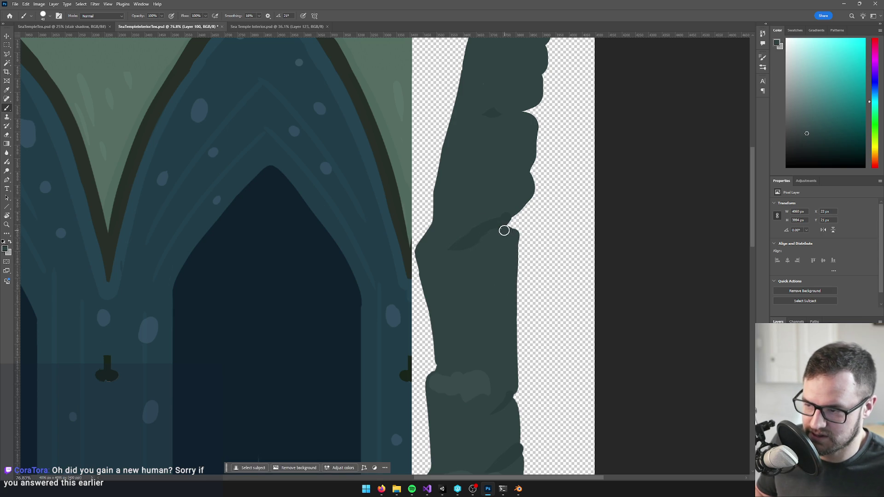
scroll(473, 233, "down", 5)
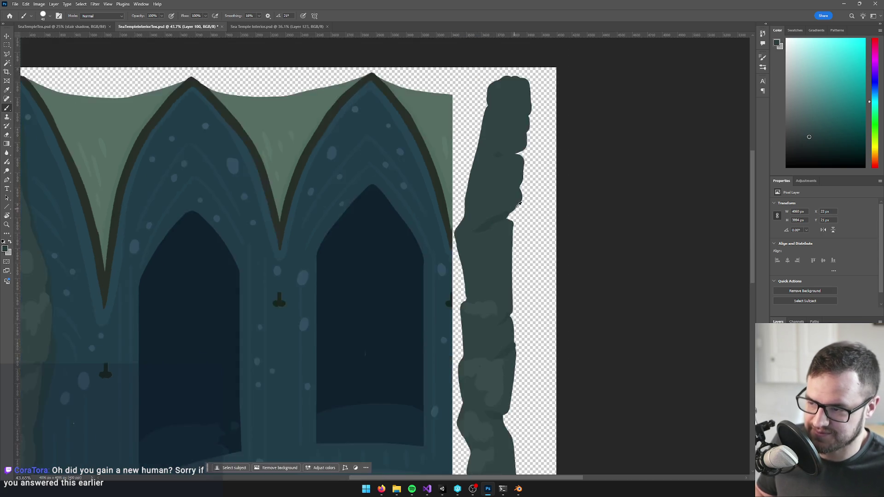
scroll(504, 166, "up", 5)
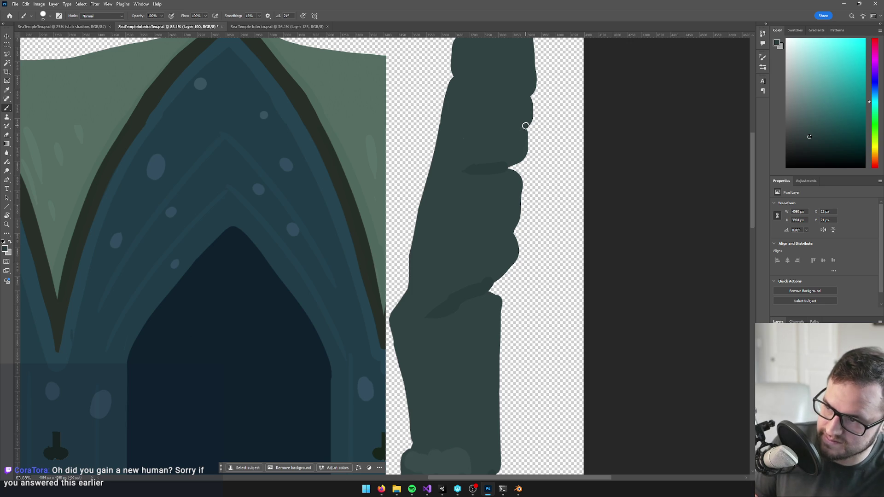
scroll(504, 128, "down", 5)
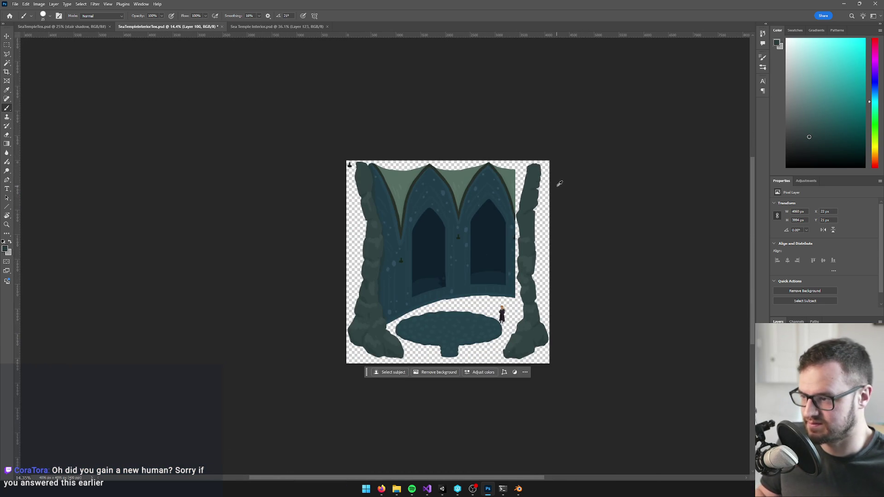
scroll(560, 152, "up", 4)
scroll(561, 223, "down", 4)
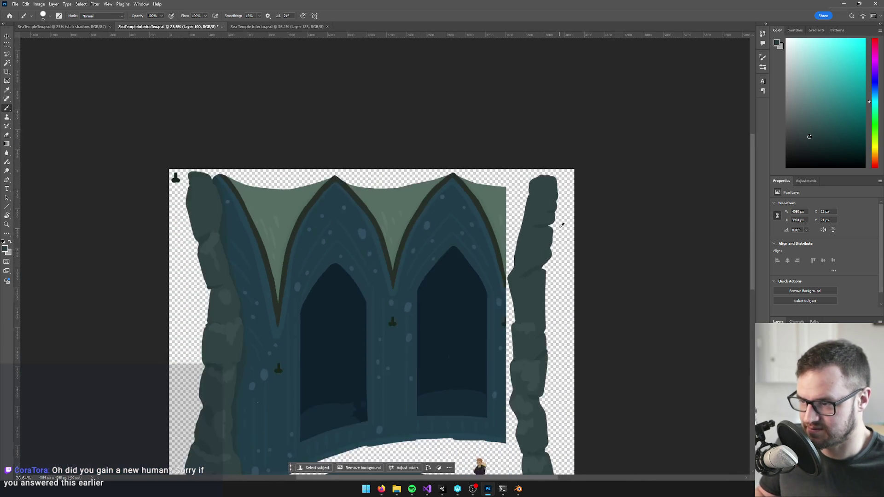
scroll(561, 226, "up", 3)
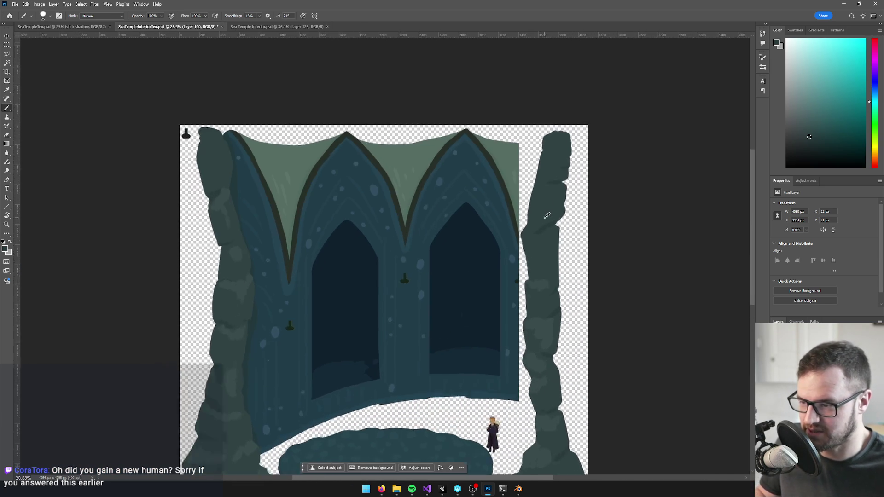
scroll(552, 224, "up", 1)
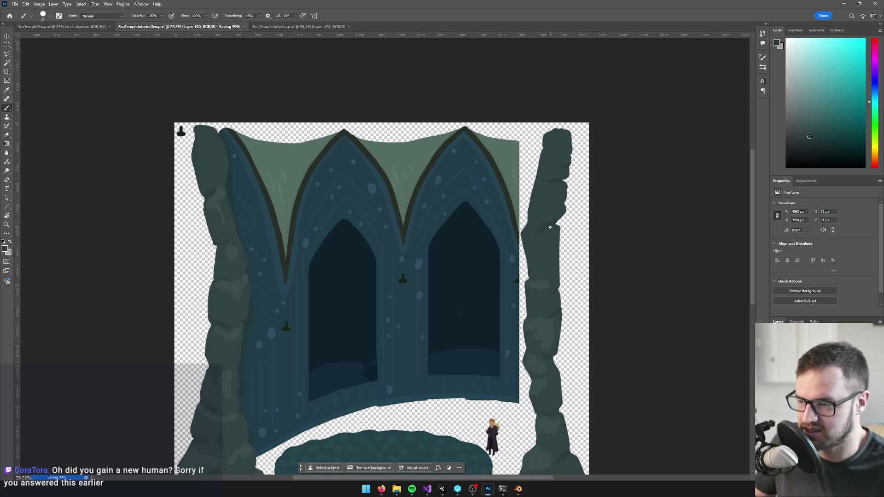
- Reload the updated texture in Blender with Alt+R, then return to Photoshop
key("alt+Tab")
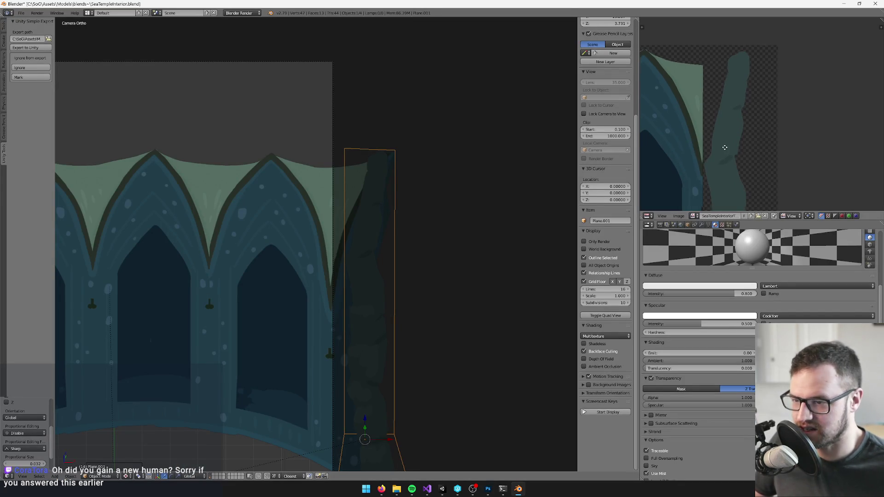
key("alt+r")
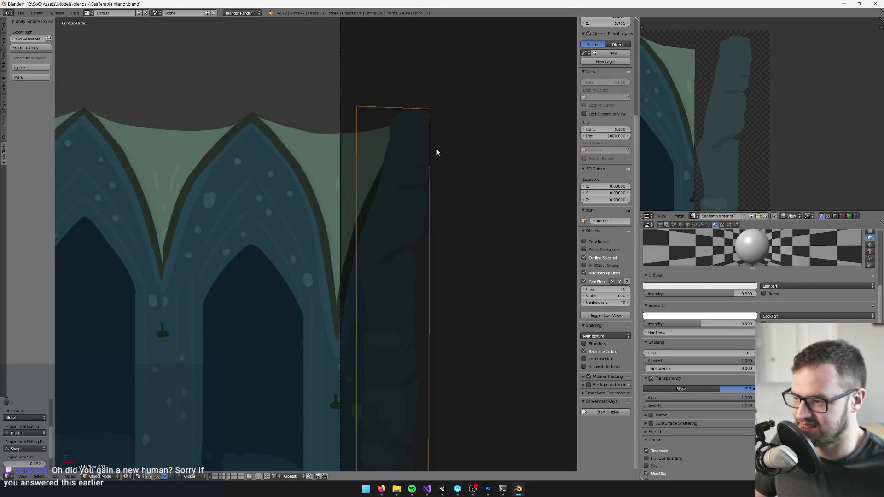
key("alt+Tab")
scroll(551, 173, "up", 5)
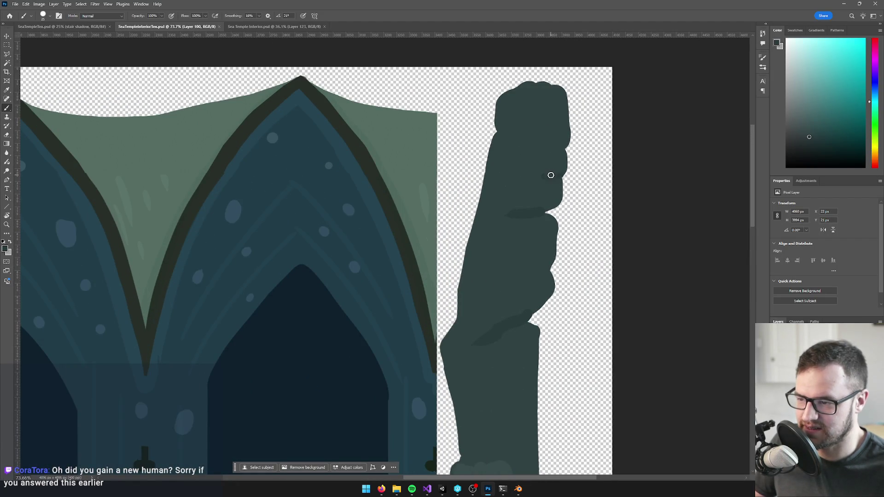
- Eyedrop the pillar colour, paint over a small patch near the pillar top, and save the texture
left_click(547, 174, "alt")
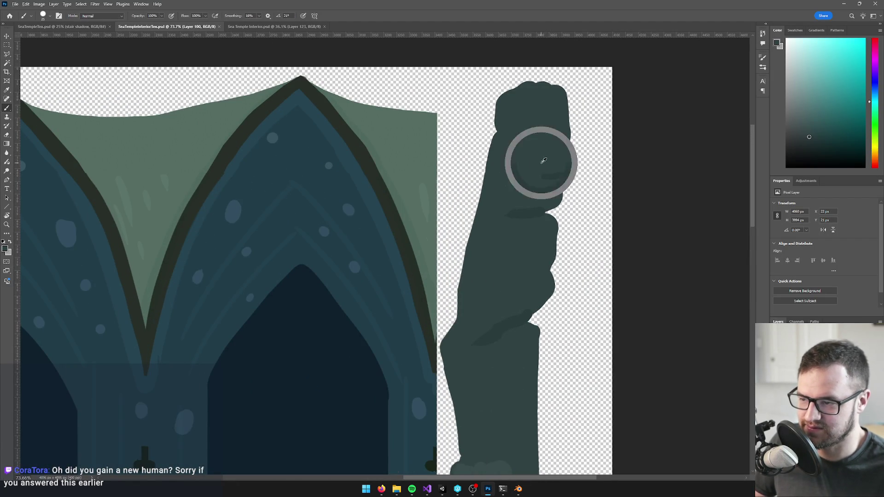
left_click_drag(545, 177, 550, 162)
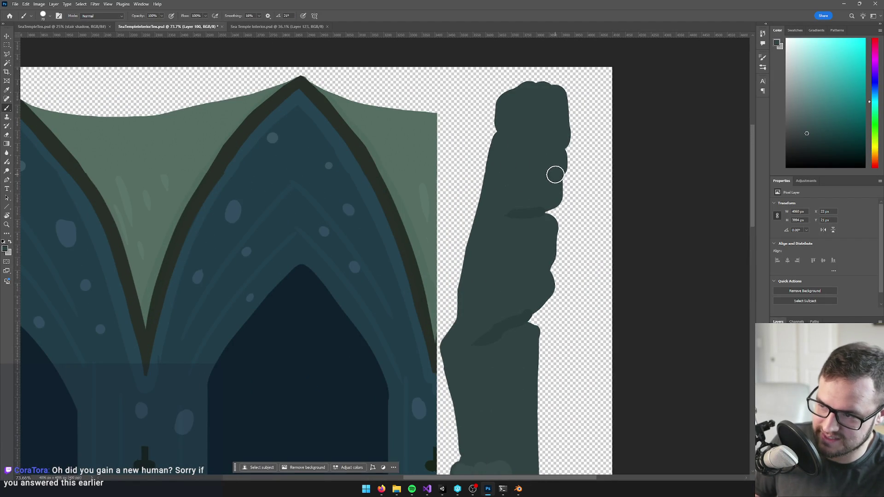
key("ctrl+s")
key("alt+Tab")
- Reload the updated texture and box-select the pillar plane's top-right corner vertex in Edit Mode
key("alt+r")
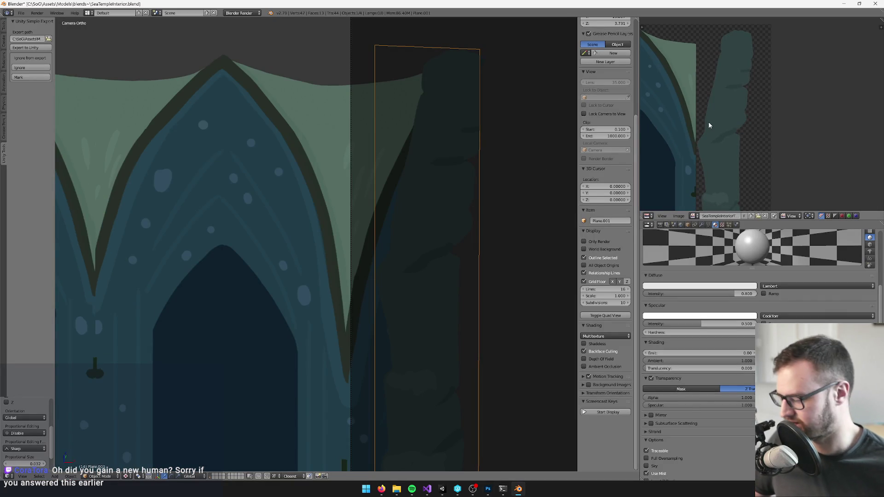
key("Tab")
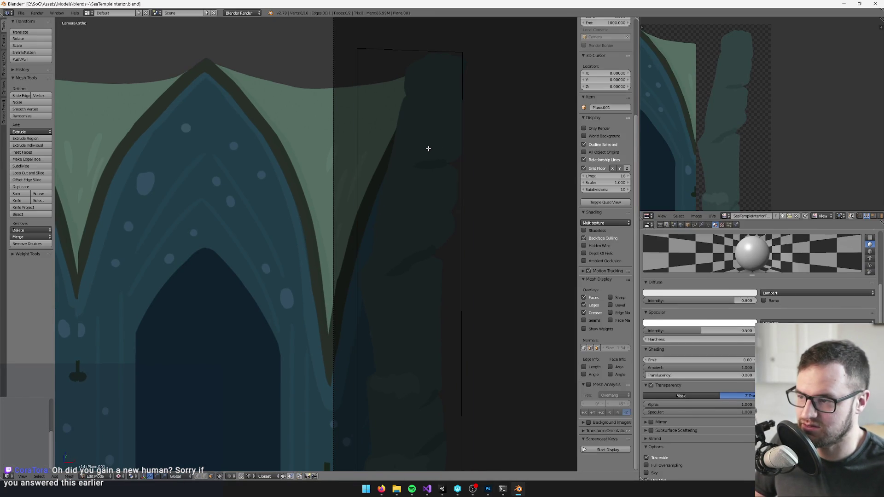
key("a")
scroll(376, 160, "down", 2)
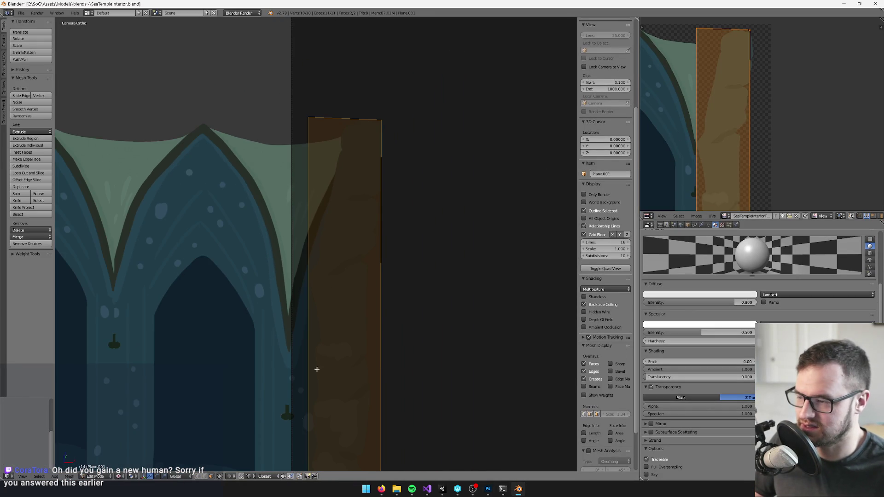
key("b")
mouse_move(357, 95)
left_mouse_down()
mouse_move(412, 132)
mouse_move(403, 140)
left_mouse_up()
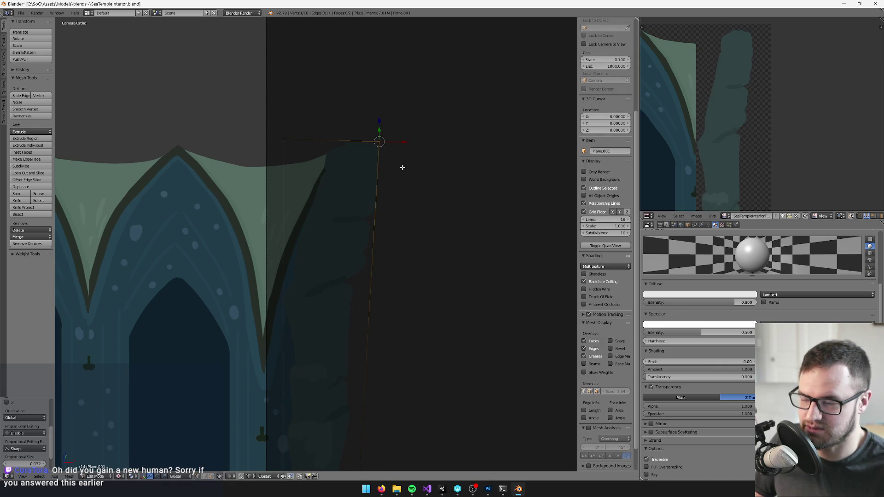
key("a")
key("a")
- Slide the matching top-right UV corner along X, then return to Object Mode
right_click(748, 29)
key("g")
key("x")
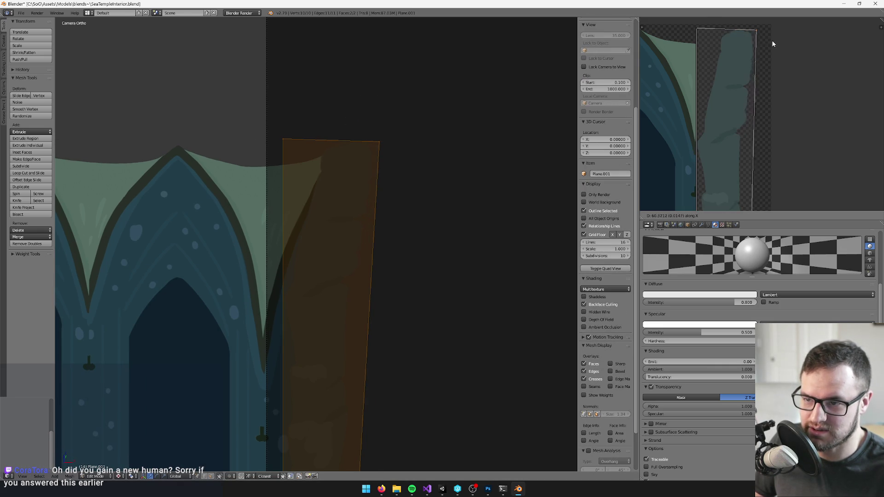
left_click(772, 44)
key("Tab")
- Select the arch backdrop, save over the blend file, and deselect all objects
scroll(322, 188, "down", 2)
scroll(350, 147, "up", 2)
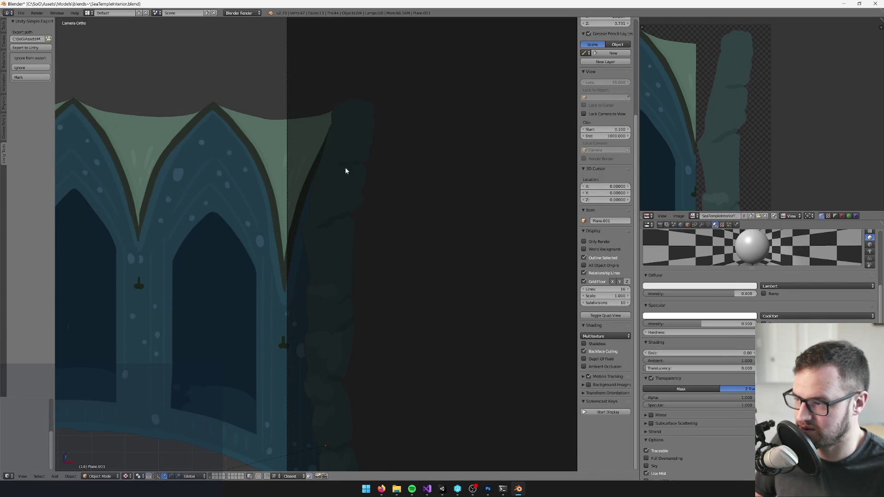
right_click(248, 194)
scroll(238, 206, "down", 3)
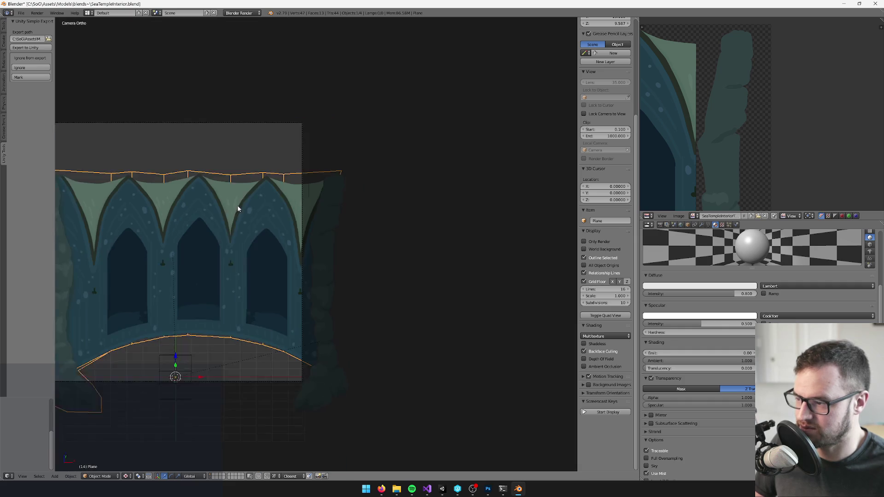
scroll(239, 205, "up", 2)
key("ctrl+s")
left_click(273, 180)
scroll(305, 165, "down", 2)
scroll(335, 165, "up", 2)
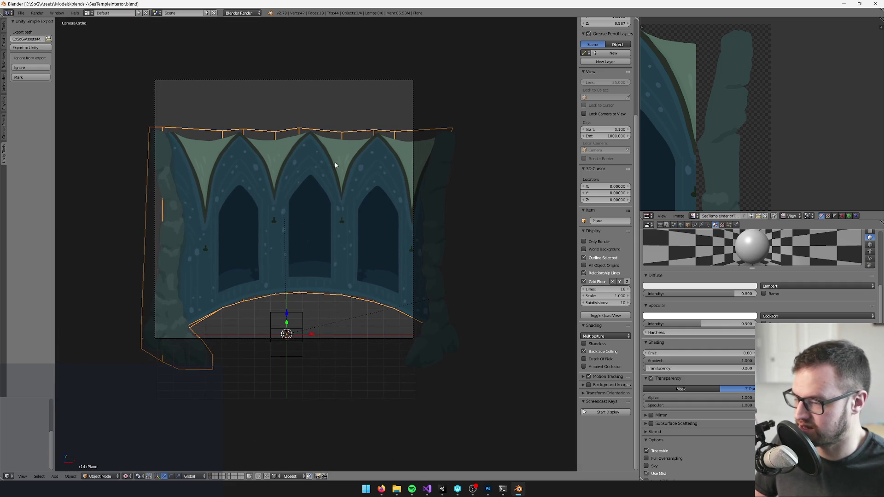
key("a")
scroll(511, 159, "down", 2)
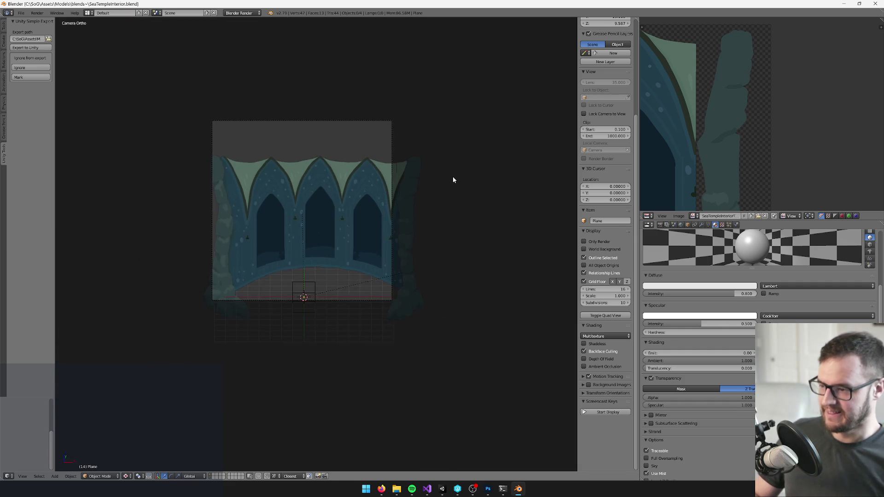
scroll(451, 177, "up", 3)
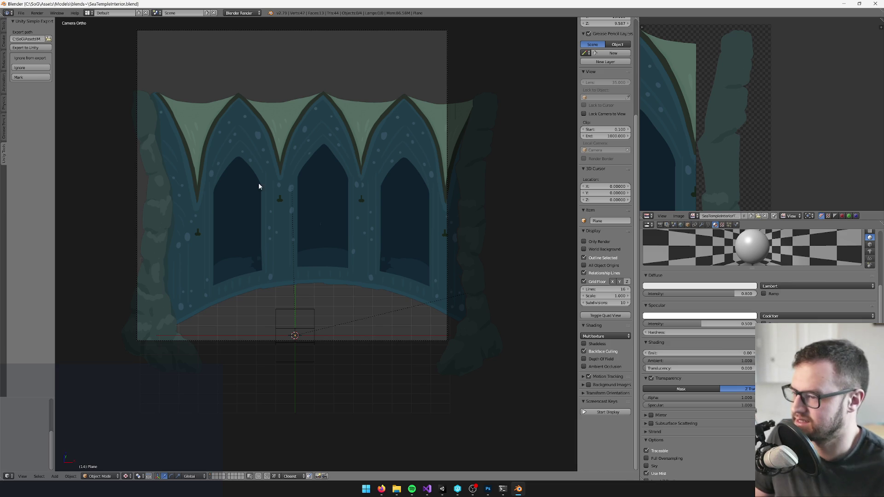
- Select the right pillar object and save over the blend file
scroll(325, 116, "right", 3)
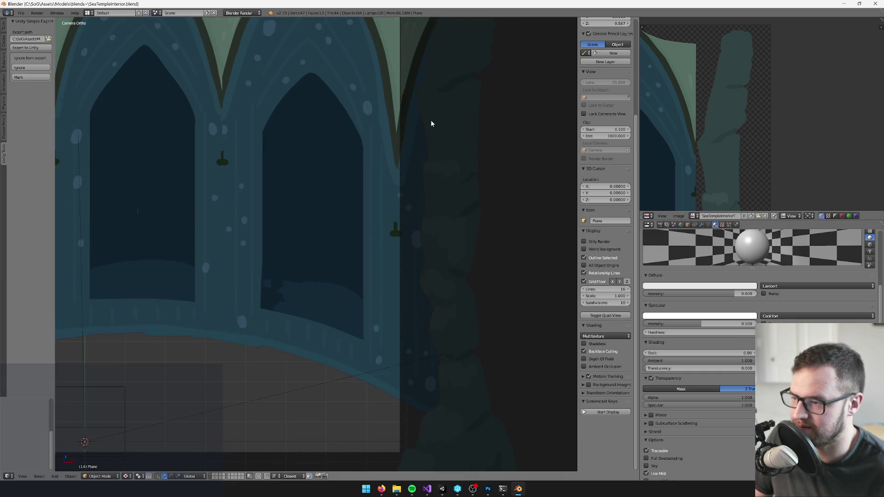
right_click(433, 125)
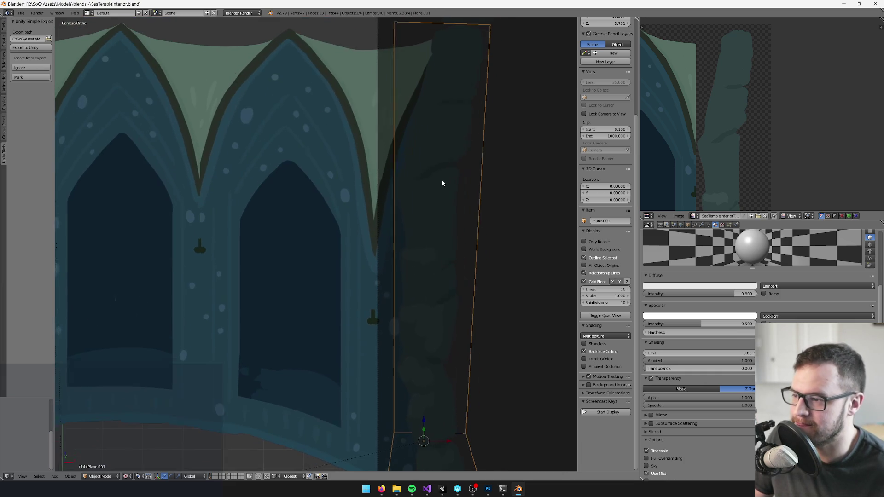
scroll(438, 177, "down", 5)
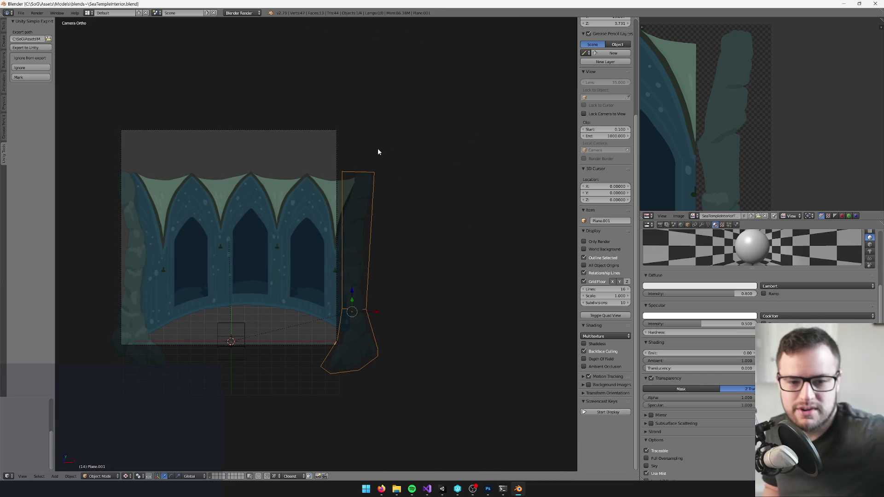
scroll(391, 181, "up", 7)
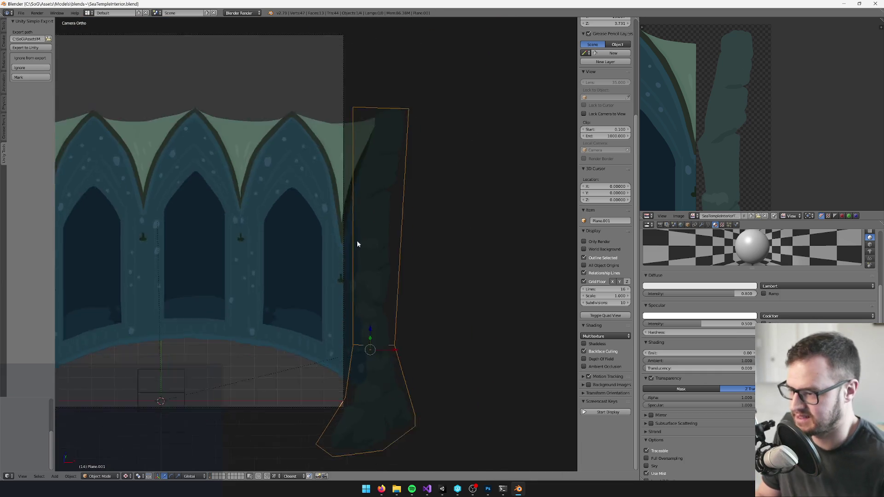
scroll(359, 172, "down", 3)
scroll(363, 167, "up", 3)
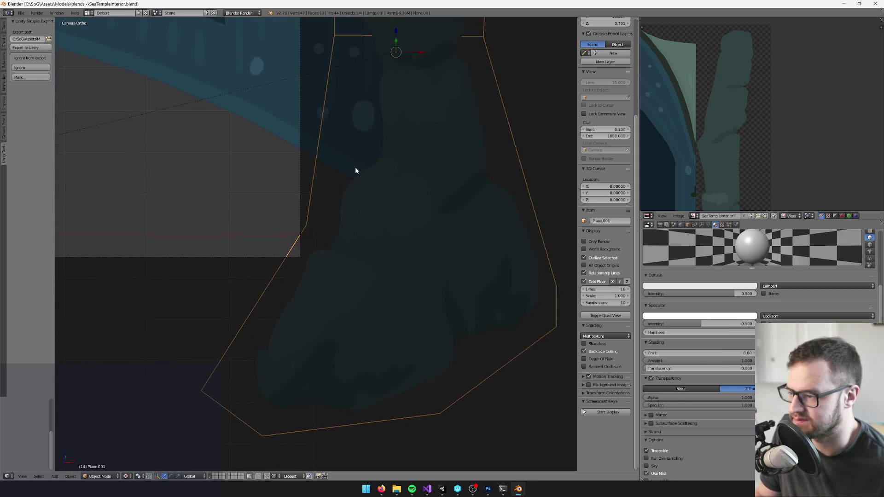
scroll(336, 168, "down", 3)
key("ctrl+s")
left_click(326, 236)
scroll(290, 243, "down", 2)
scroll(276, 244, "up", 7)
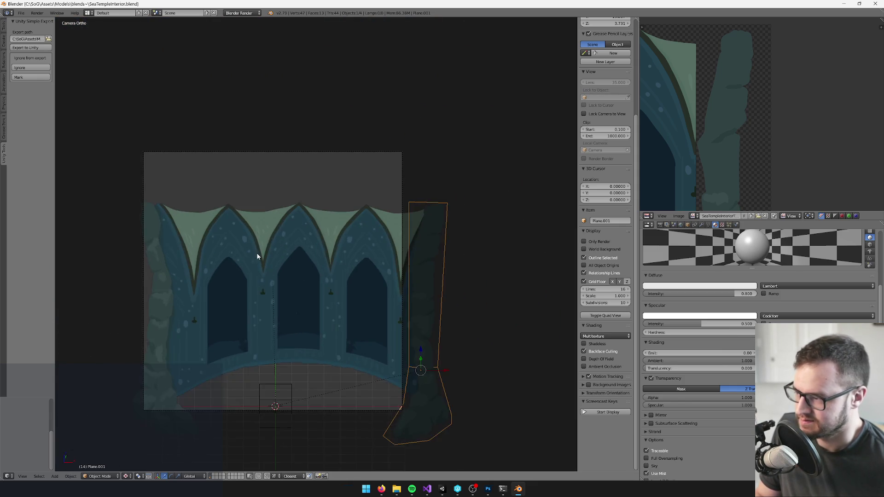
scroll(266, 222, "down", 7)
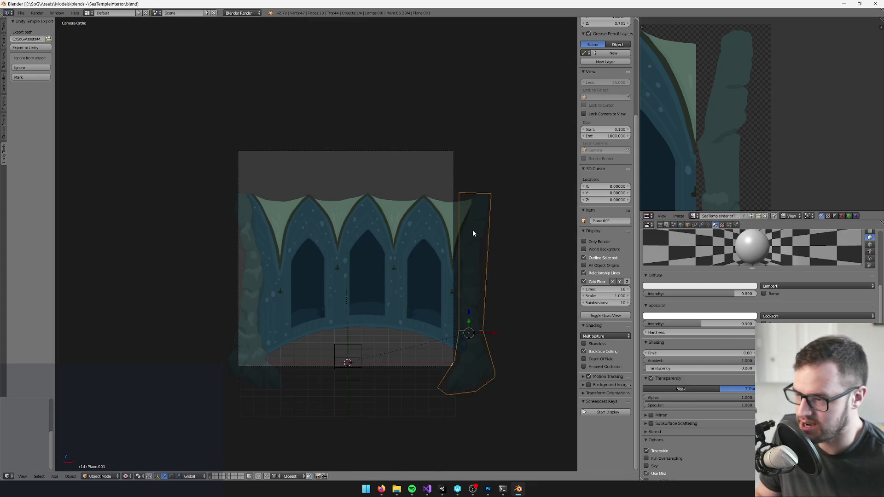
- Centre the backdrop and pillar in view and reselect only the right pillar
left_click_drag(450, 239, 416, 225)
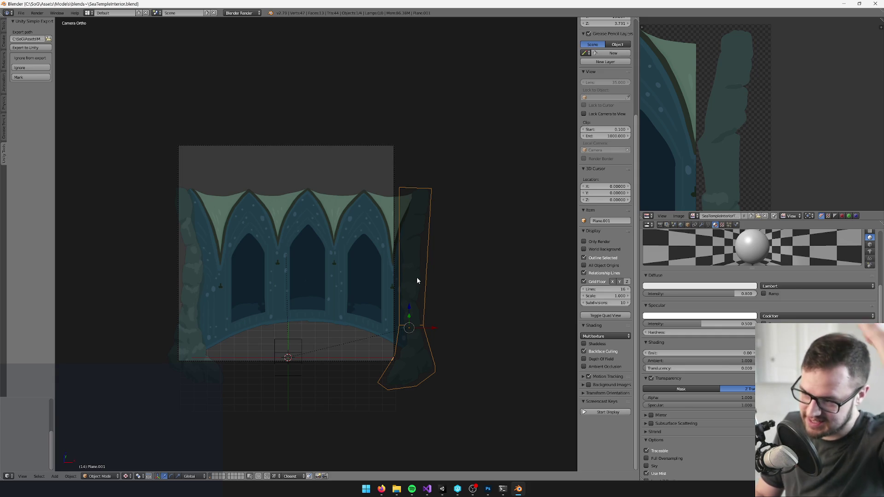
scroll(430, 252, "up", 5)
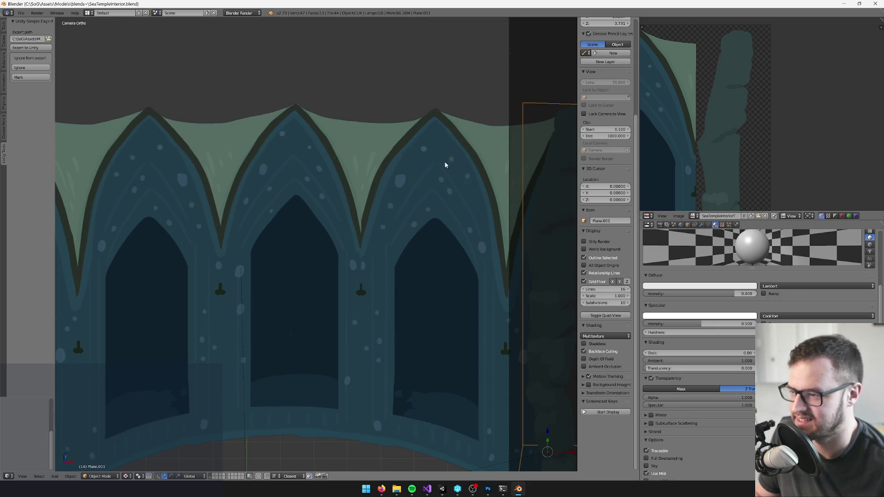
scroll(448, 159, "down", 7)
scroll(451, 125, "up", 3)
scroll(366, 148, "up", 2)
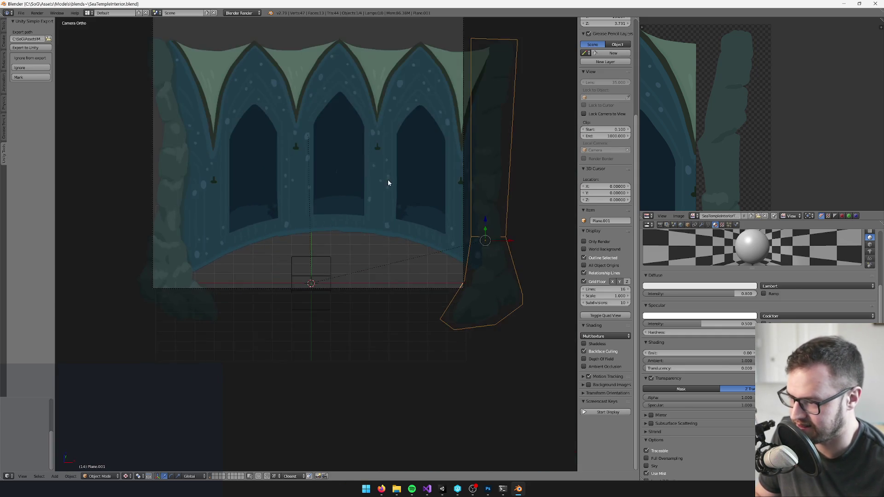
scroll(387, 186, "up", 3)
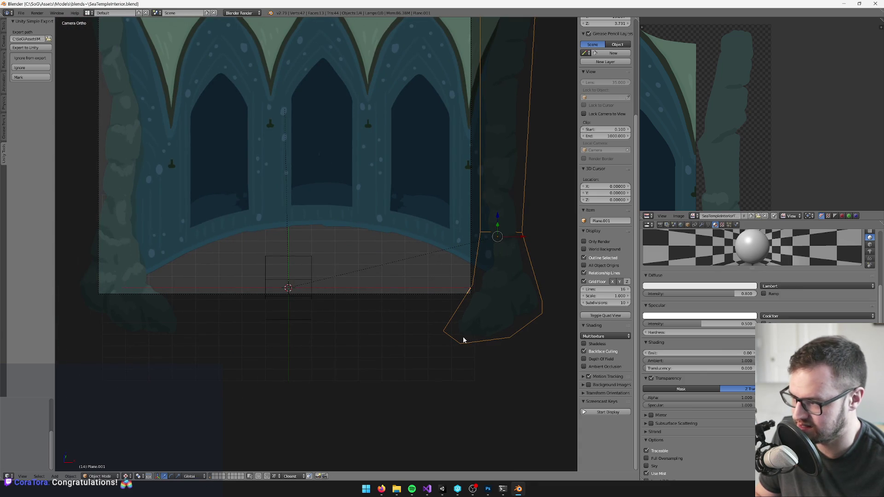
scroll(156, 290, "down", 1)
right_click(156, 290, "shift")
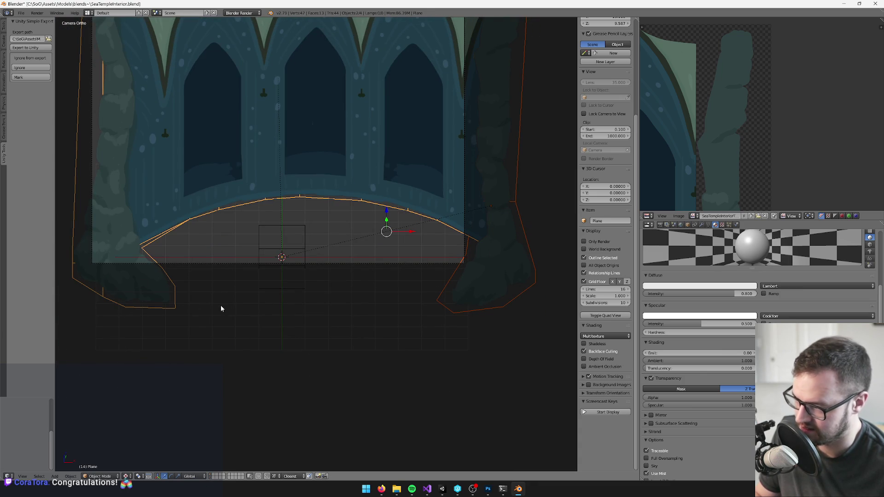
scroll(424, 202, "down", 4)
right_click(425, 203)
key("KP_Decimal")
- Raise the pillar along Z and scale it slightly smaller beside the arch backdrop
key("g")
key("z")
left_click(375, 221)
key("KP_0")
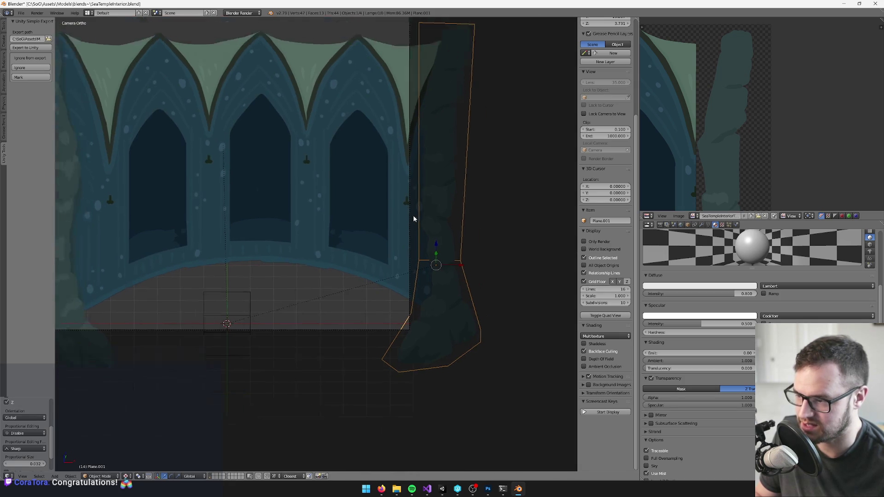
key("s")
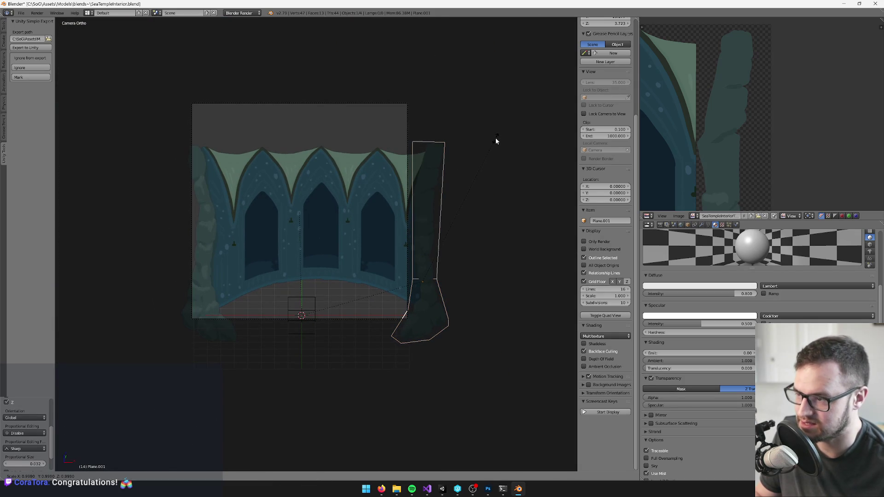
left_click(492, 139)
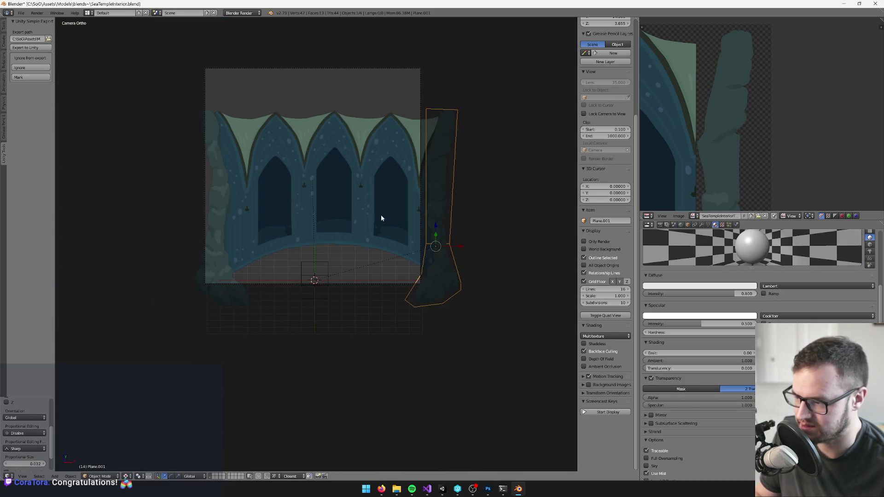
right_click(219, 227, "shift")
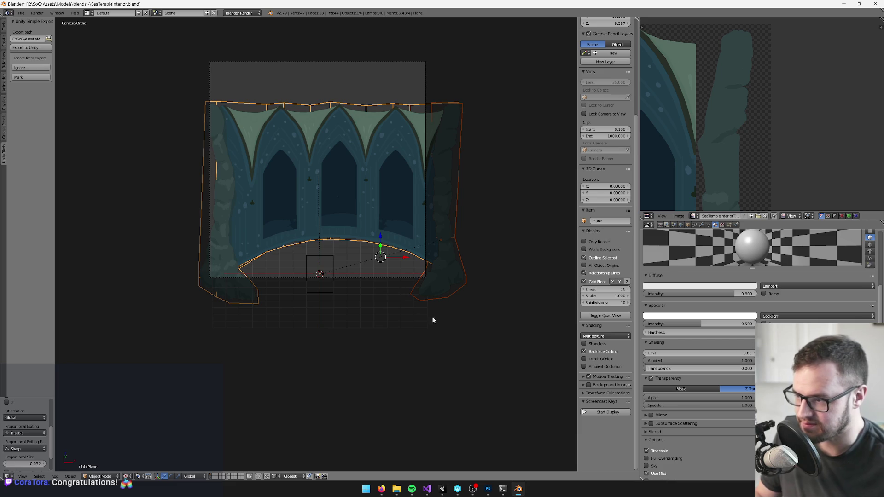
scroll(415, 302, "up", 5)
right_click(496, 269)
scroll(496, 269, "down", 5)
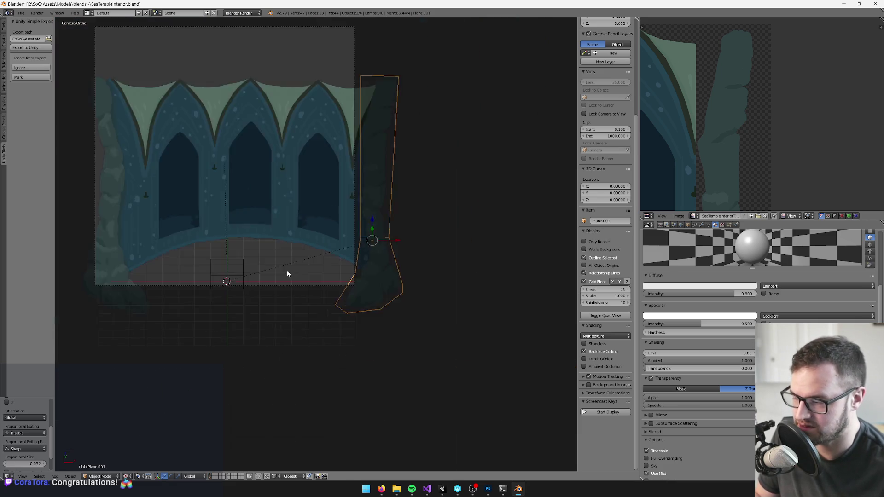
scroll(405, 278, "down", 5)
scroll(382, 258, "up", 5)
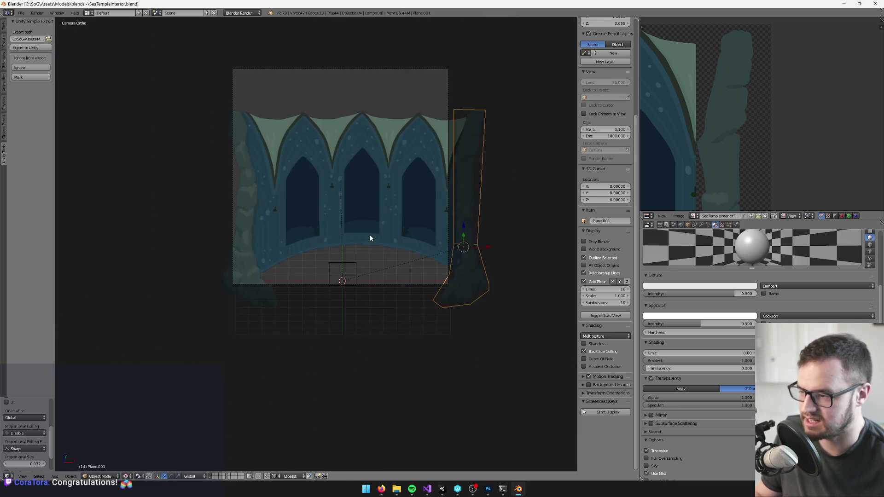
- Inspect the texture's lower table area in Photoshop, then return to Blender
key("alt+Tab")
scroll(357, 246, "down", 5)
left_click_drag(313, 273, 358, 169)
scroll(294, 322, "up", 5)
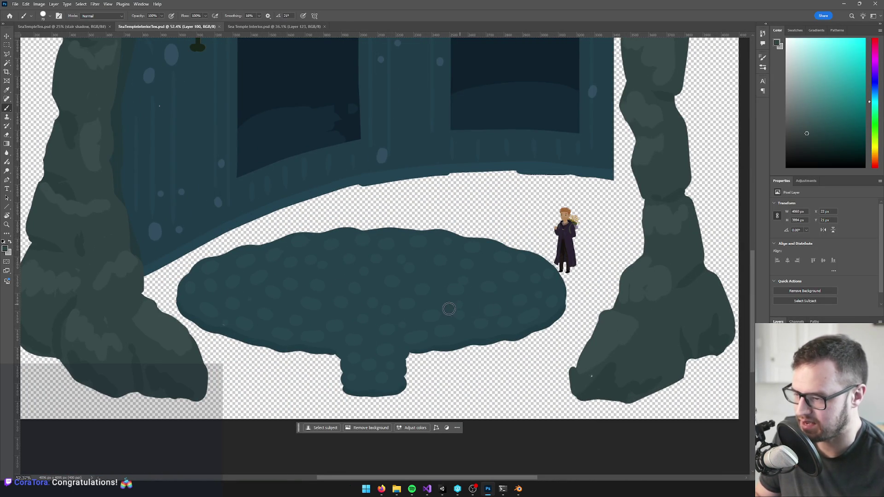
key("alt+Tab")
scroll(340, 288, "up", 4)
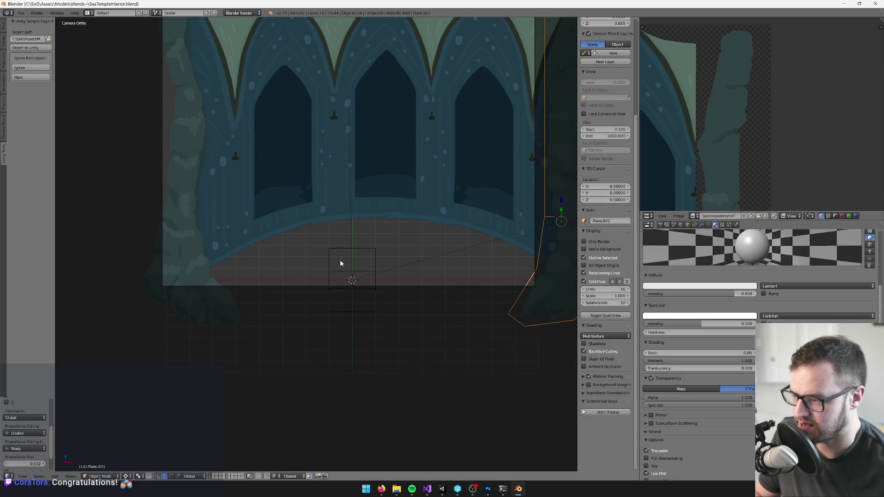
key("shift+a")
- Add a plane with the SeaTempleInteriorTex material and enlarge it in two scaling passes
mouse_move(349, 235)
left_click(379, 235)
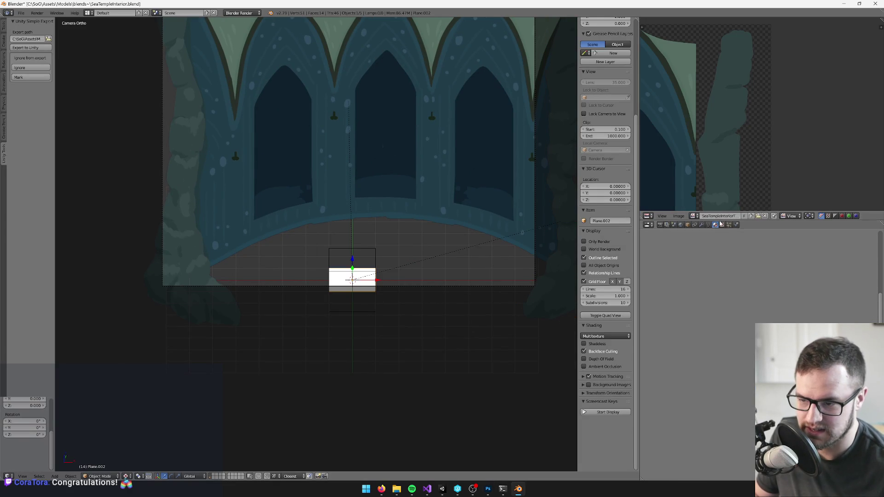
left_click(647, 284)
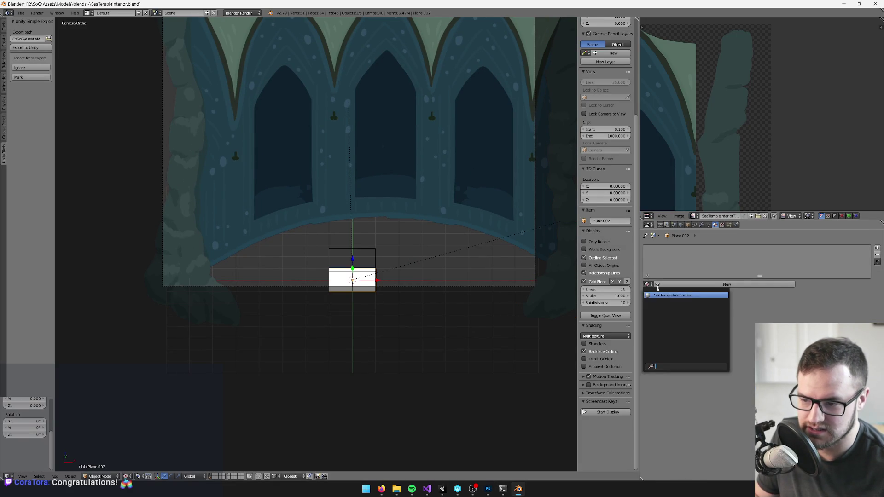
left_click(667, 297)
key("s")
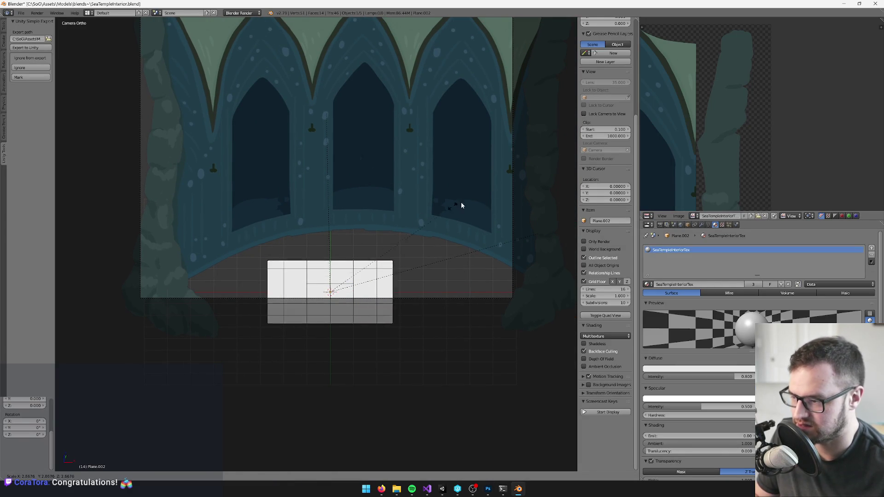
left_click(572, 143)
key("s")
left_click(475, 175)
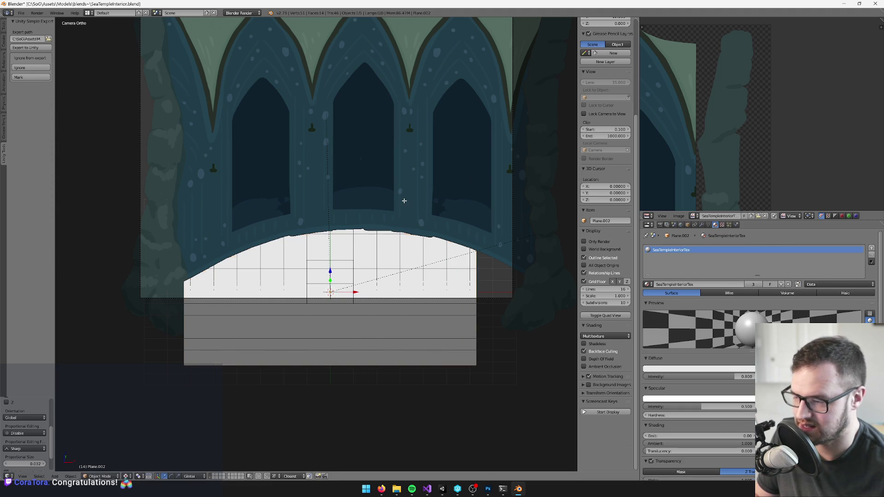
- Assign the SeaTempleInteriorTex image and fit the plane's UV face over the round floor area
key("Tab")
left_click(693, 217)
left_click(695, 227)
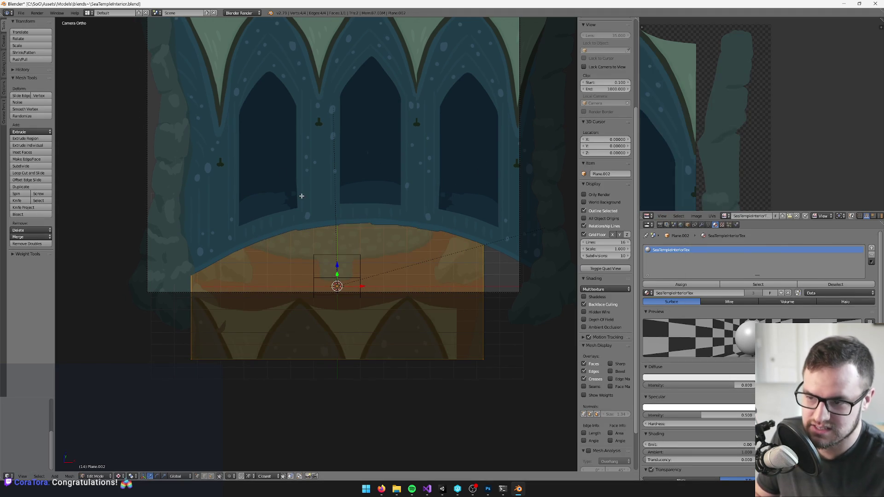
scroll(712, 118, "down", 3)
scroll(746, 146, "up", 3)
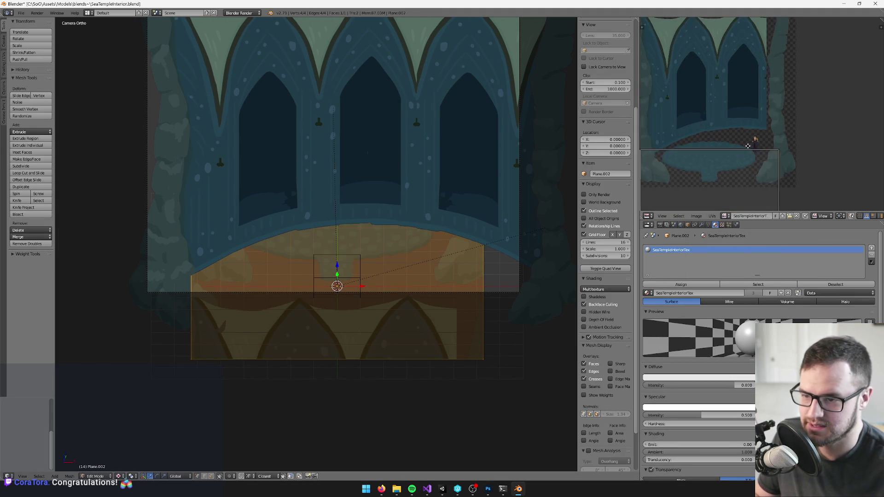
key("a")
key("g")
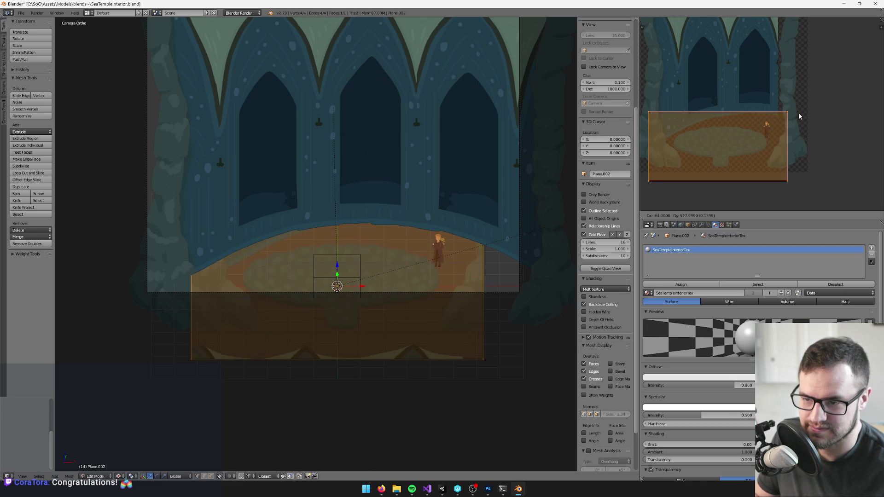
left_click(800, 116)
key("s")
key("g")
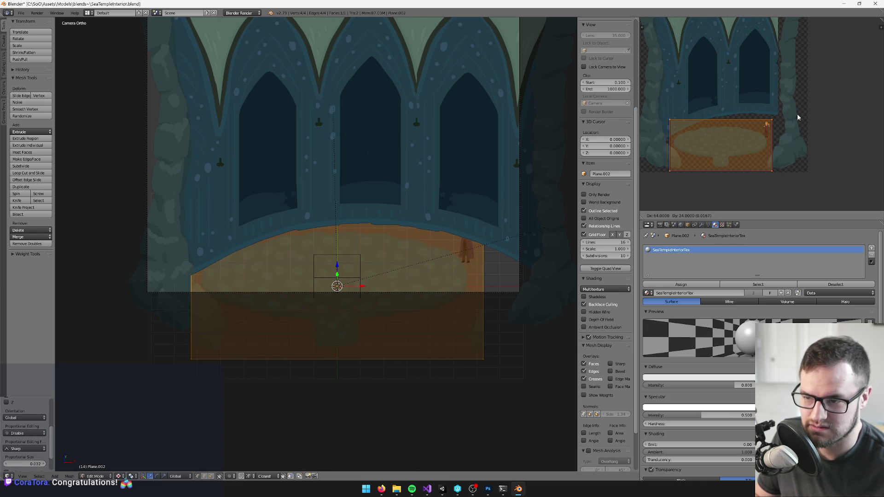
left_click(797, 117)
- Return to Object Mode and shift the floor plane sideways along X
scroll(340, 249, "up", 3)
key("a")
scroll(371, 274, "down", 2)
key("a")
key("Tab")
key("g")
key("x")
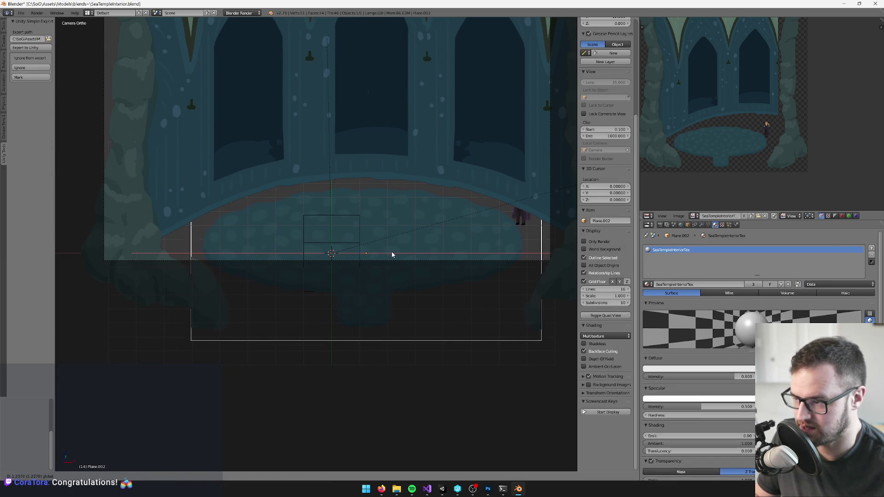
left_click(390, 251)
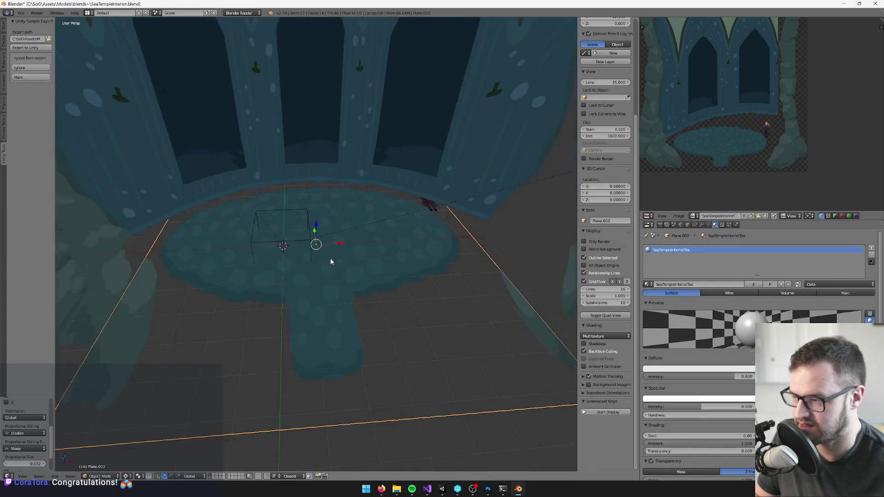
- Look down on the floor and start a knife cut at its back rim
mouse_move(330, 261)
left_mouse_down()
mouse_move(321, 291)
mouse_move(247, 216)
left_mouse_up()
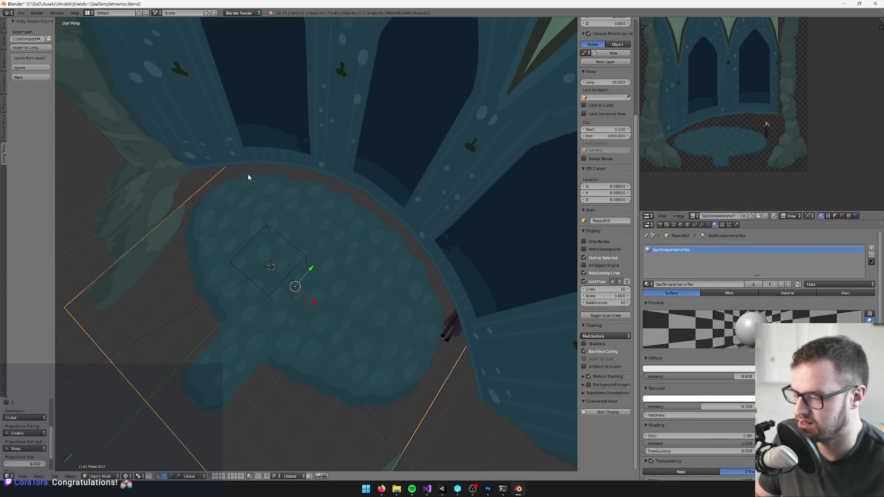
key("Tab")
key("k")
left_click(221, 164)
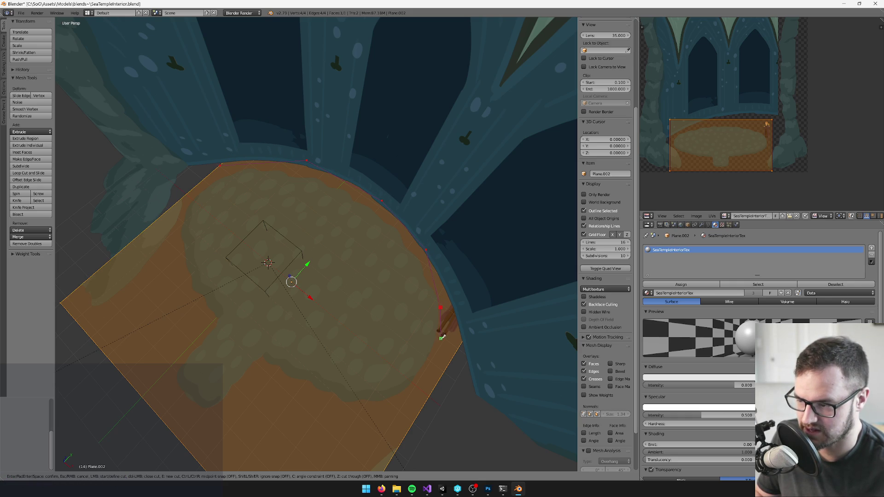
- Discard the first, misplaced knife cut on the floor plane
key("ctrl+z")
key("ctrl+z")
key("ctrl+z")
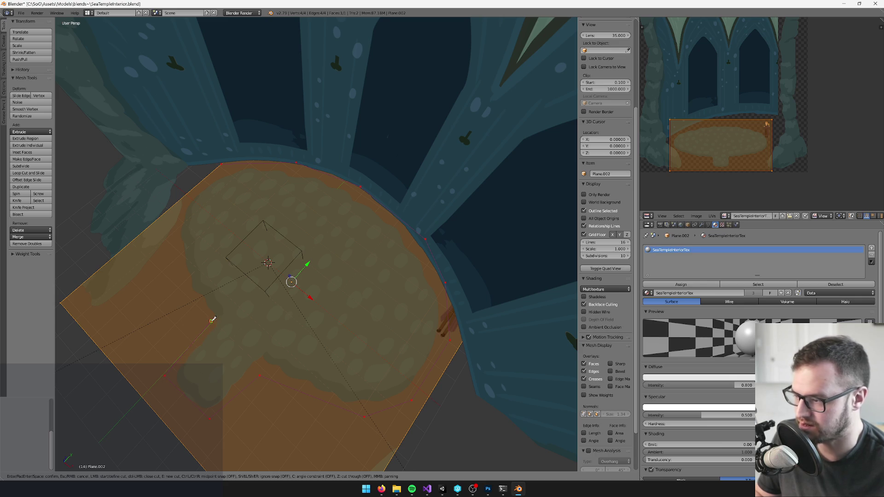
key("Return")
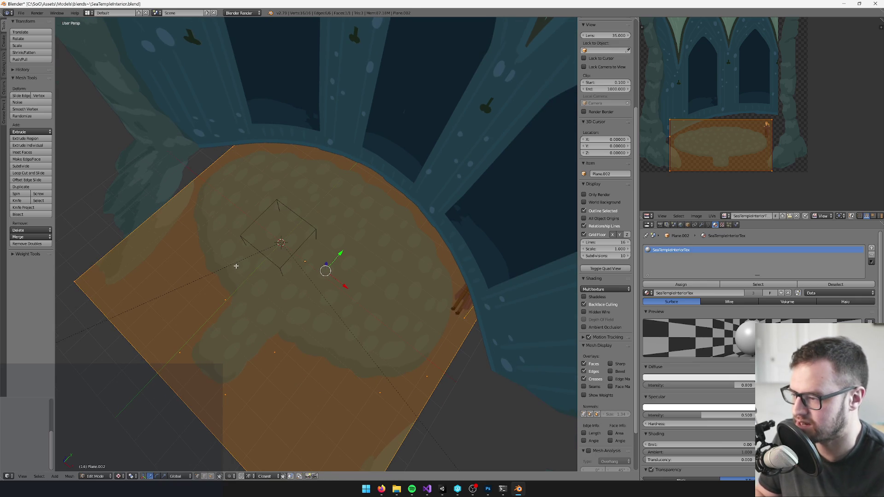
key("ctrl+z")
scroll(309, 259, "up", 5)
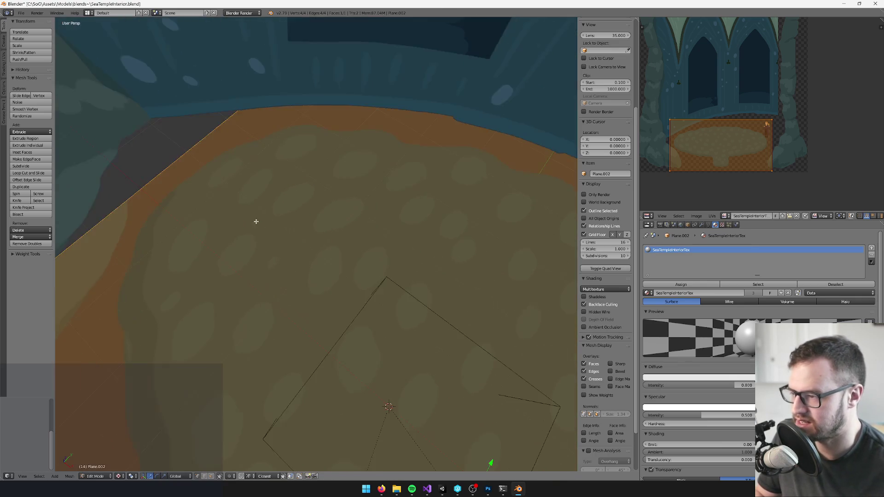
scroll(420, 150, "down", 3)
- Add a loop cut across the plane, sliding the new edges close to its side
key("ctrl+r")
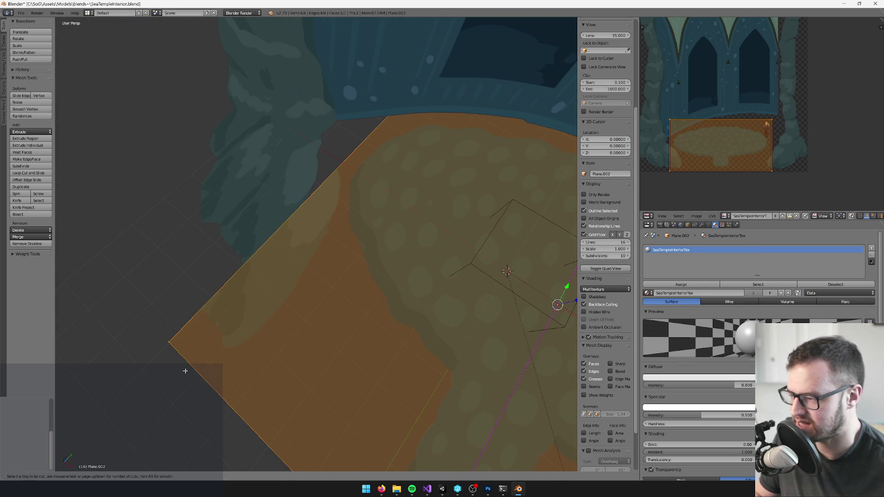
scroll(323, 434, "down", 3)
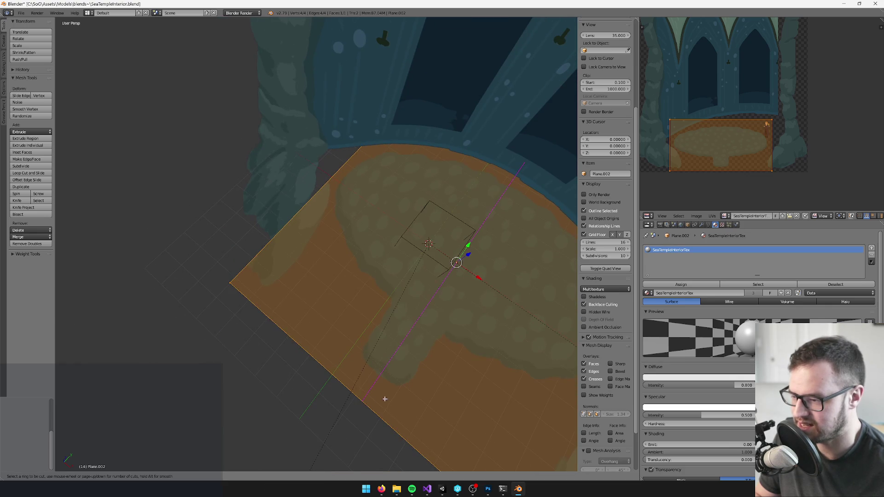
left_click(385, 401)
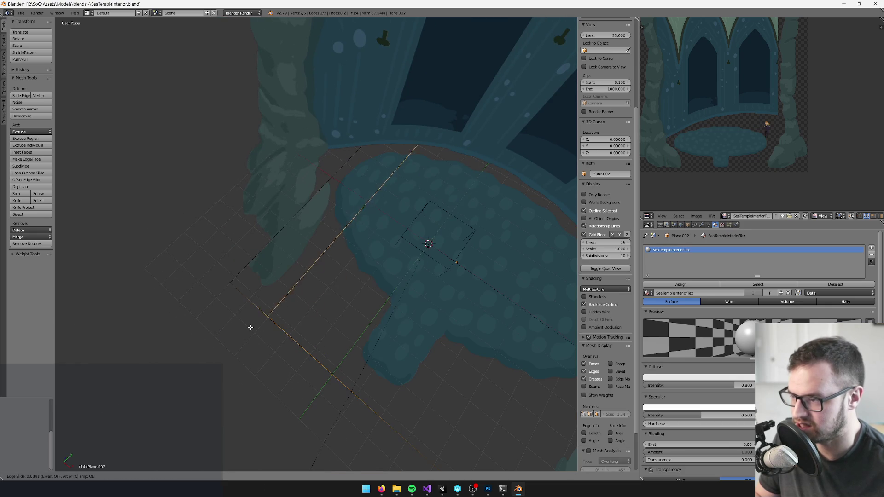
left_click(219, 285)
scroll(219, 281, "up", 5)
- Knife-cut the plane edge to edge along the floor's curved rim
key("k")
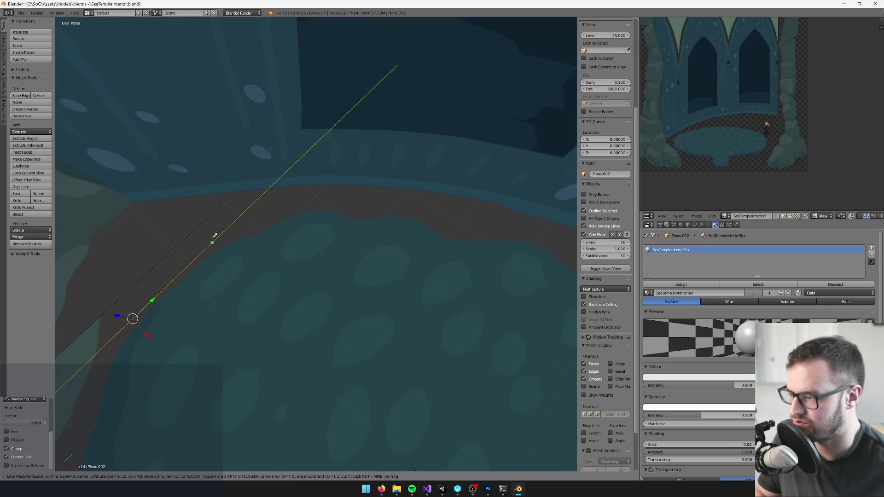
left_click(213, 242)
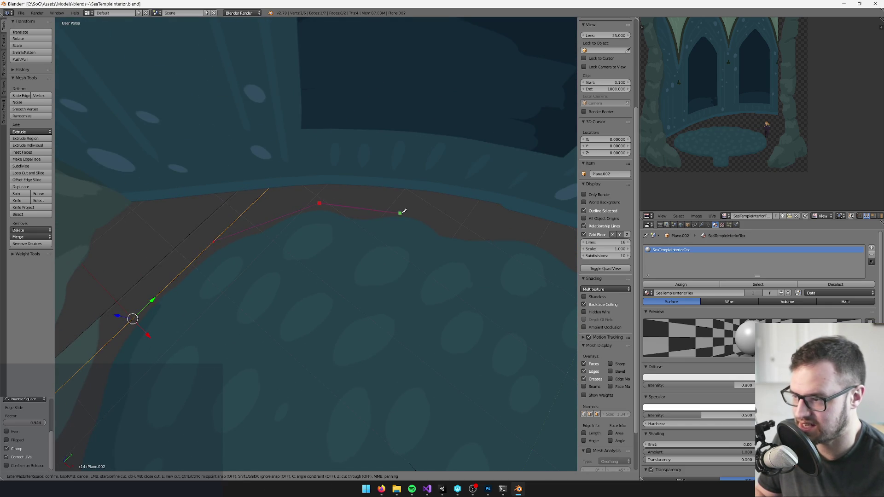
left_click(421, 212)
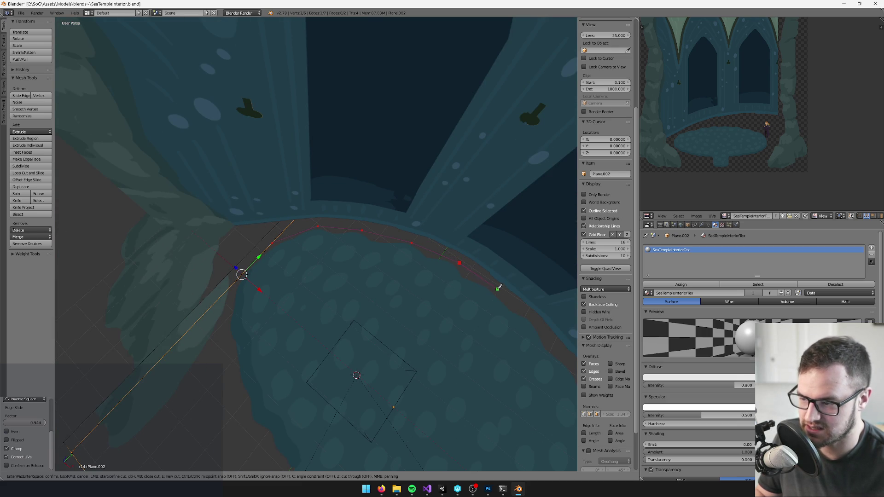
scroll(538, 318, "down", 3)
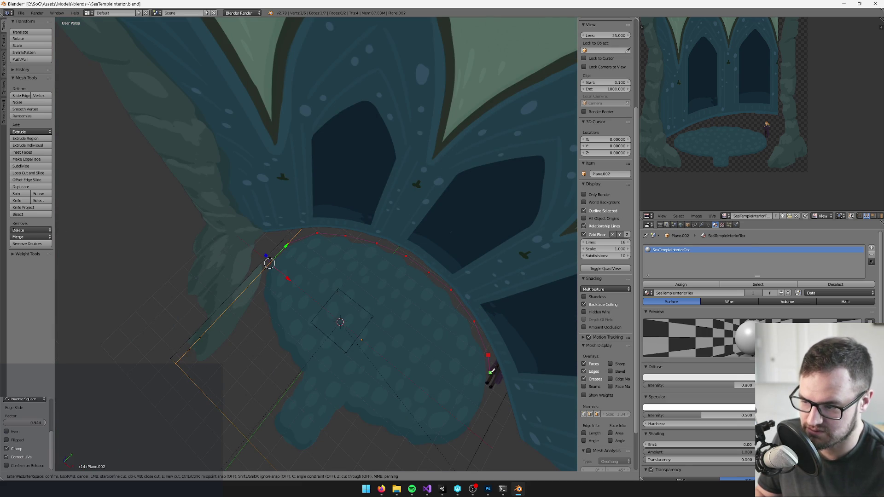
left_click(468, 433)
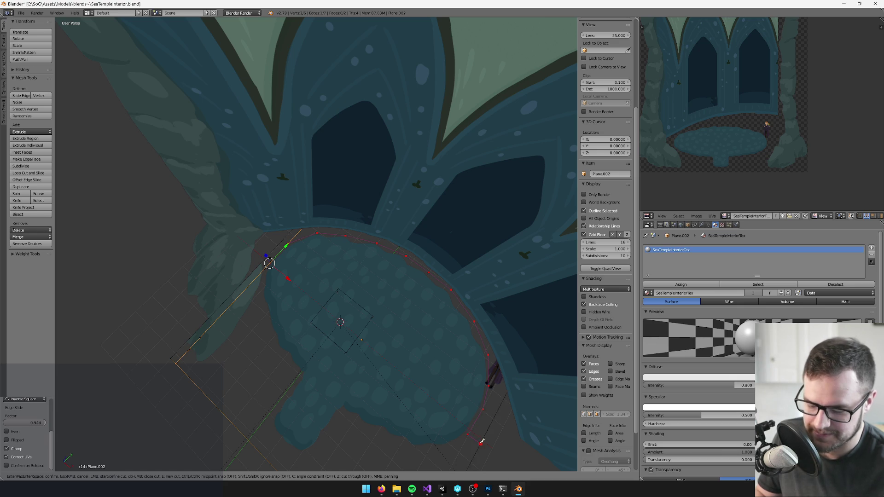
left_click(479, 442)
key("Return")
- Cut across to the plane's left edge to form a new face, then select the small triangular face
left_click_drag(480, 442, 463, 181)
key("k")
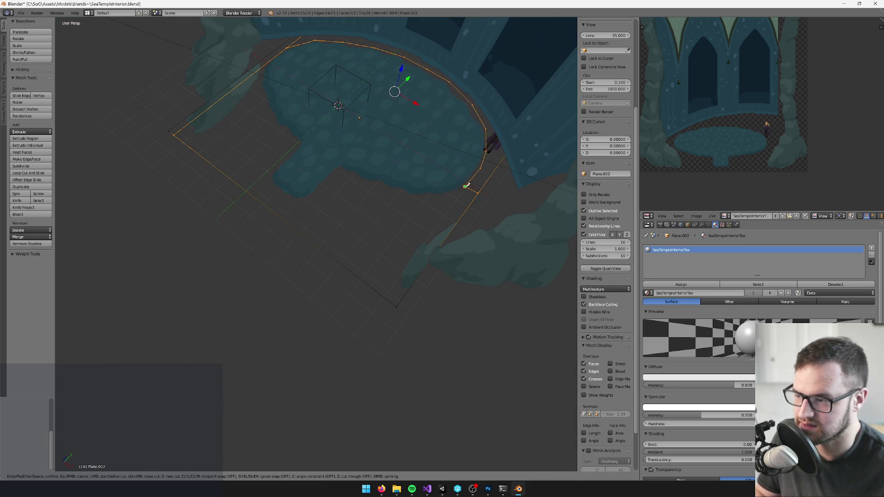
left_click(331, 255)
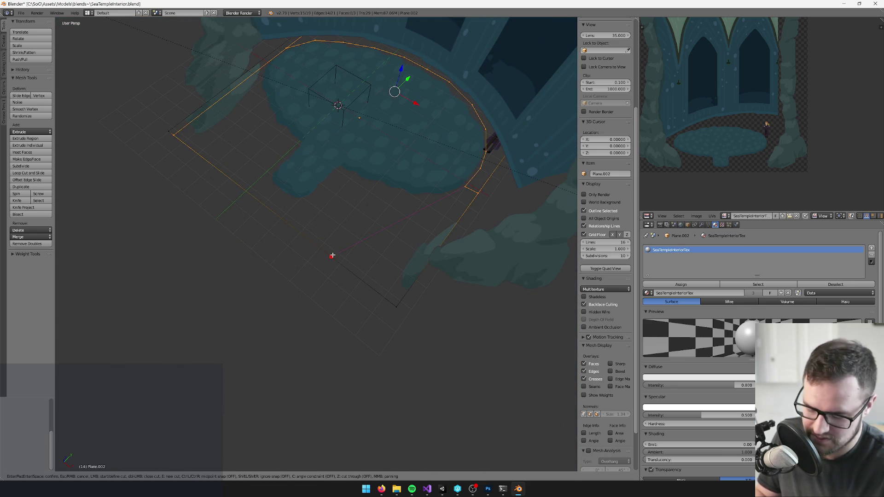
key("Return")
right_click(464, 201)
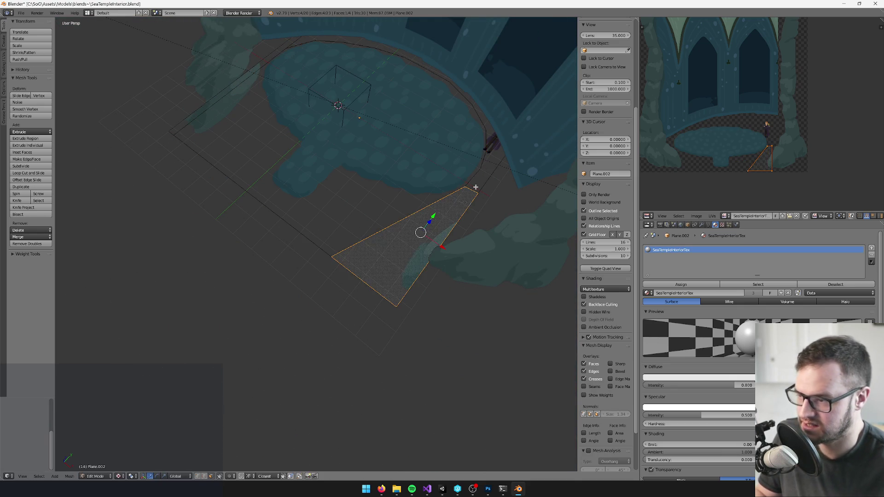
- Delete the arch strip and triangle faces from the plane
right_click(492, 142, "shift")
key("KP_Decimal")
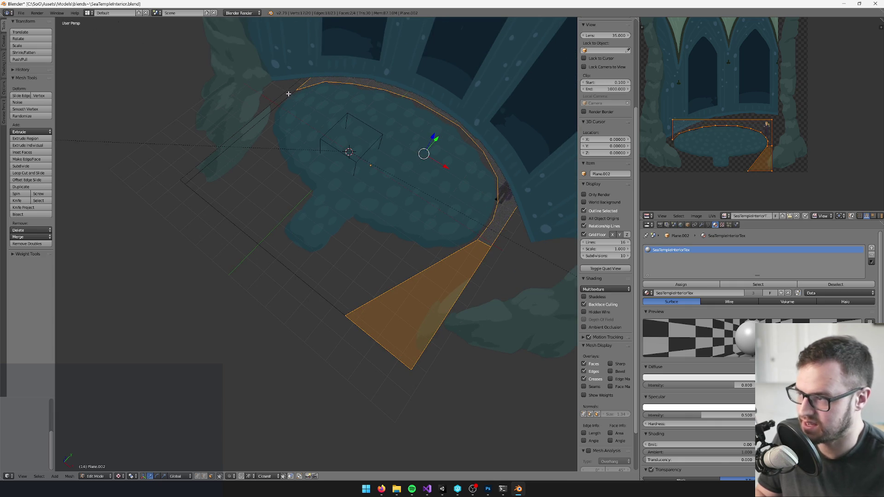
key("x")
left_click(288, 94)
scroll(341, 230, "up", 3)
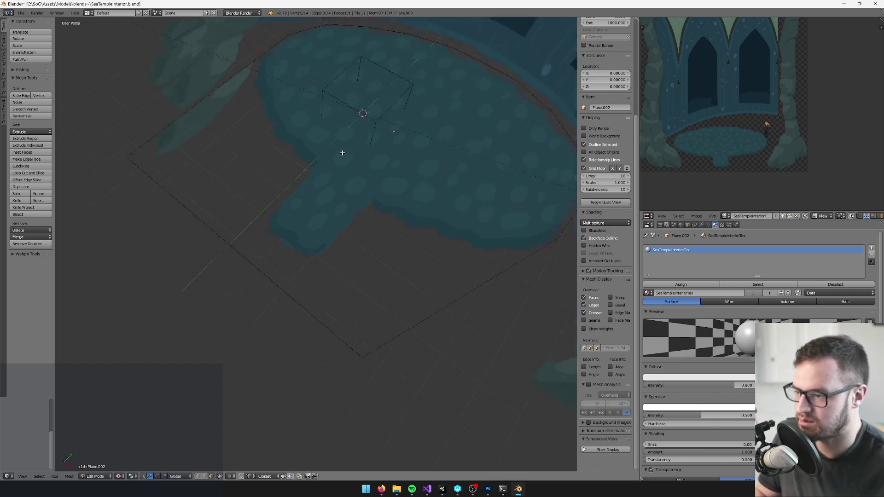
- Knife-cut around the round floor's outline and delete the faces outside it
key("k")
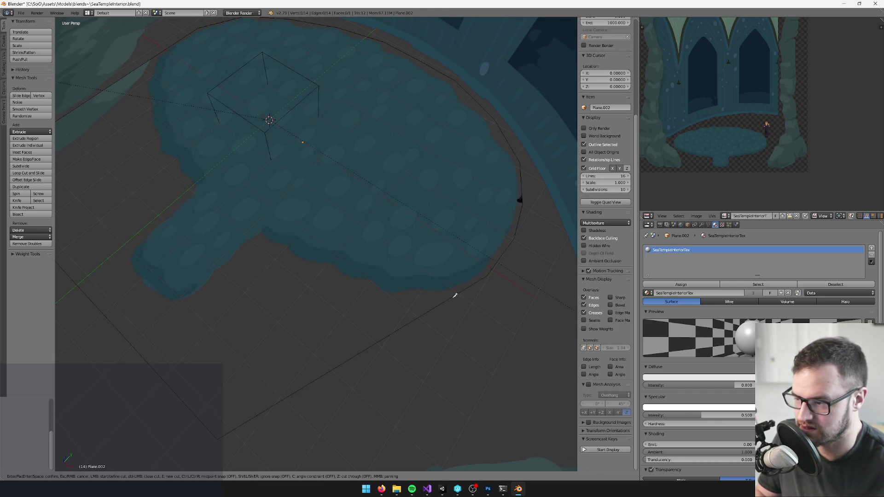
left_click(451, 297)
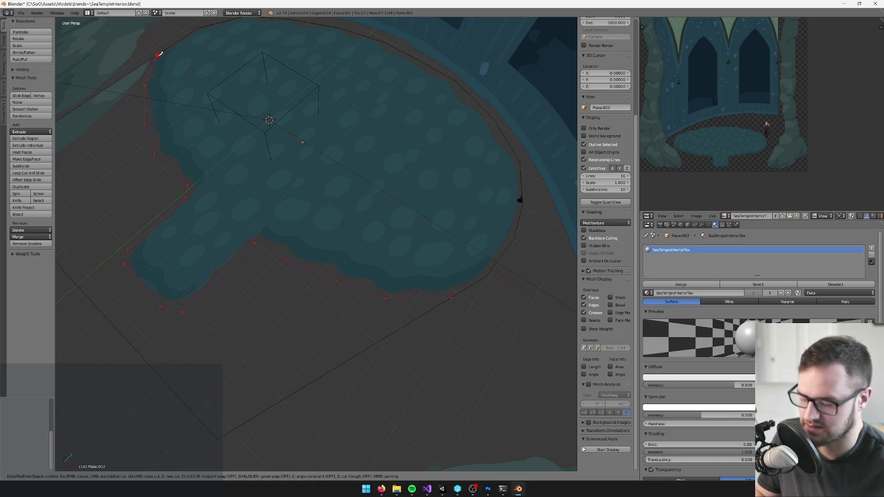
left_click(159, 53)
key("Return")
key("x")
left_click(155, 172)
- Knife-cut a line separating the front step from the round disc
key("k")
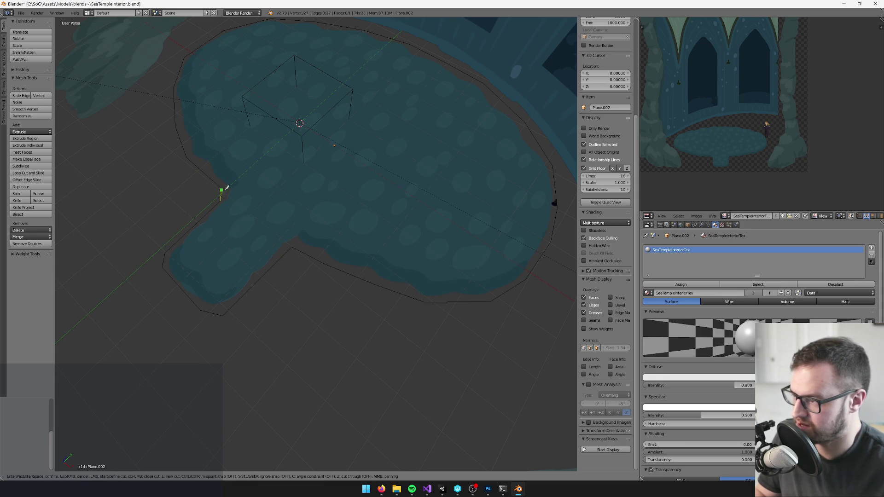
left_click(222, 188)
left_click(292, 245)
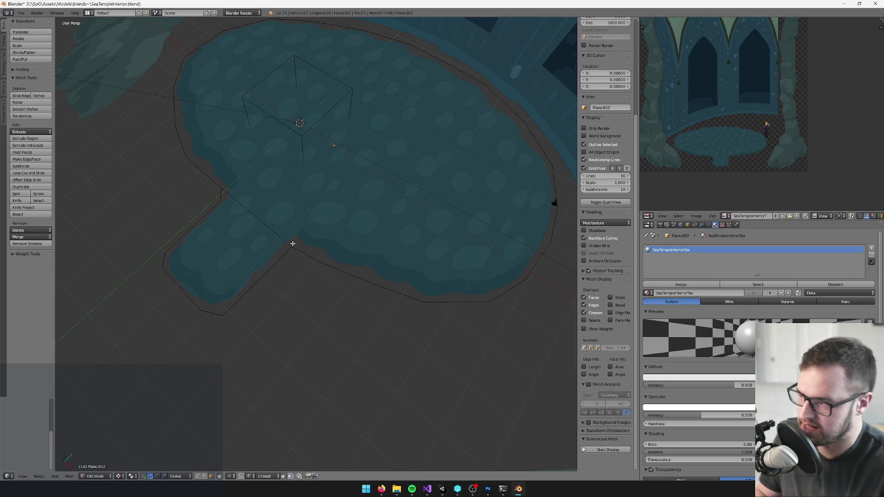
left_click(222, 199)
key("Return")
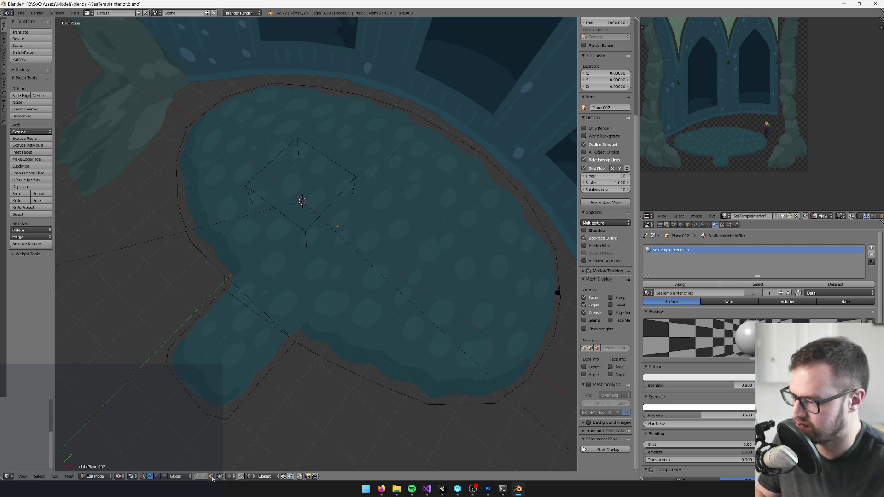
- Poke the disc into a fan of triangles around its centre and return to Object Mode
key("a")
key("space")
type("poke")
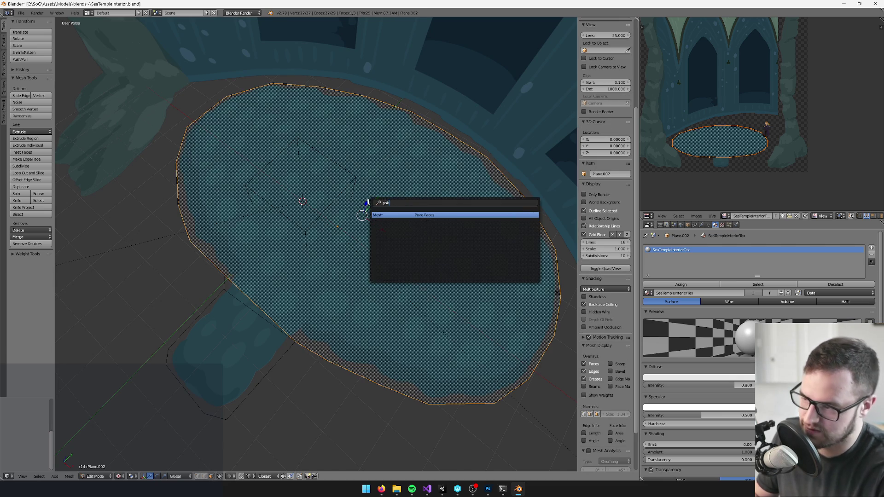
key("Return")
left_click_drag(369, 202, 367, 147)
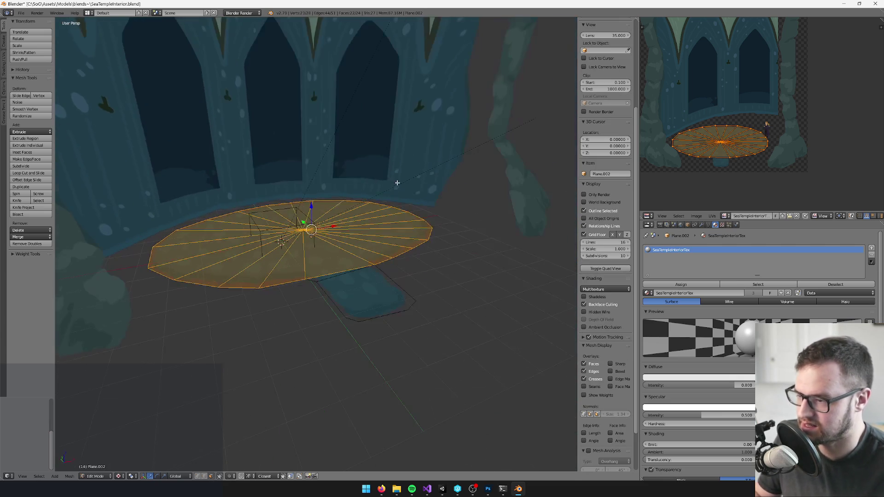
key("Tab")
scroll(385, 318, "down", 3)
mouse_move(384, 318)
left_mouse_down()
mouse_move(432, 302)
mouse_move(388, 332)
mouse_move(432, 290)
mouse_move(355, 276)
mouse_move(384, 272)
mouse_move(354, 248)
left_mouse_up()
scroll(354, 276, "up", 5)
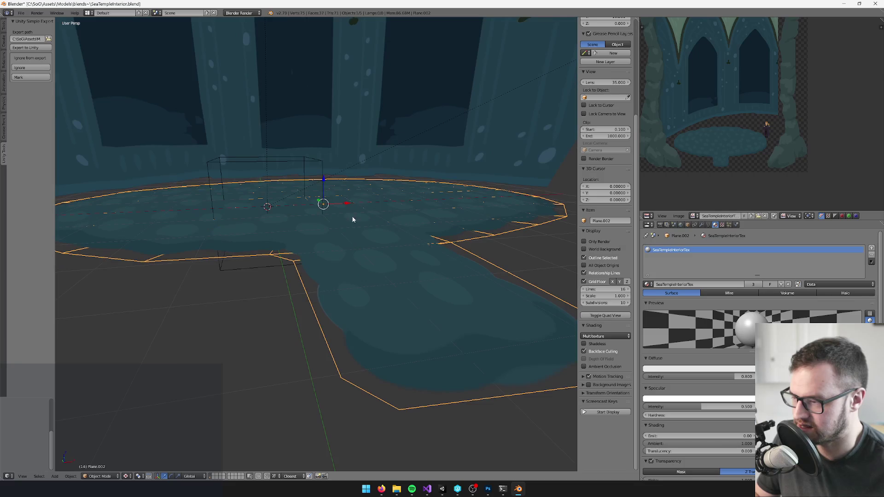
- Lower the pool floor plane and scale it down to sit inside the temple
left_click_drag(324, 176, 322, 180)
scroll(360, 294, "down", 4)
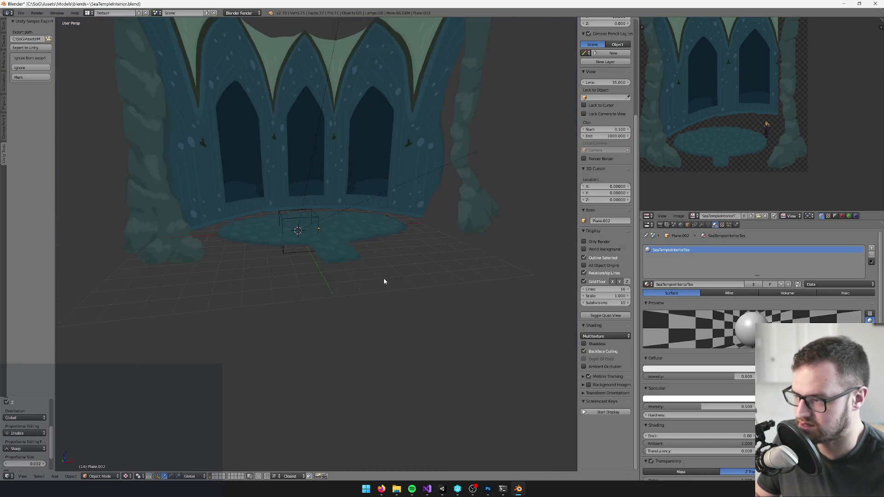
key("s")
left_click(267, 142)
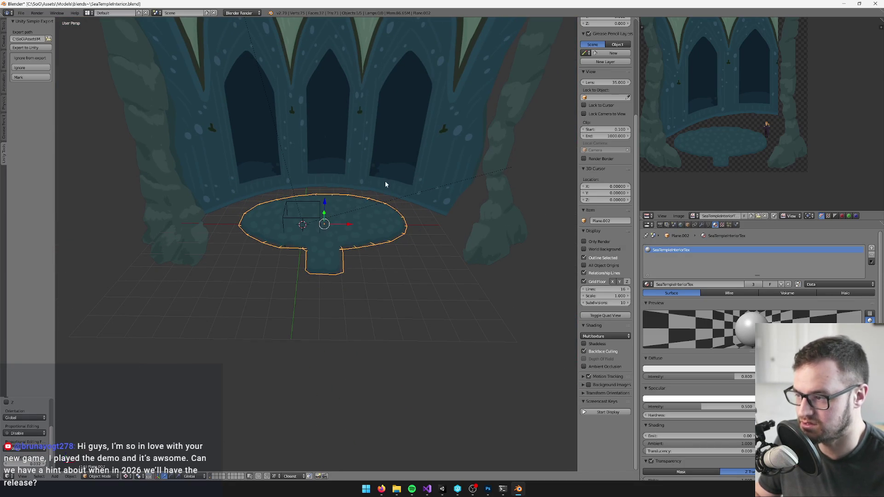
left_click_drag(358, 276, 382, 269)
right_click(382, 268)
key("s")
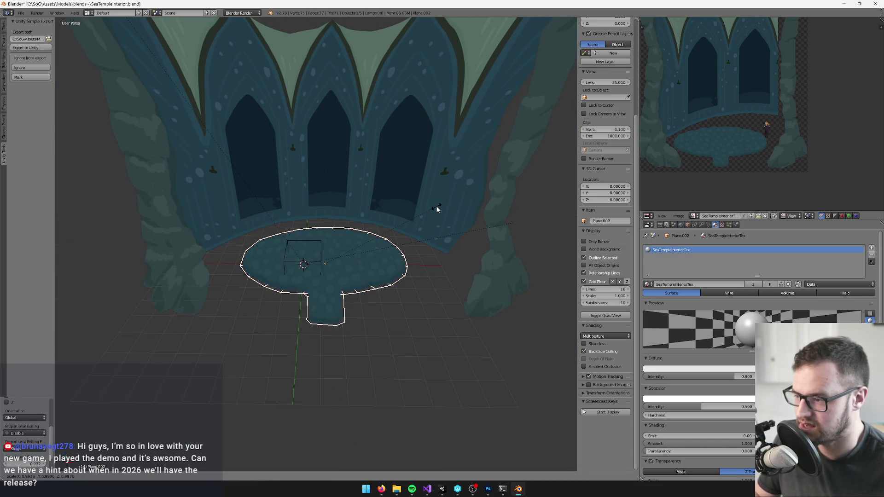
key("Escape")
key("a")
scroll(376, 302, "down", 4)
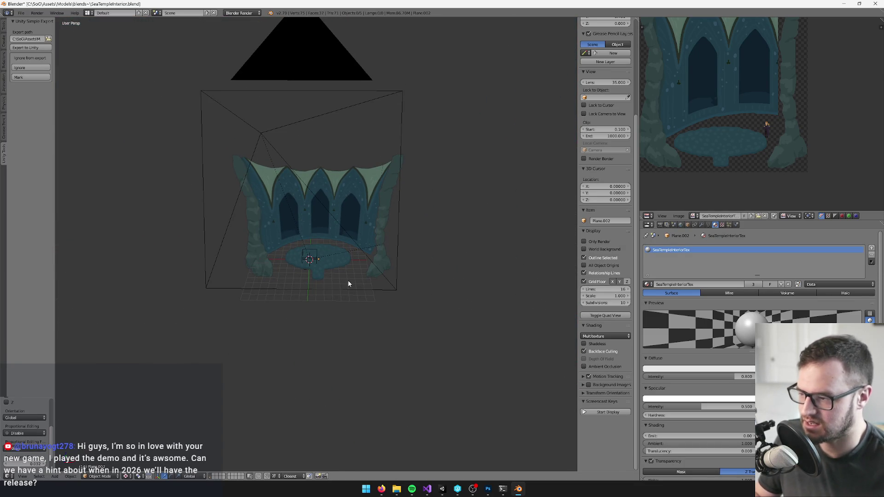
- View the scene through the camera, then bring up the Sea Temple Interior painting in Photoshop
key("KP_0")
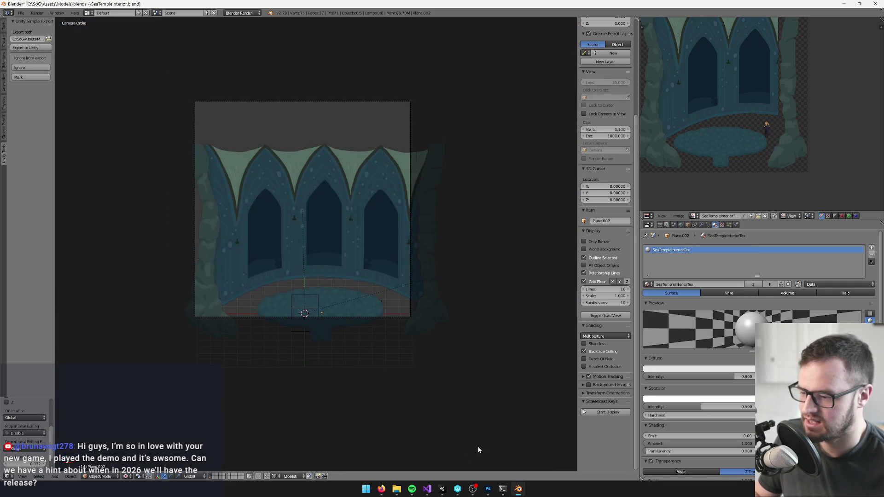
left_click(487, 489)
left_click(258, 26)
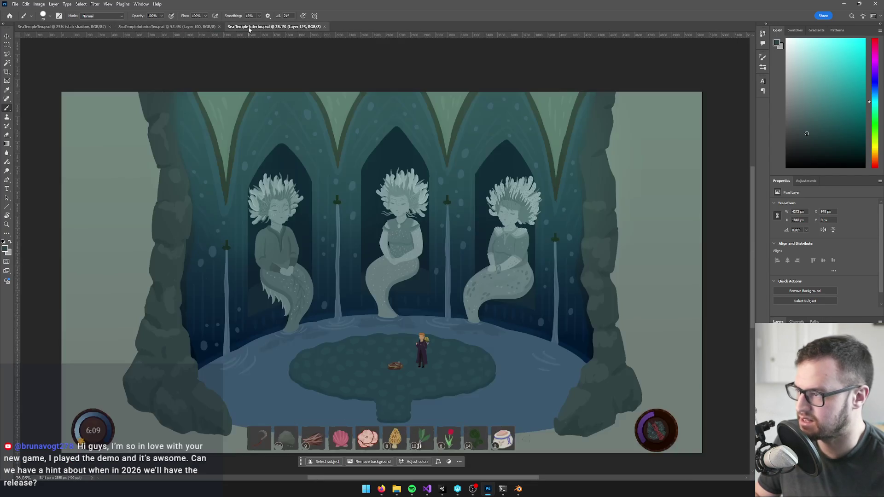
- Zoom in on the Sea Temple Interior painting, then return to Blender and select the pool floor plane
scroll(375, 337, "up", 1)
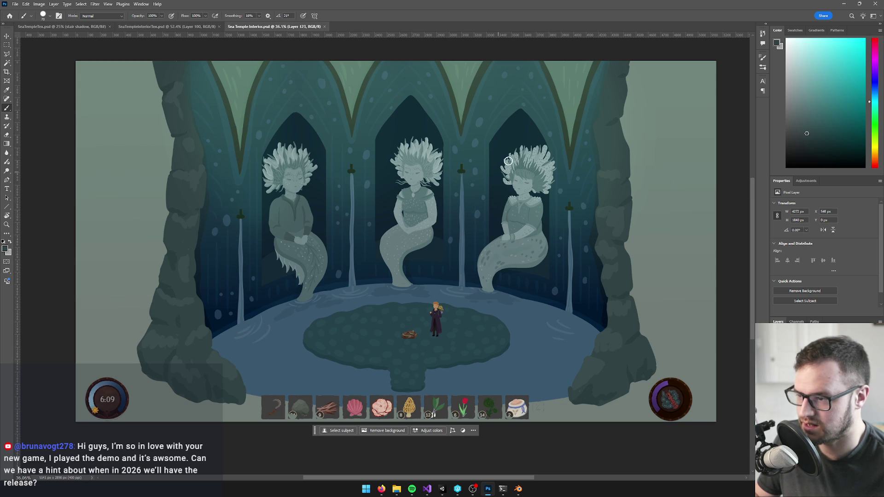
key("alt+Tab")
right_click(329, 283)
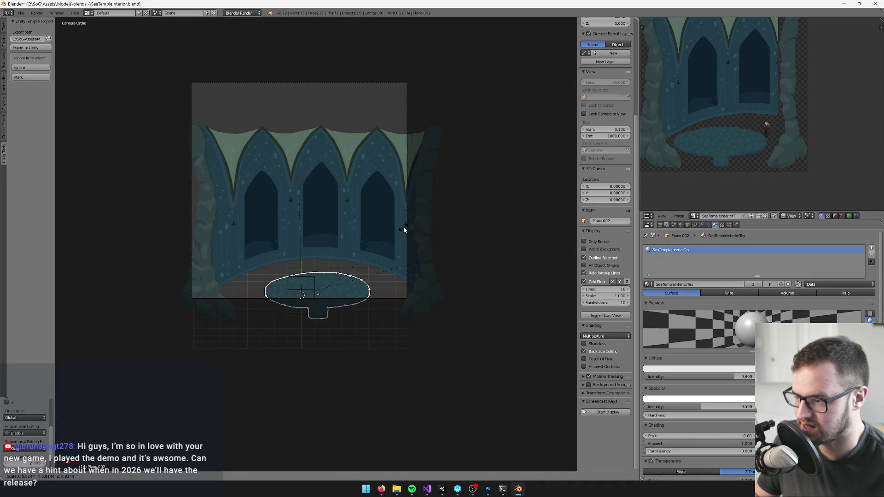
- Narrow the pool floor, shift it along X, and compare it against the Photoshop painting
left_click(402, 228)
key("g")
key("x")
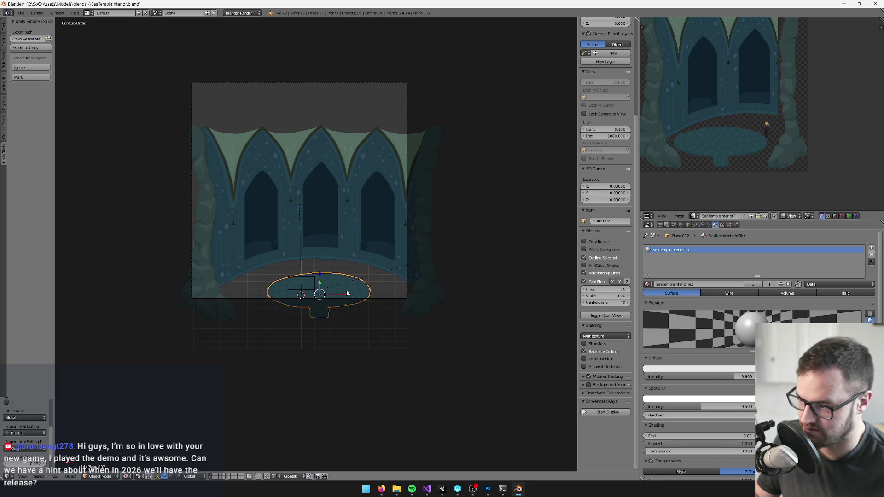
left_click(346, 290)
key("alt+Tab")
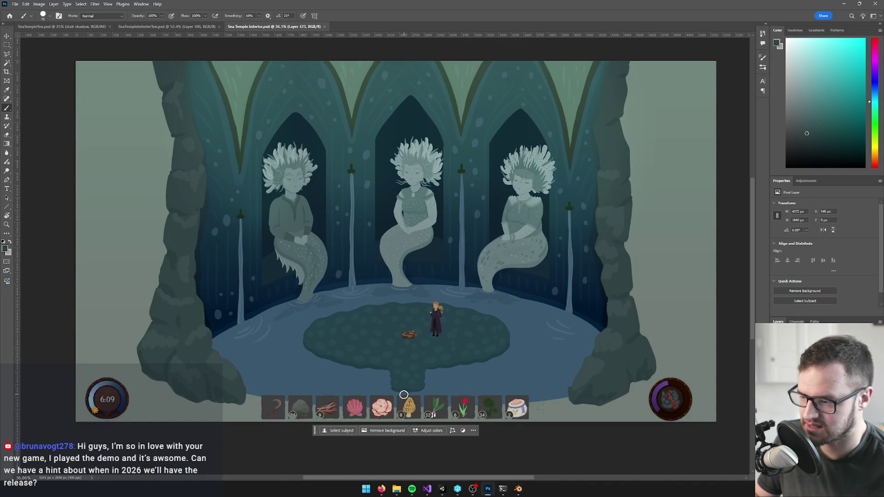
key("alt+Tab")
- Parent the pool floor to the wireframe box with Ctrl+P > Object
scroll(346, 305, "up", 2)
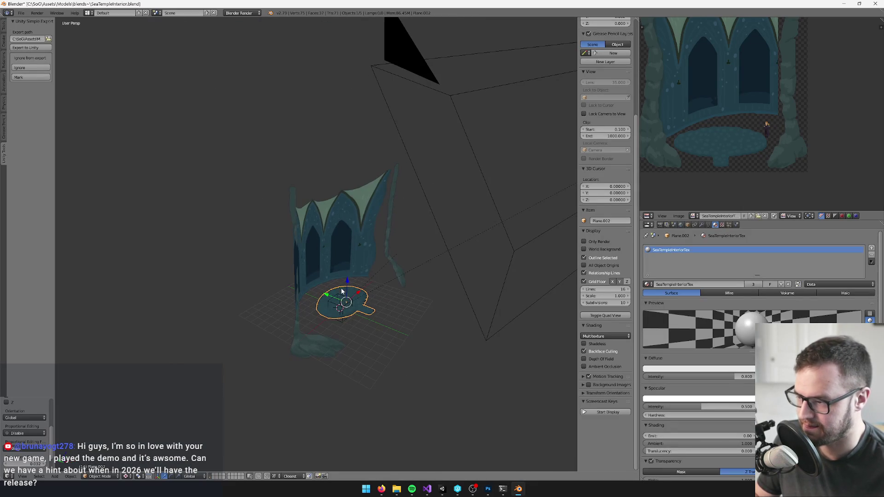
key("a")
scroll(380, 305, "up", 5)
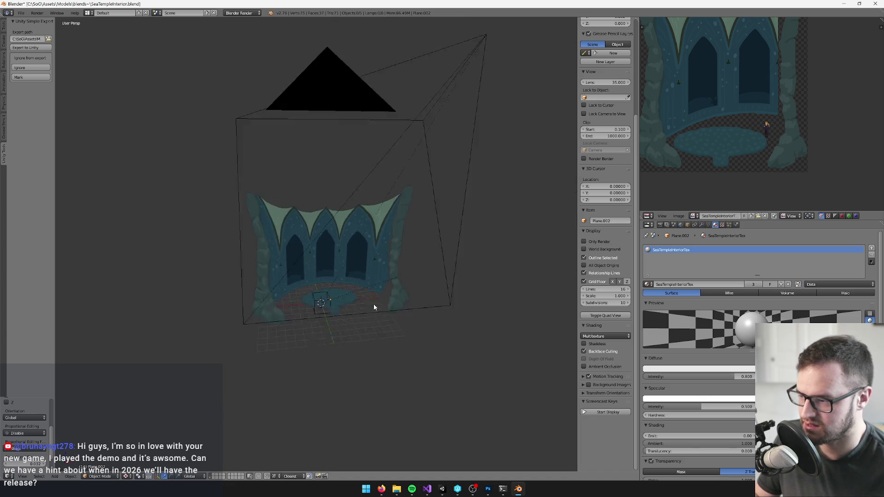
scroll(361, 227, "up", 2)
right_click(429, 329)
right_click(368, 309, "shift")
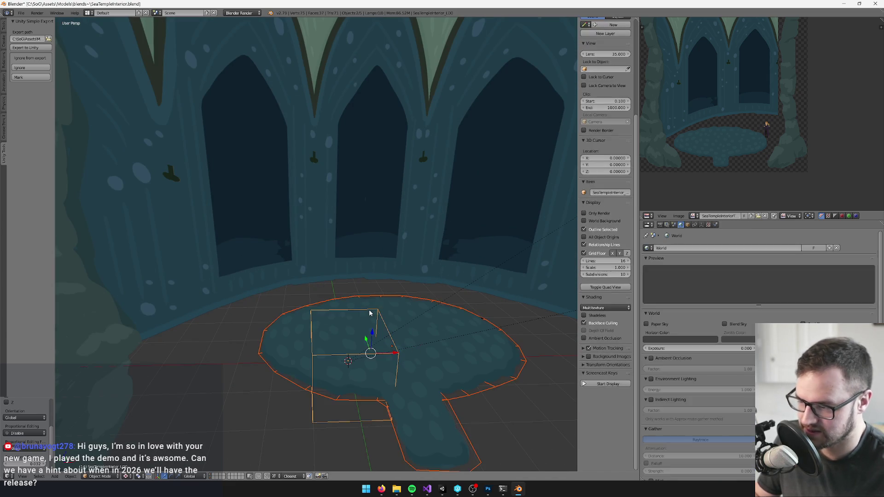
key("ctrl+p")
left_click(370, 311)
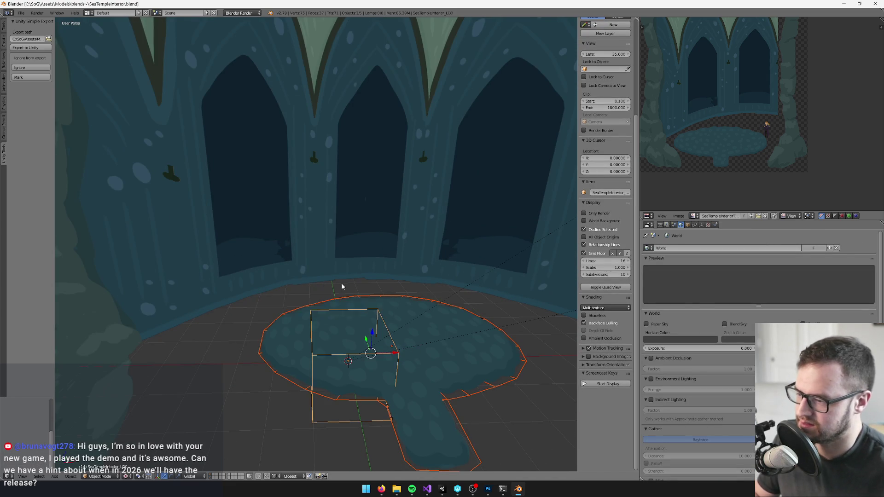
- Select the back wall plane and switch to the Photoshop painting
right_click(341, 288)
scroll(359, 292, "down", 4)
key("alt+Tab")
right_click(363, 294)
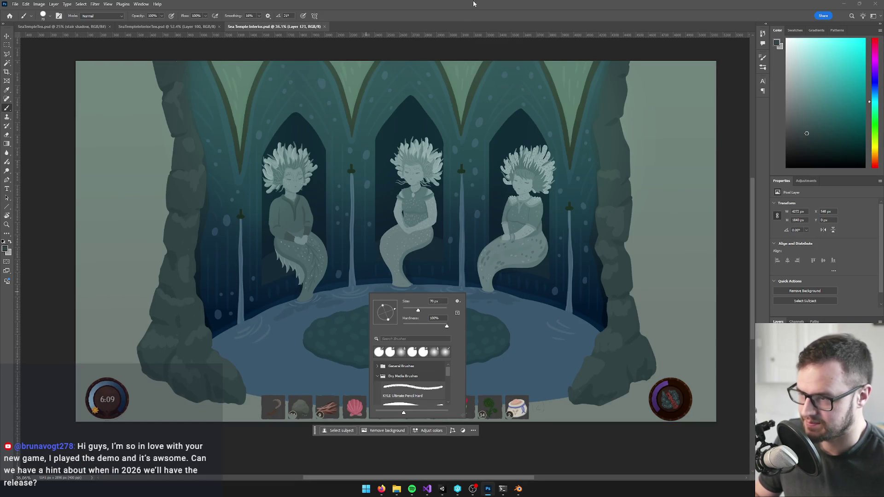
key("Escape")
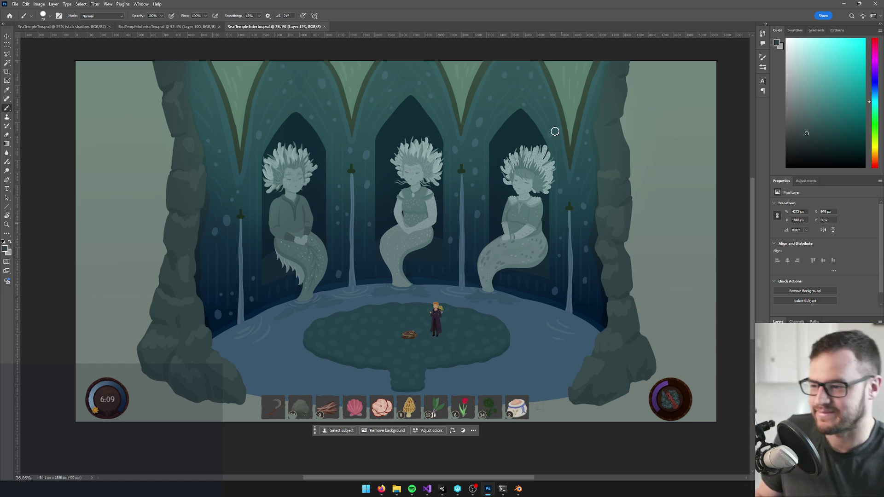
- Zoom the Sea Temple Interior canvas, glance at Unity, then bring Blender back to the front
scroll(540, 118, "up", 1)
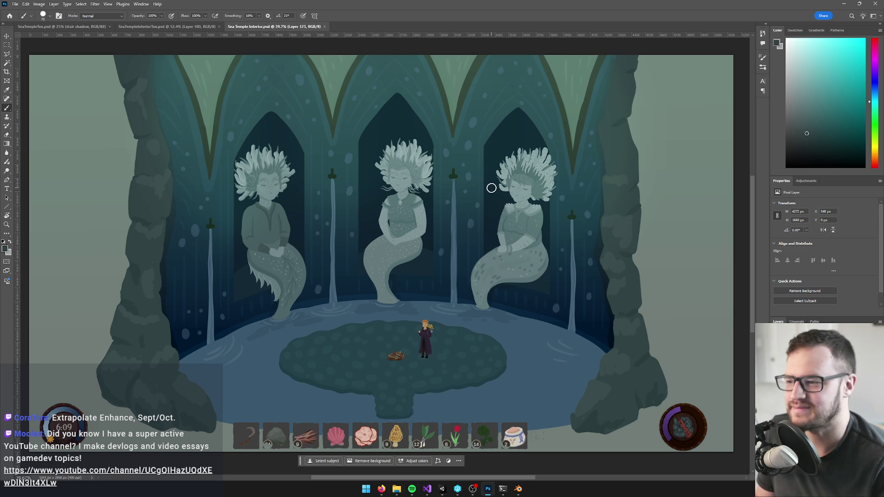
scroll(520, 125, "down", 1)
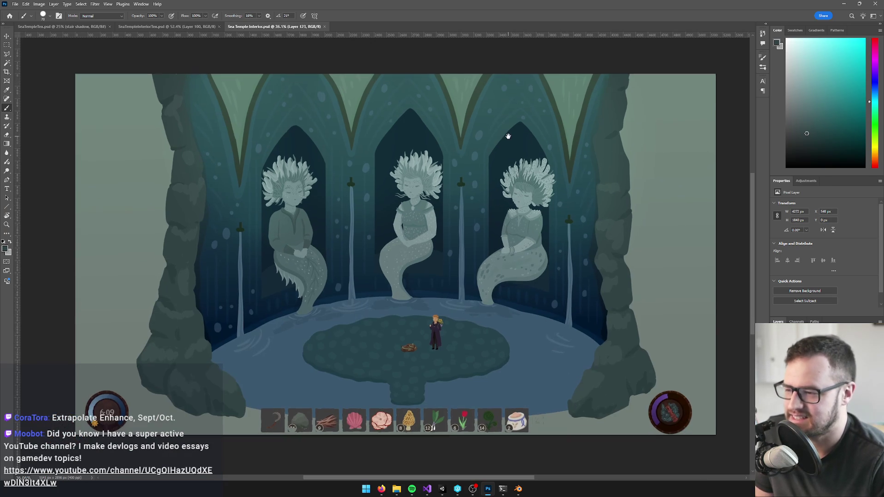
left_click(442, 488)
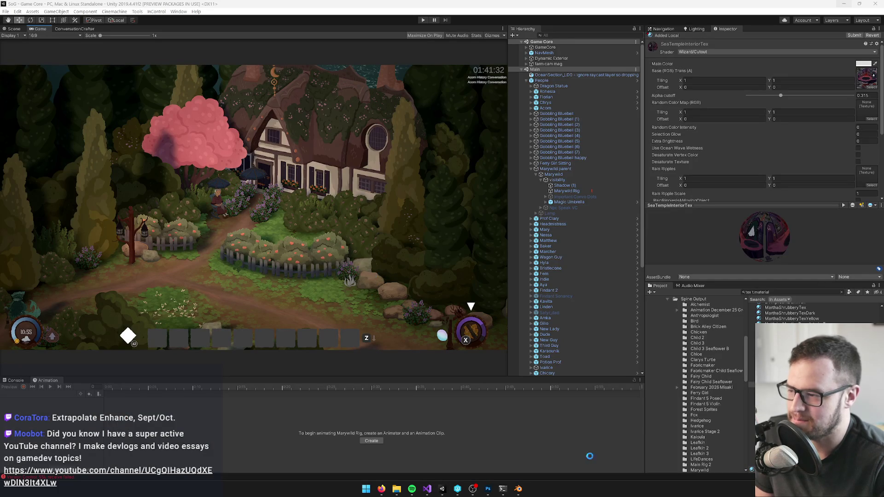
left_click(518, 489)
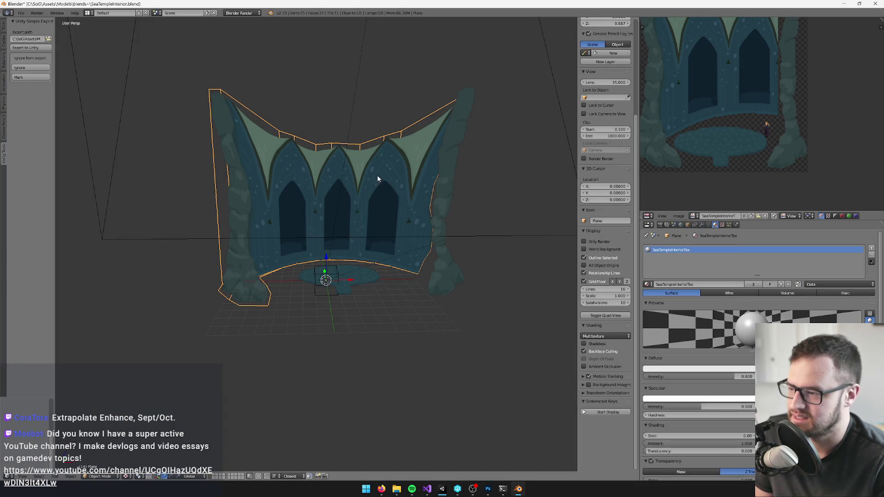
- Save over SeaTempleInterior.blend, then orbit to inspect the temple wall
scroll(371, 174, "up", 3)
key("ctrl+s")
left_click(371, 213)
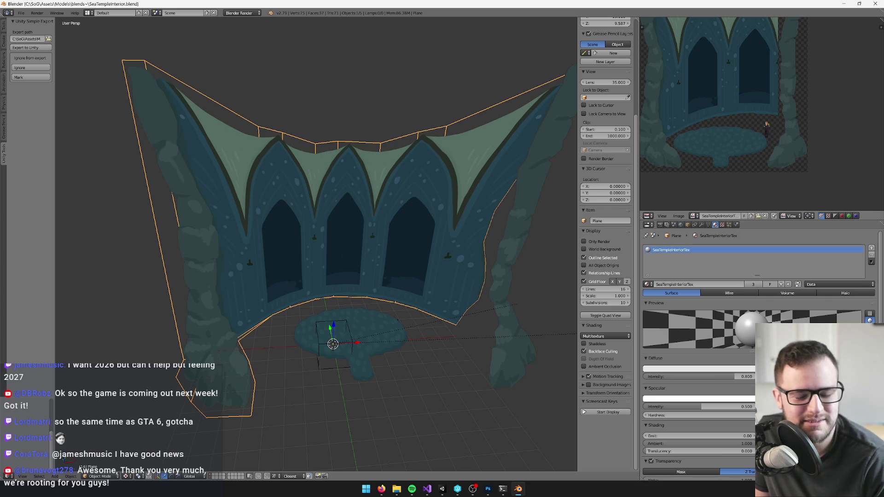
mouse_move(418, 300)
left_mouse_down()
mouse_move(410, 274)
mouse_move(388, 278)
left_mouse_up()
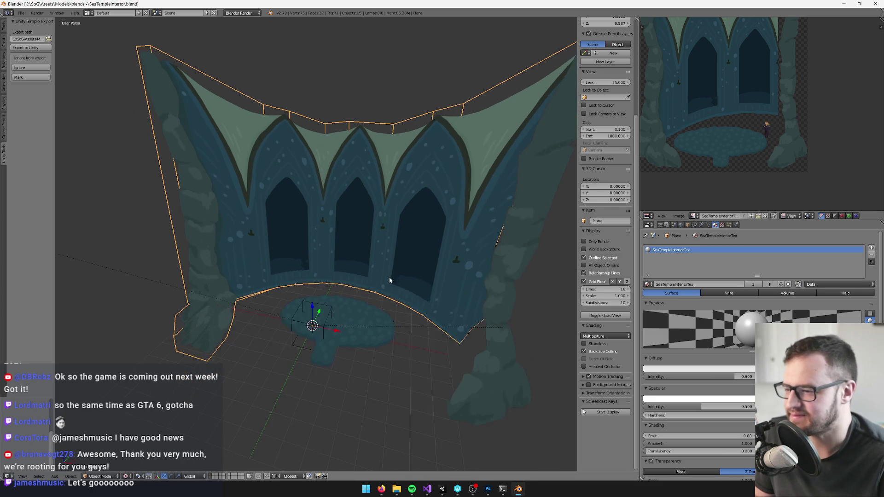
- Check the right pillar and the SeaTempleInterior_LOD object, then switch to Unity to import it
scroll(396, 280, "down", 2)
right_click(452, 339)
left_click_drag(452, 340, 465, 339)
left_click_drag(387, 386, 394, 380)
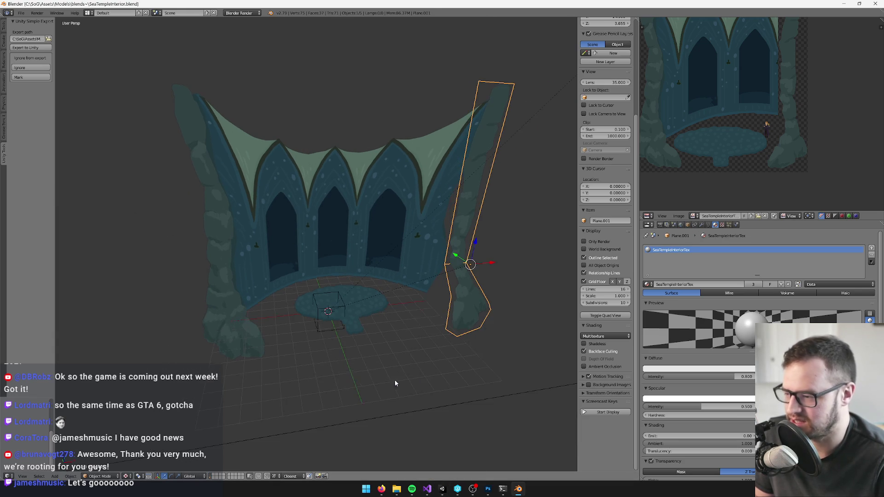
right_click(328, 309)
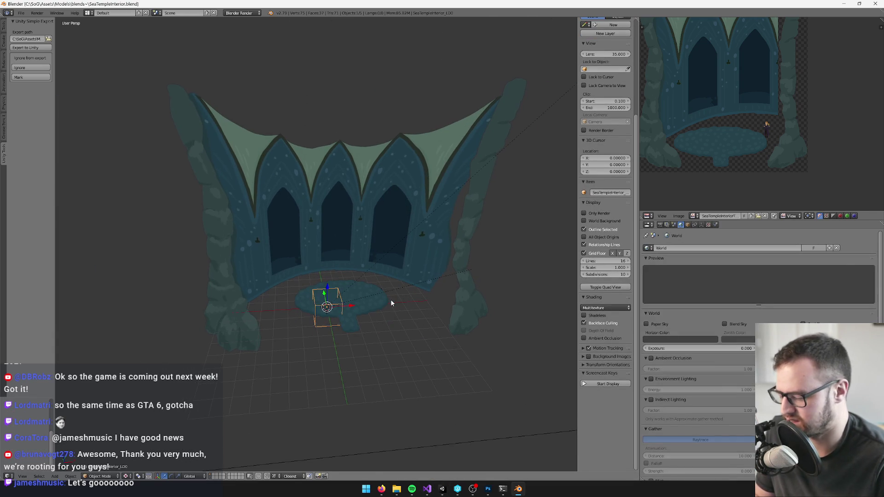
left_click_drag(391, 300, 443, 437)
left_click(442, 488)
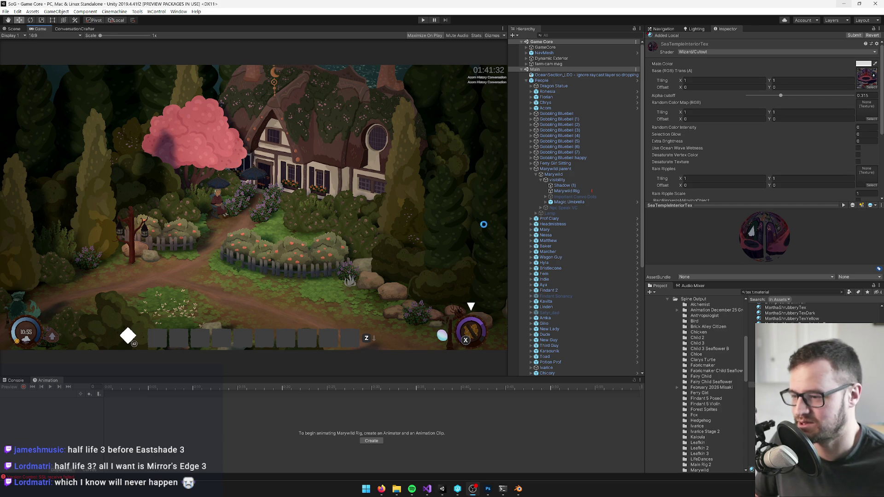
- Widen the Game view and Hierarchy panels, then switch to the Scene view
left_click_drag(507, 214, 513, 214)
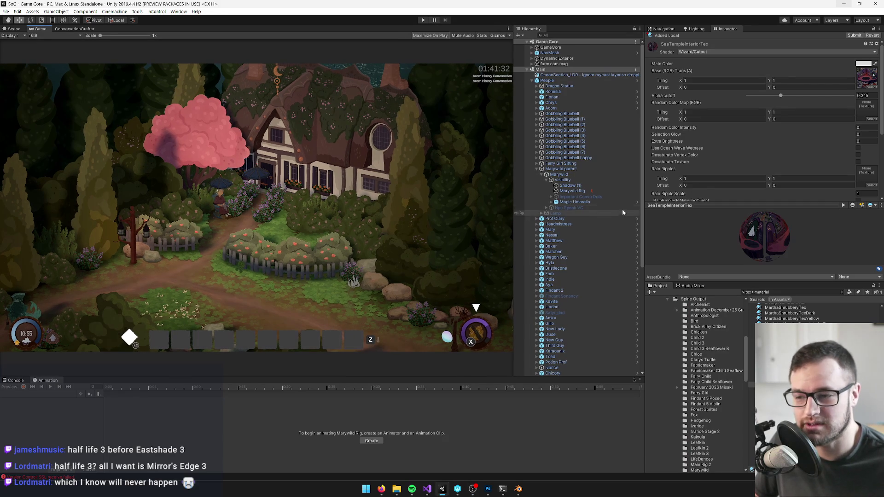
left_click_drag(647, 201, 654, 205)
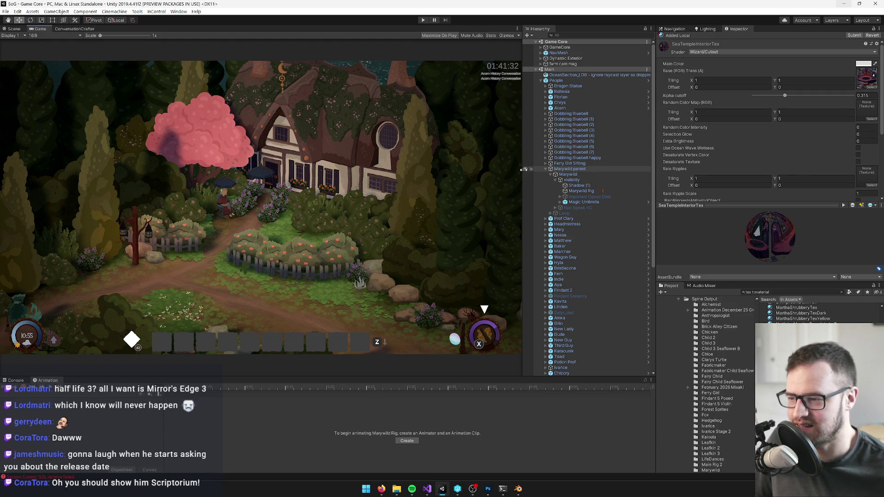
left_click_drag(520, 174, 524, 174)
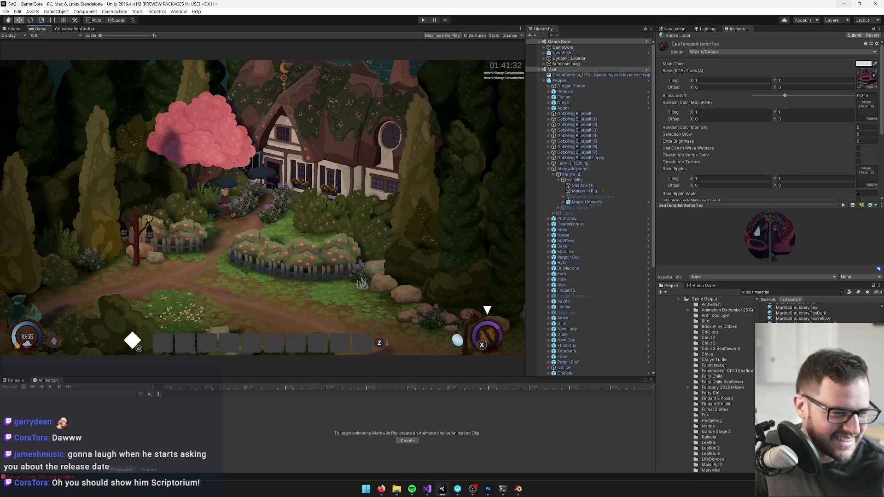
key("alt+Tab")
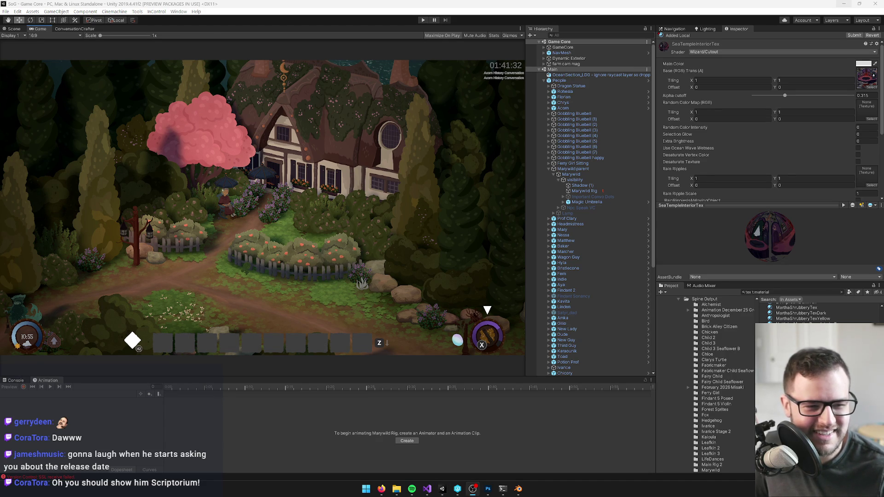
key("alt+Tab")
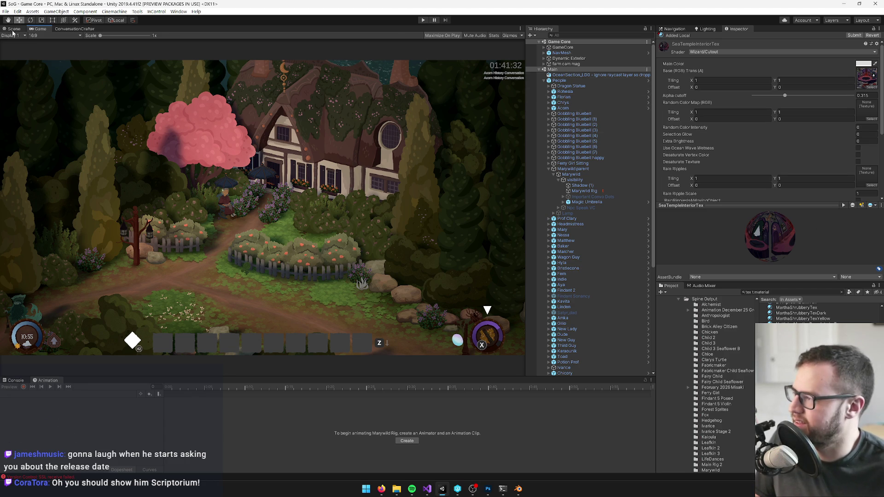
key("ctrl+1")
- Search the Hierarchy for 'TEST To' and enable the test tools object
left_click(566, 36)
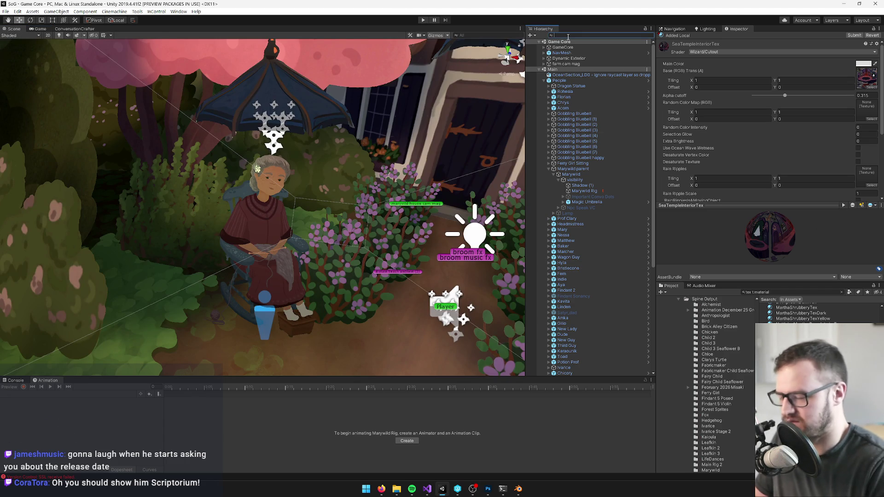
type("TEST T")
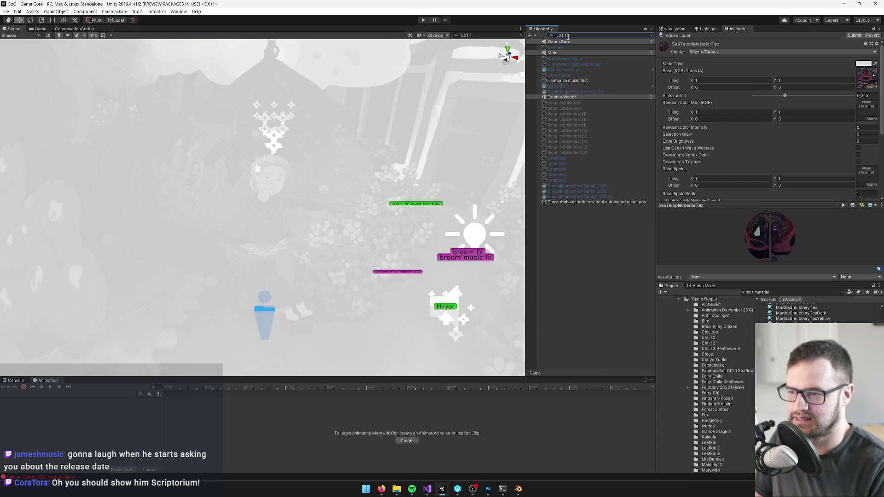
type("o")
left_click(556, 59)
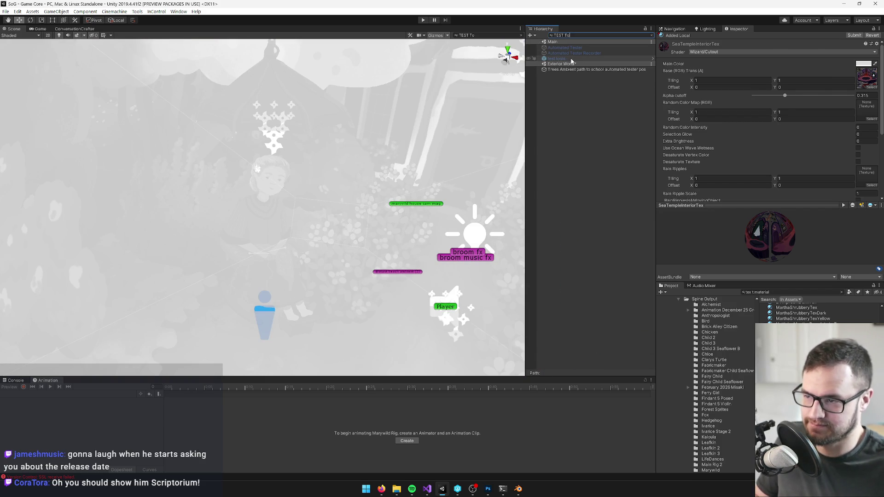
left_click(651, 35)
left_click(672, 40)
left_click(675, 39)
left_click(765, 293)
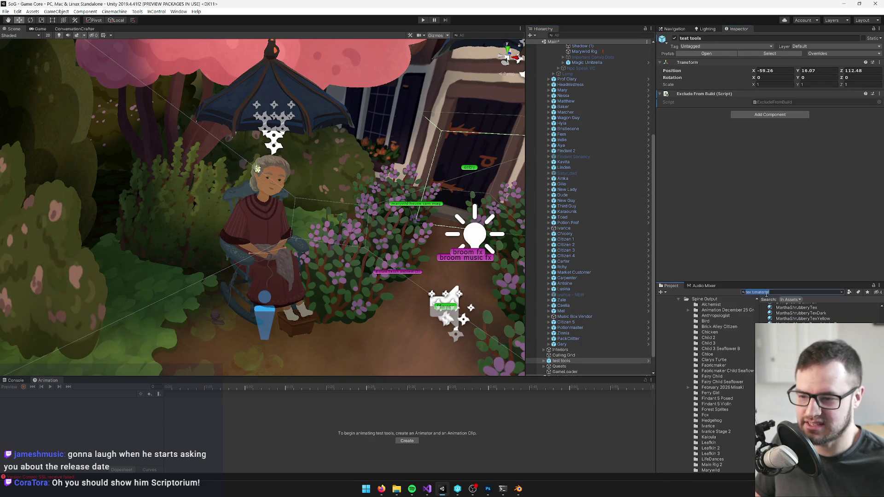
- Find the Sea Temple Interior prefab in the Project search and open it for editing
type("seatem")
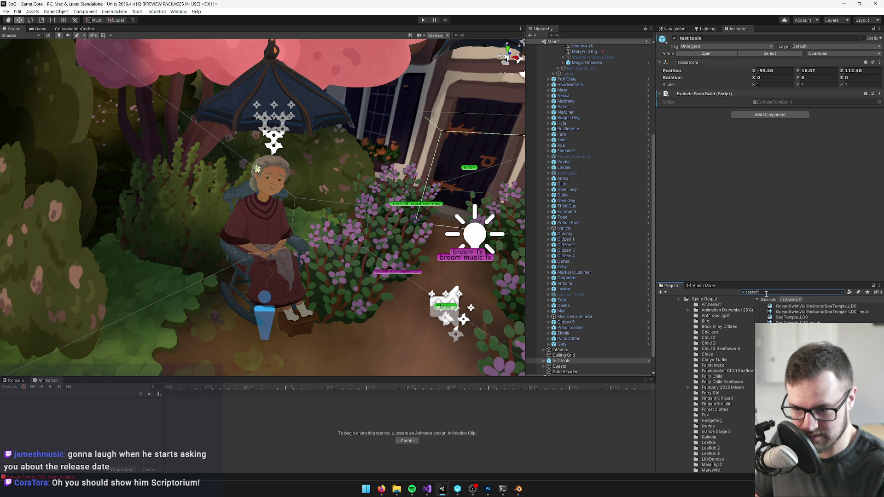
key("BackSpace")
key("BackSpace")
key("BackSpace")
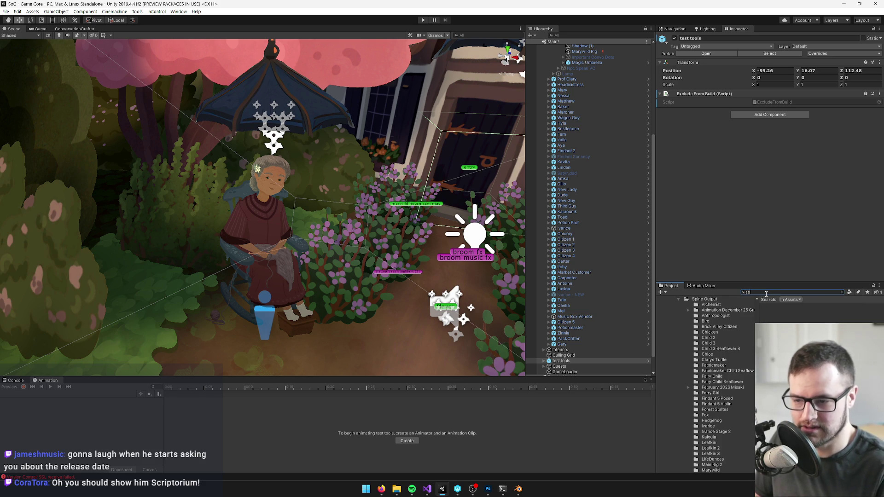
type("int")
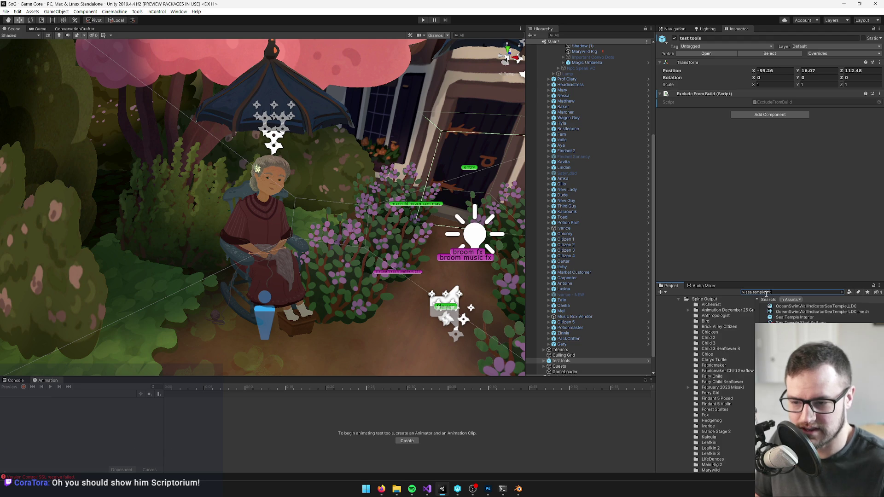
left_click(793, 306)
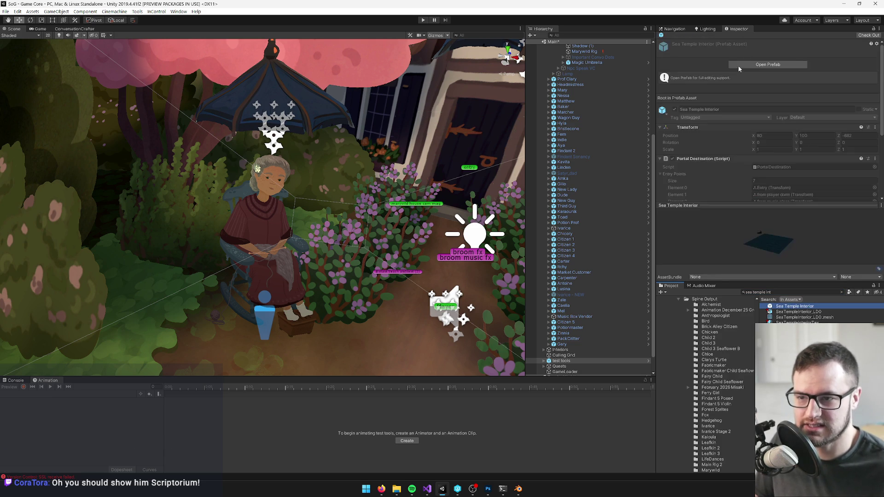
left_click(748, 65)
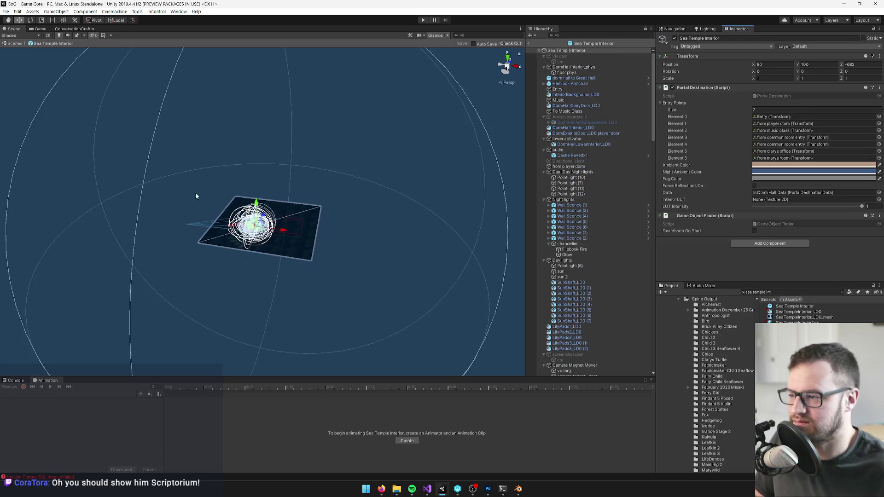
- Frame the Entry object, then select and enable the vis cam virtual camera
mouse_move(308, 197)
left_mouse_down()
mouse_move(322, 193)
mouse_move(309, 189)
mouse_move(334, 186)
mouse_move(345, 195)
mouse_move(326, 211)
mouse_move(188, 160)
mouse_move(233, 131)
mouse_move(314, 177)
mouse_move(382, 161)
left_mouse_up()
double_click(585, 88)
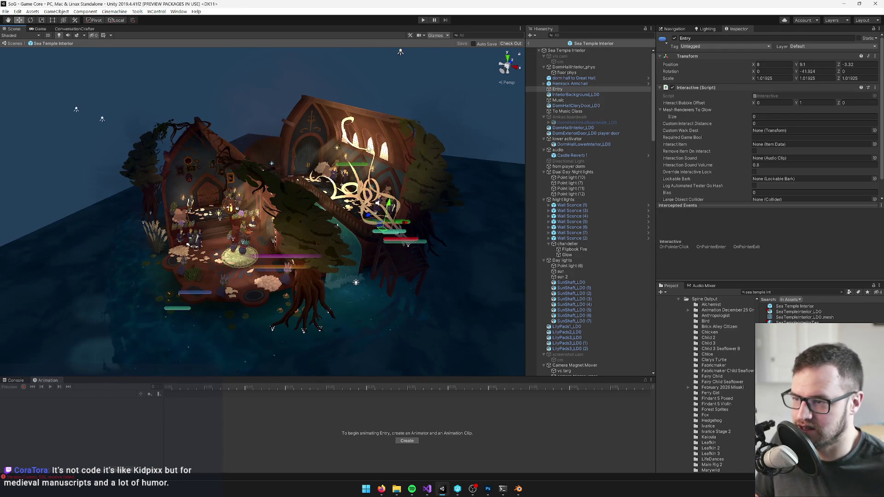
left_click(567, 57)
key("Left")
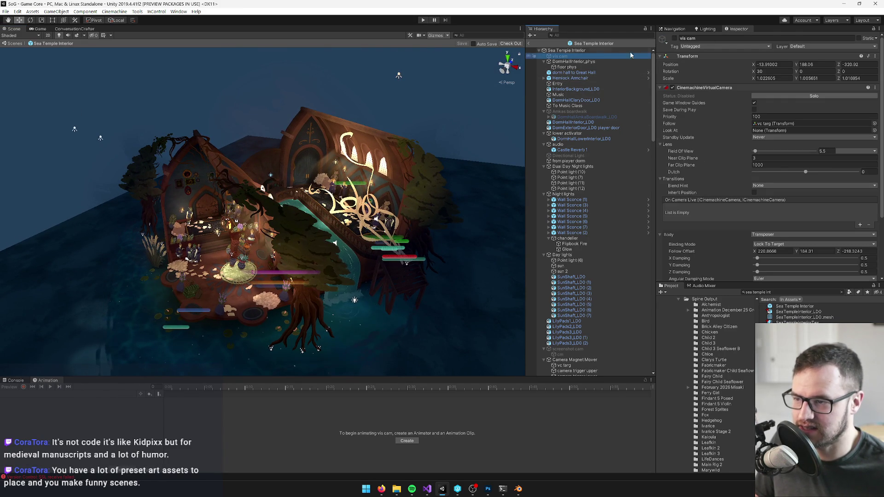
left_click(675, 39)
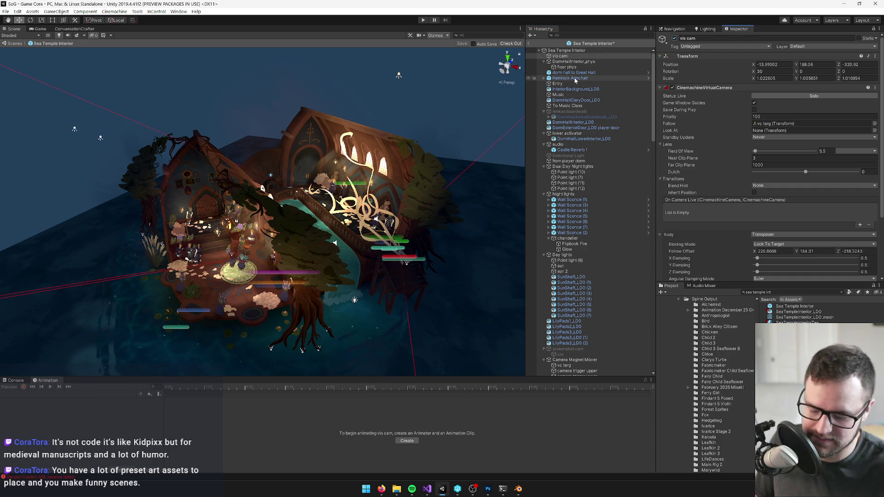
- Delete the vis cam and DormHallInterior_phys objects from the prefab
left_click(583, 56)
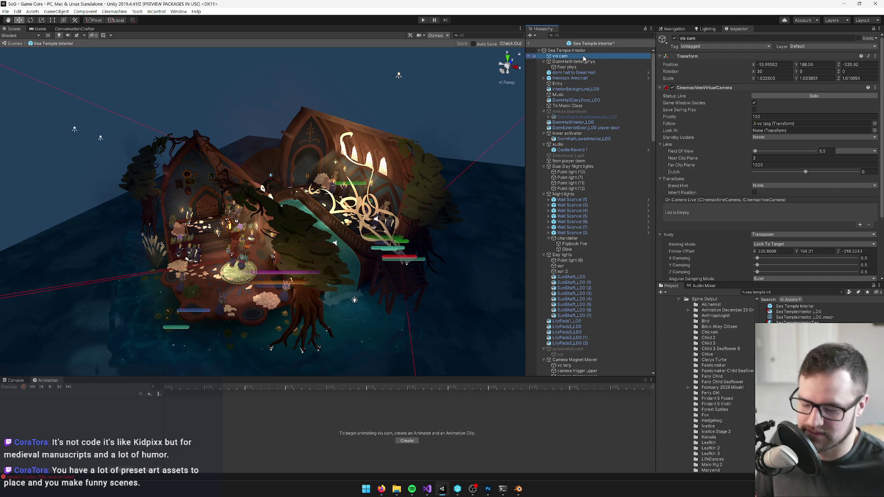
key("Delete")
left_click(584, 57)
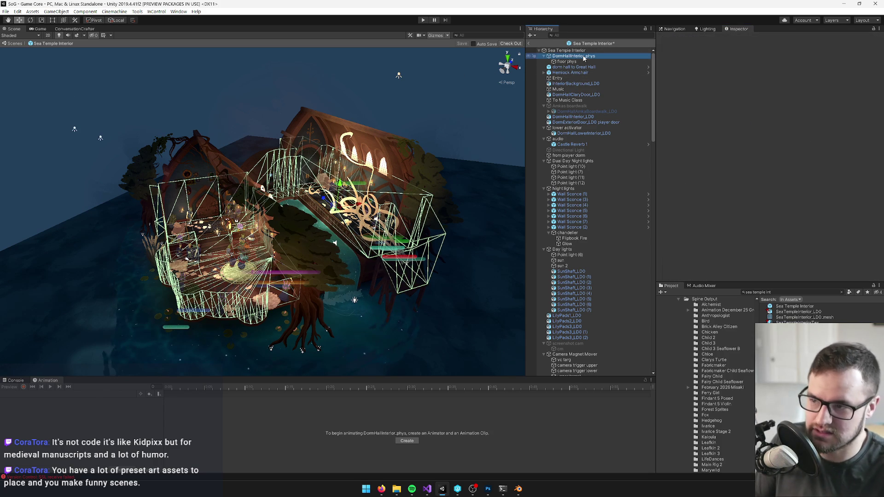
key("Delete")
left_click(583, 56)
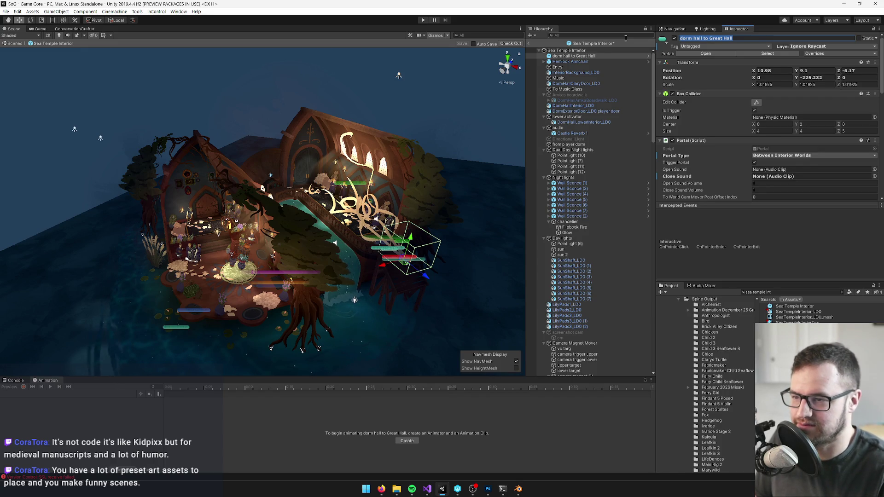
- Rename the object to the sea temple exterior name, delete Hemlock Armchair, and inspect InteriorBackground_LD0
type("sea temple to ext")
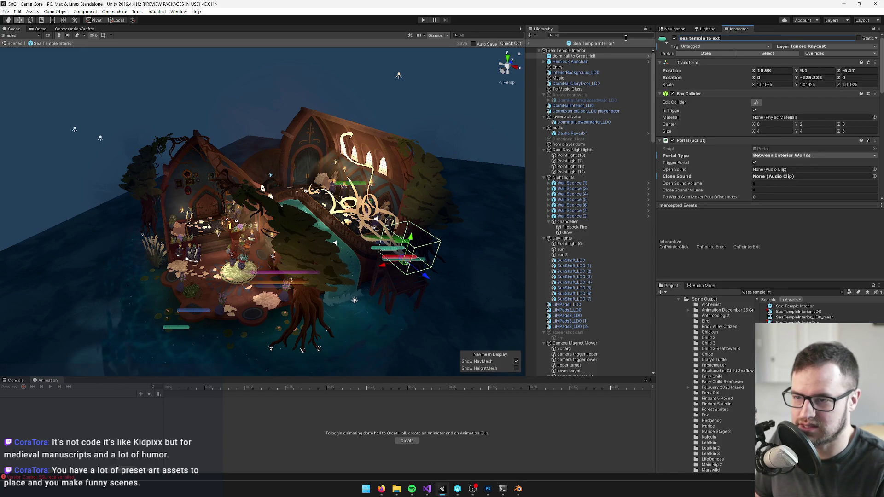
type("erior")
key("Return")
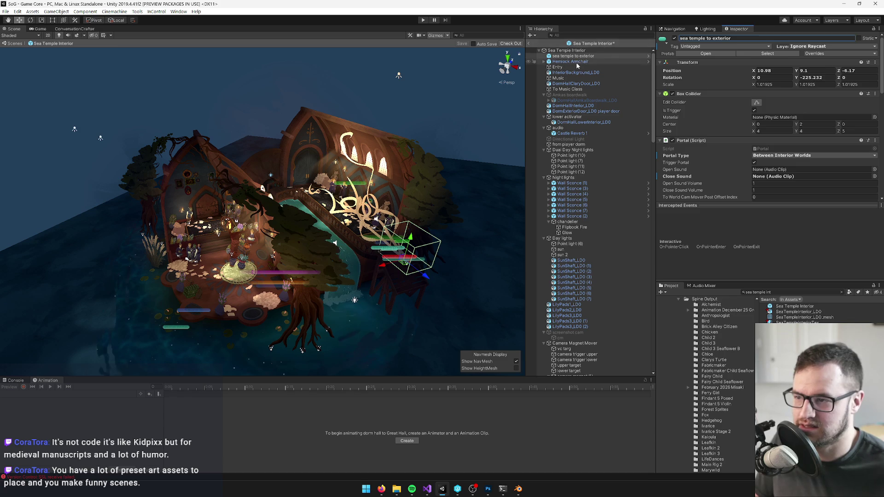
left_click(574, 63)
key("Delete")
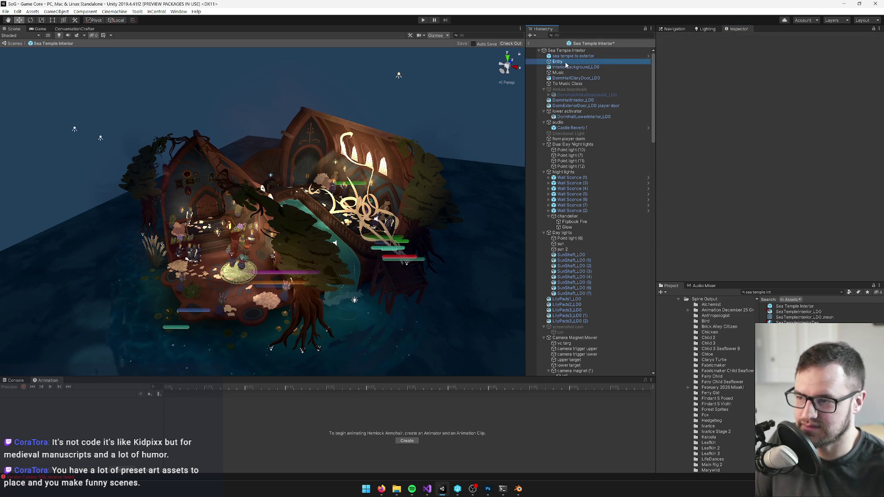
left_click(569, 63)
left_click(561, 68)
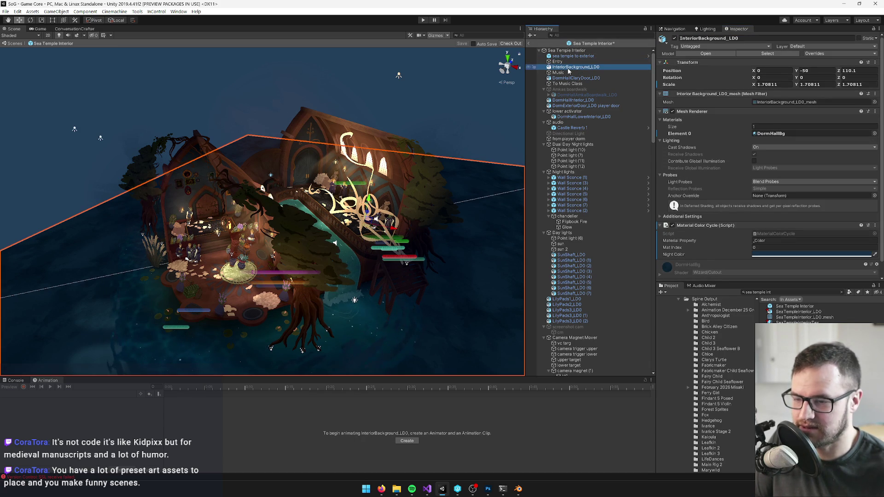
mouse_move(350, 138)
left_mouse_down()
mouse_move(357, 180)
mouse_move(349, 147)
mouse_move(356, 125)
left_mouse_up()
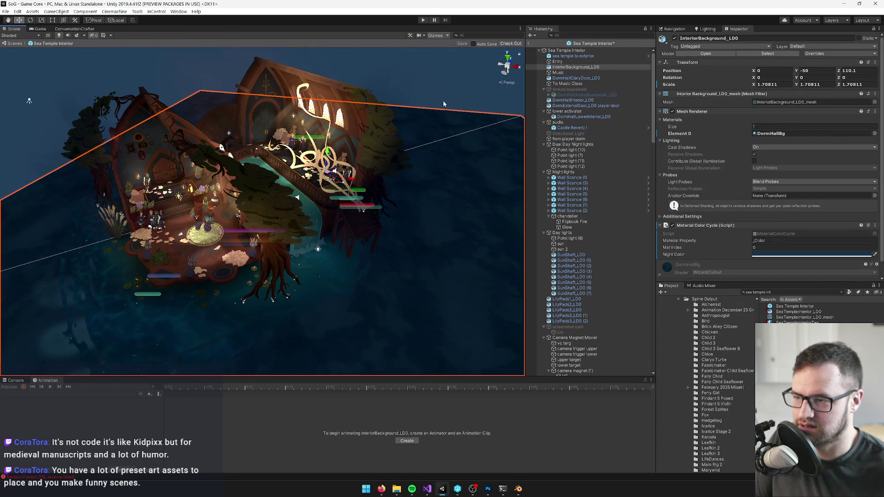
- Delete Music, DormHallClaryDoor_LD0, To Music Class, Amkas Boardwalk and DormHallInterior_LD0, undoing the exterior door deletion
left_click(560, 73)
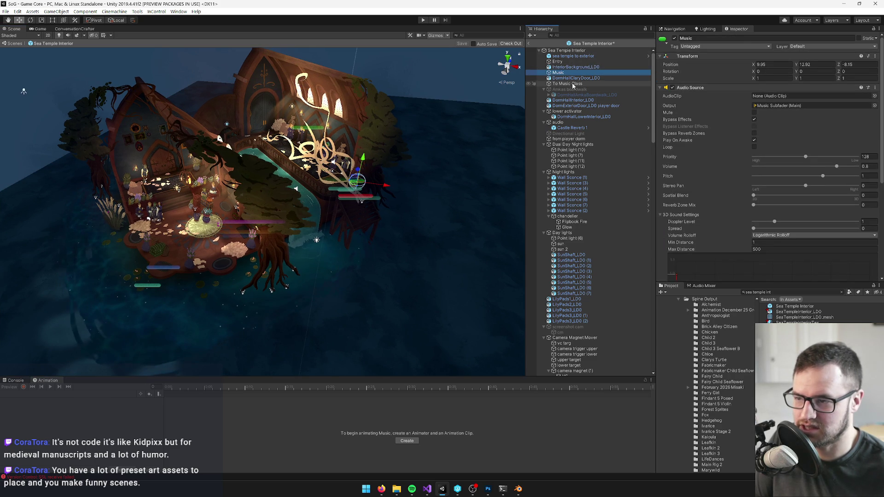
key("Delete")
left_click(572, 73)
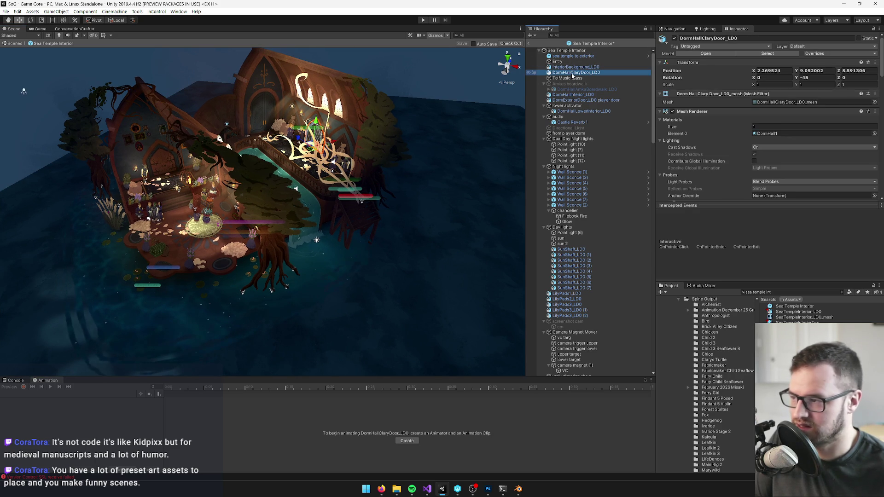
key("Delete")
left_click(570, 74)
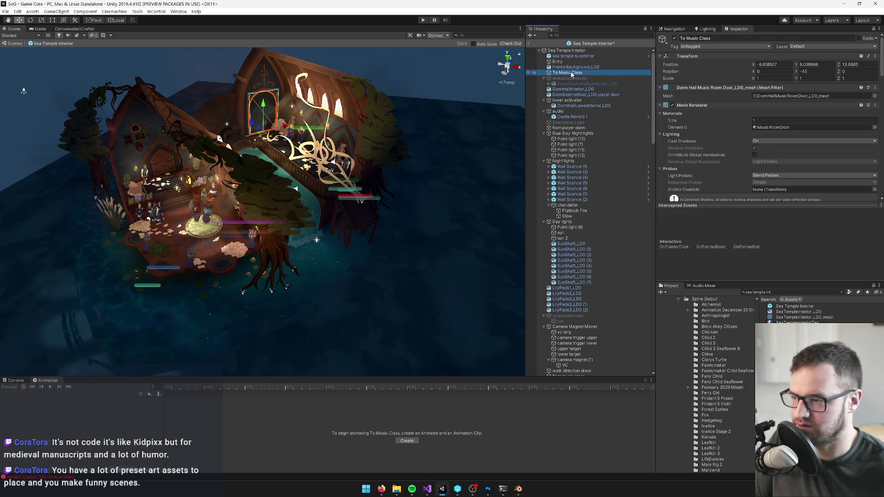
key("Delete")
left_click(568, 73)
key("Delete")
left_click(569, 73)
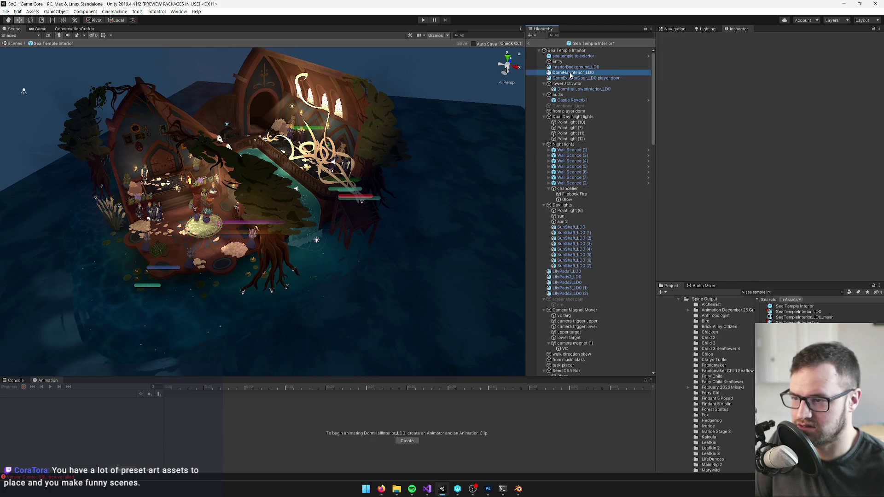
key("Delete")
left_click(571, 79)
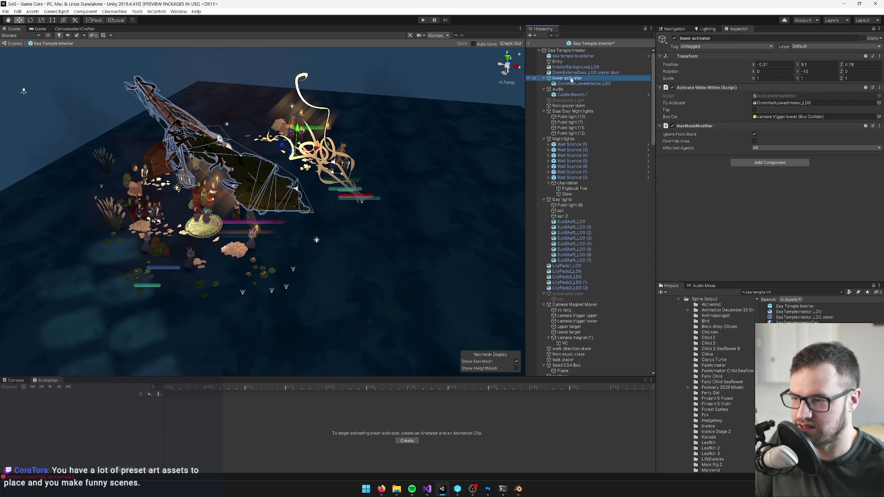
left_click(573, 90)
key("ctrl+z")
key("ctrl+z")
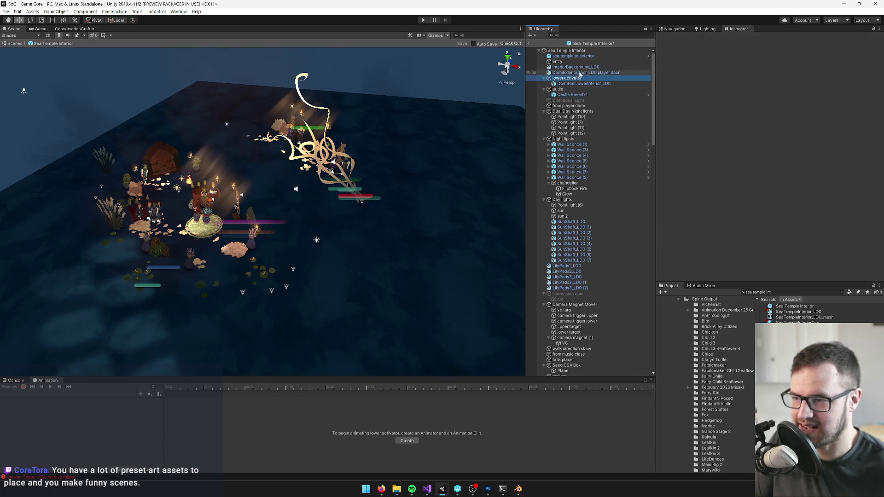
- Check the audio object's ambience clip, keeping Medium_Stream
left_click(571, 73)
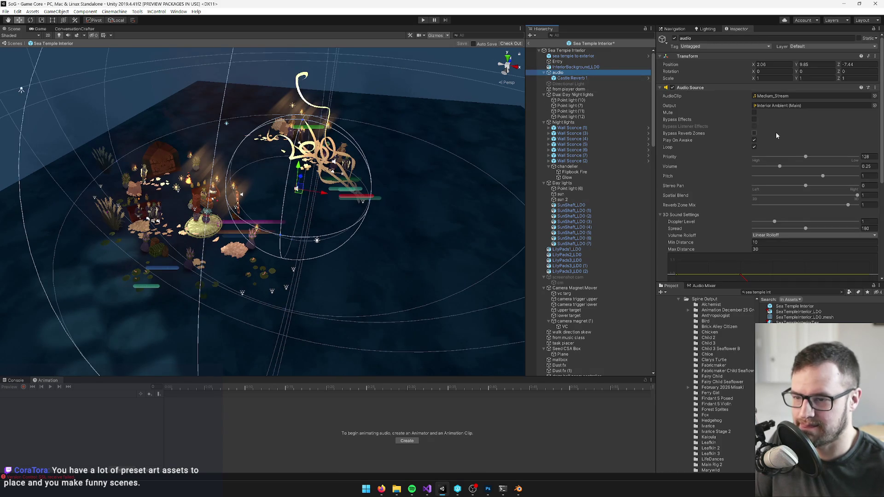
scroll(747, 128, "down", 5)
scroll(741, 139, "up", 5)
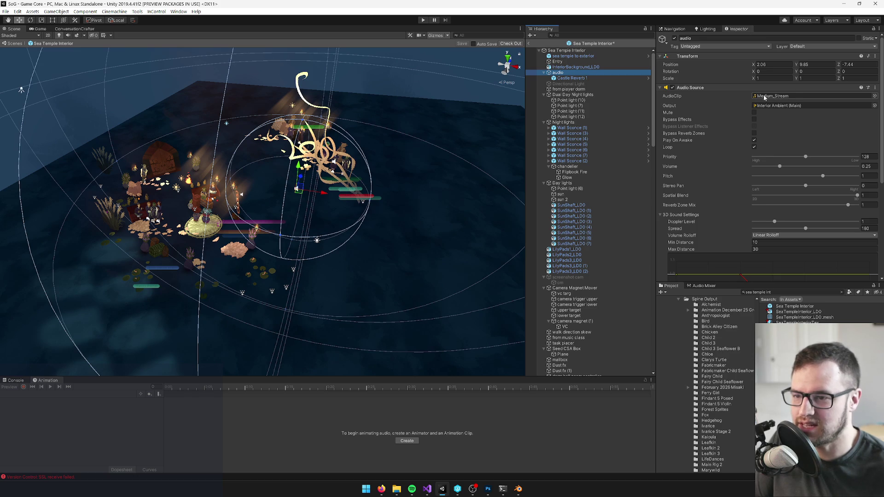
left_click(874, 96)
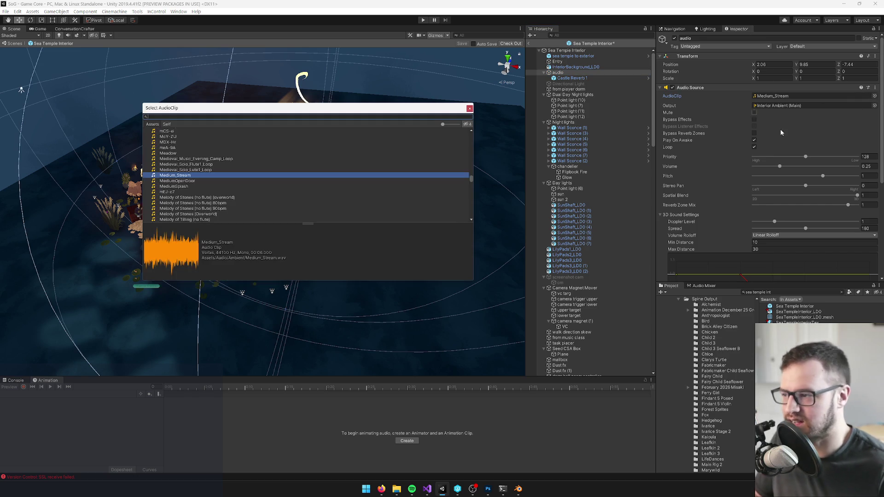
left_click(469, 109)
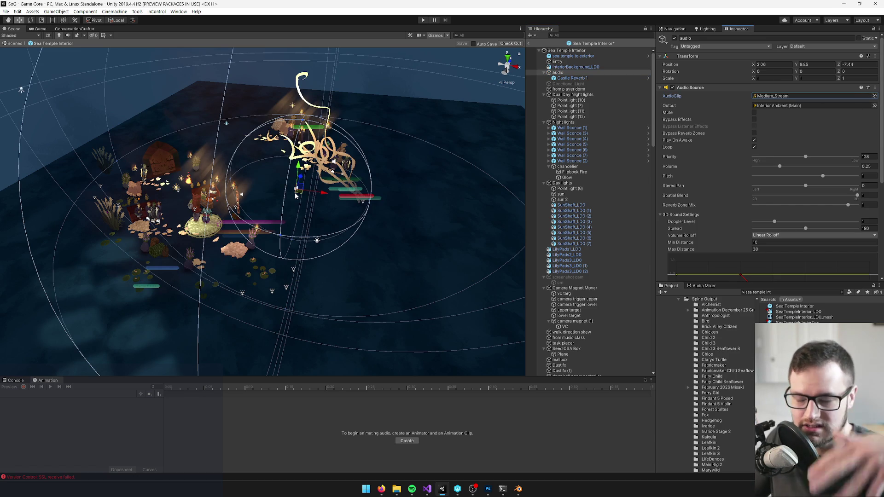
- Delete the Directional Light and the from player dorm objects
left_click(556, 84)
key("Delete")
left_click(565, 84)
key("Delete")
- Inspect the Dual Day Night point lights, the Night lights wall sconce, and frame the chandelier
left_click(566, 84)
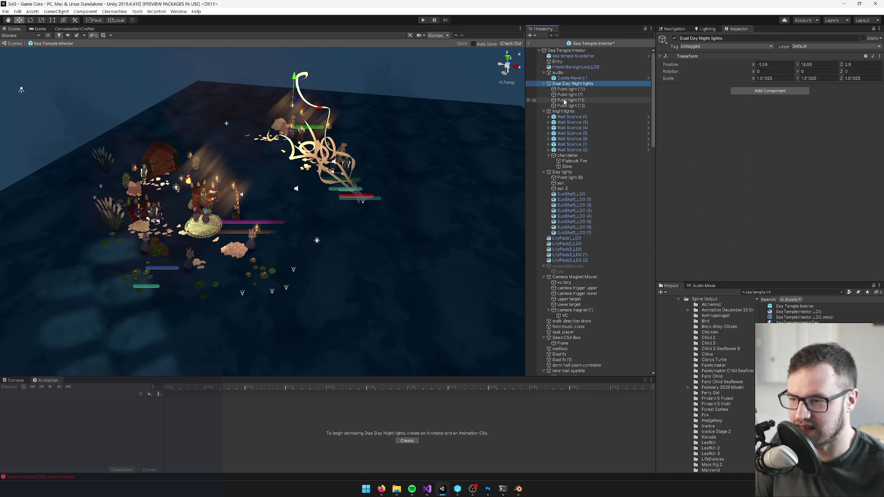
left_click(575, 90)
left_click(570, 95)
left_click(571, 100)
left_click(571, 106)
left_click(546, 112)
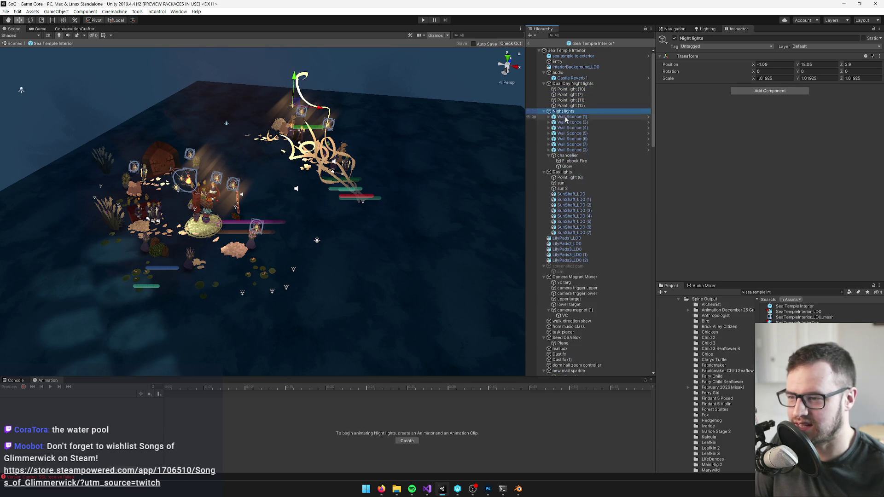
left_click(568, 117)
left_click(570, 112)
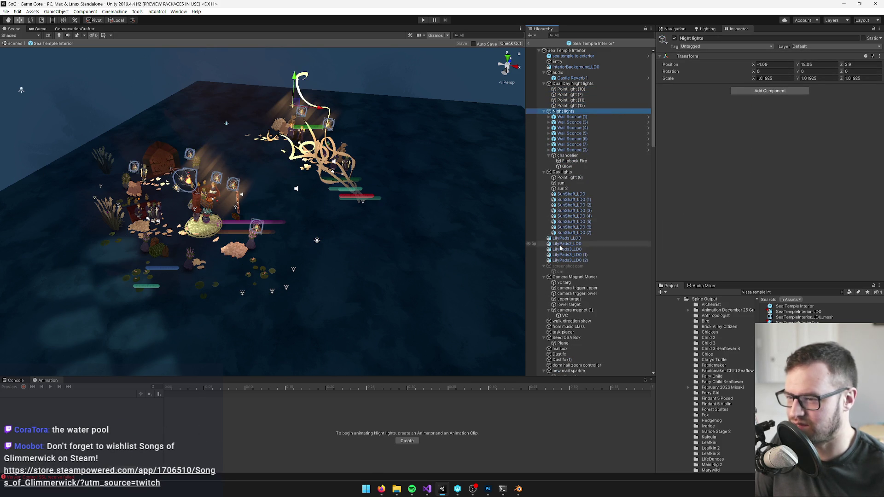
left_click(567, 155)
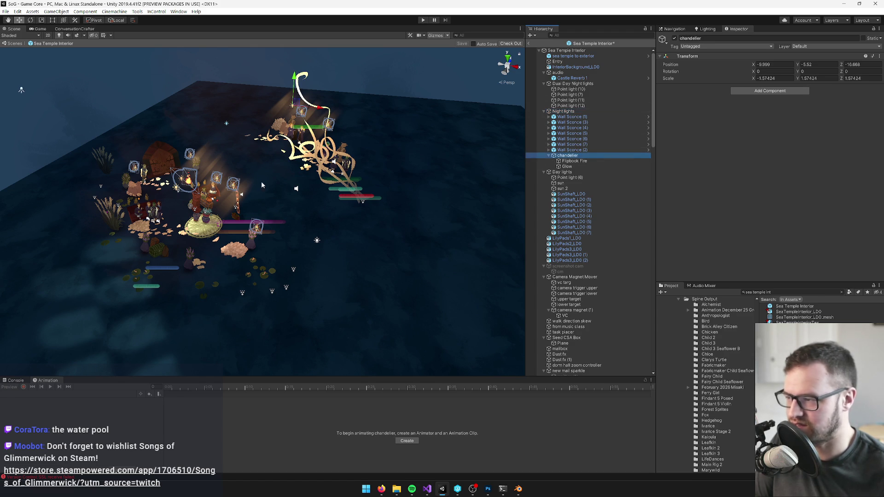
left_click_drag(290, 180, 273, 172)
key("f")
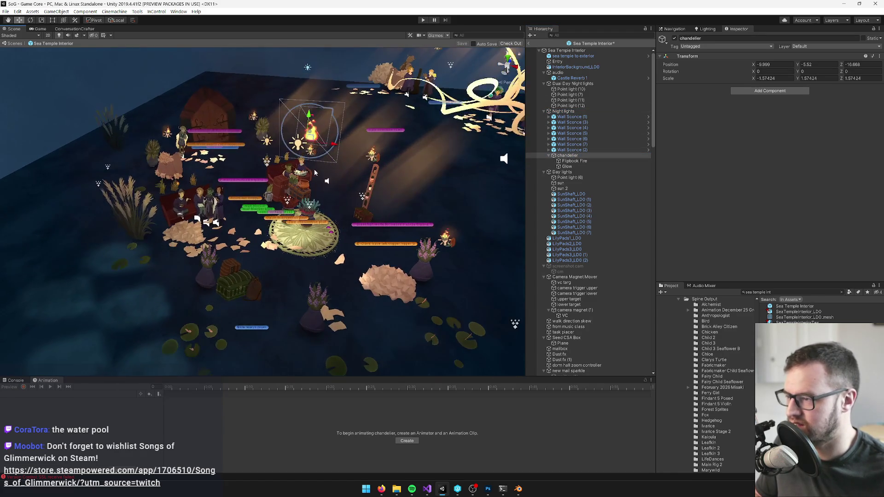
- Delete Night lights, Day lights, Camera Magnet Mover, screenshot cam, walk direction skew and from music class
left_click(563, 111)
key("Delete")
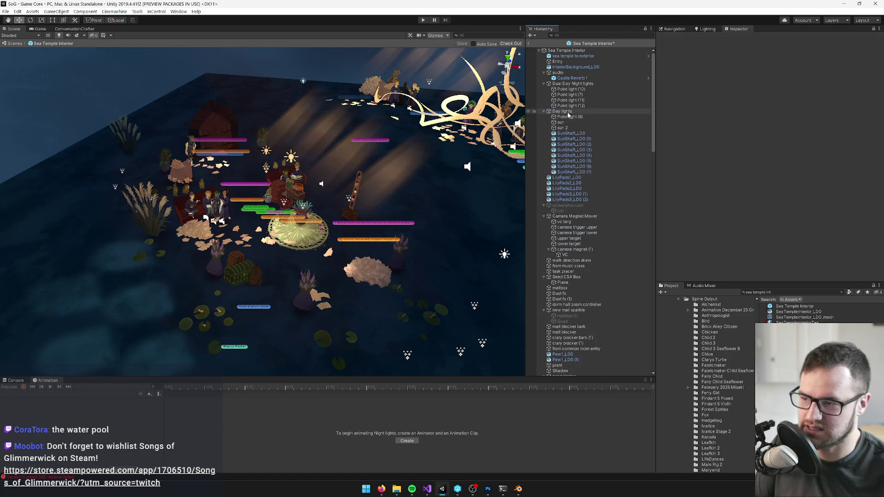
left_click(569, 114)
key("f")
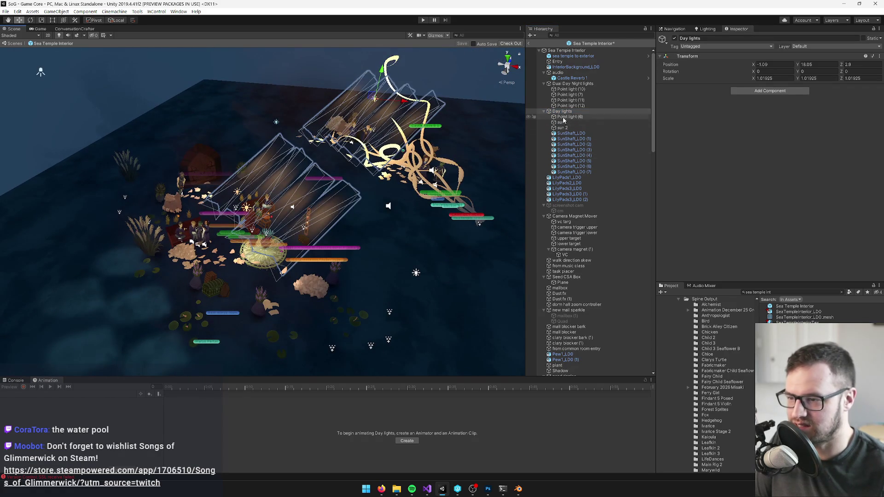
key("Delete")
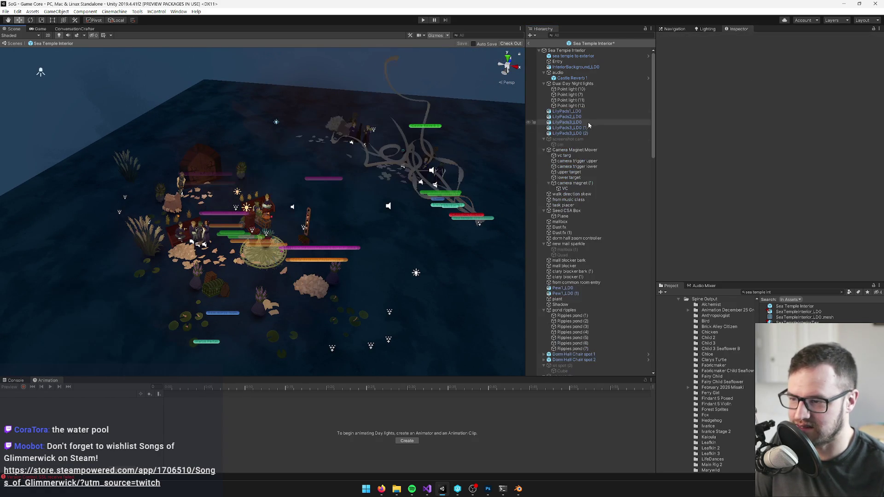
left_click(568, 151)
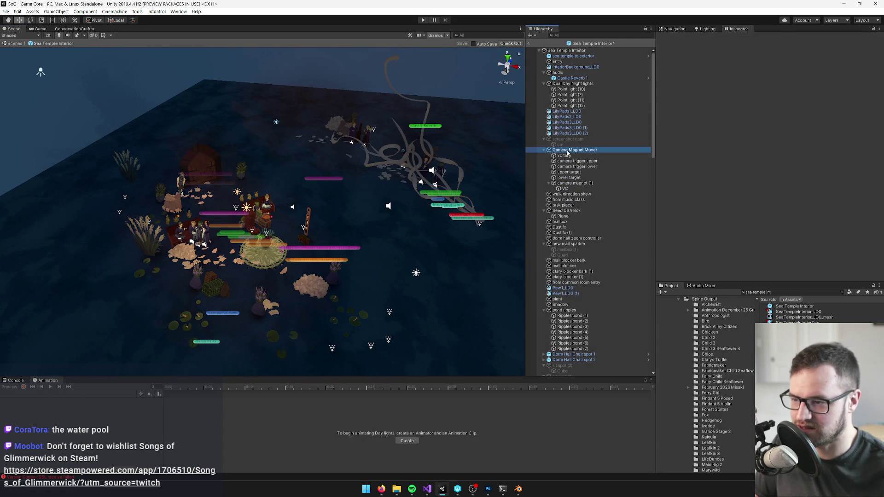
key("Delete")
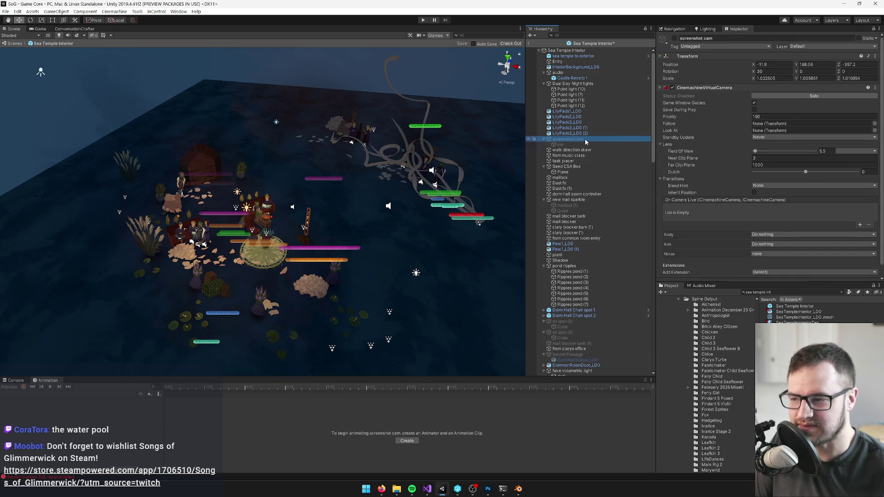
key("Delete")
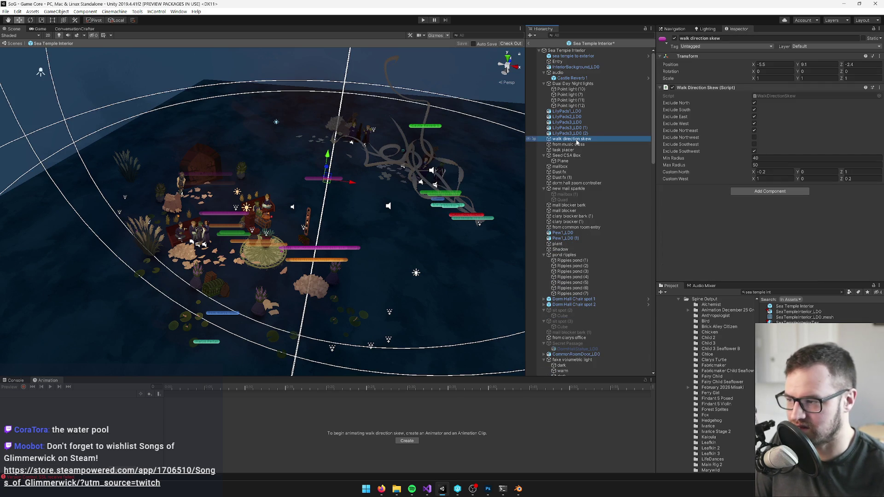
key("Delete")
left_click(575, 139)
key("Delete")
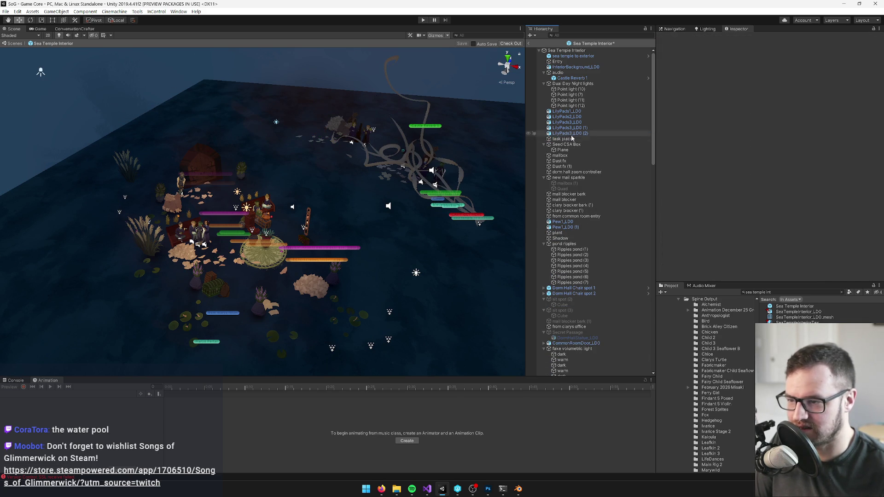
- Delete task placer, Seed CSA Box, mailbox and the duplicate Dust fx (1), keeping Dust fx
left_click(570, 139)
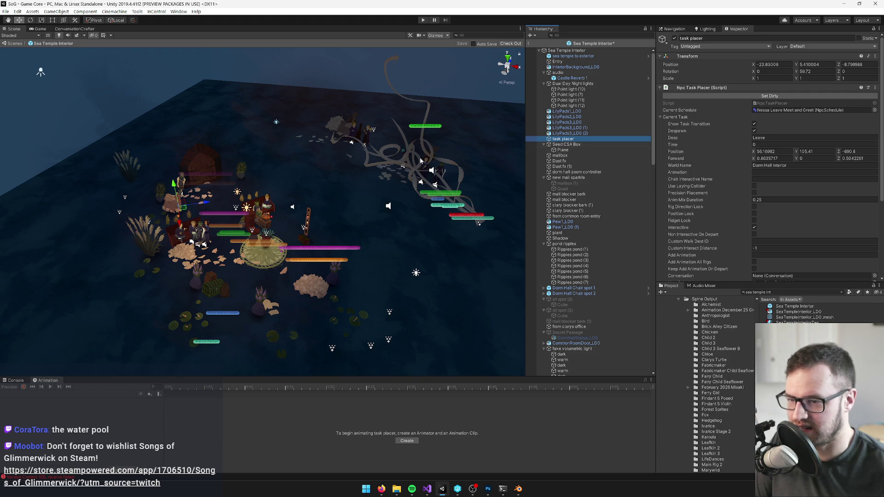
left_click_drag(335, 174, 345, 156)
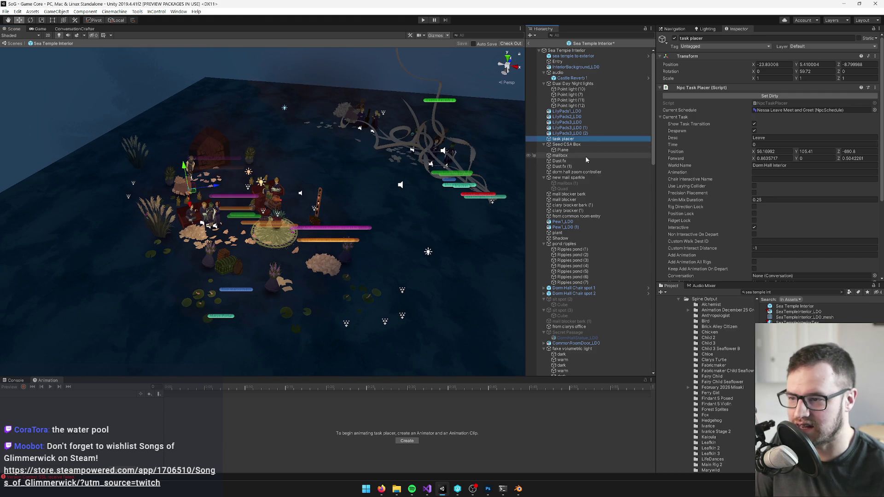
key("Delete")
left_click(575, 139)
key("Delete")
left_click(567, 139)
key("Delete")
left_click(565, 140)
scroll(418, 188, "up", 5)
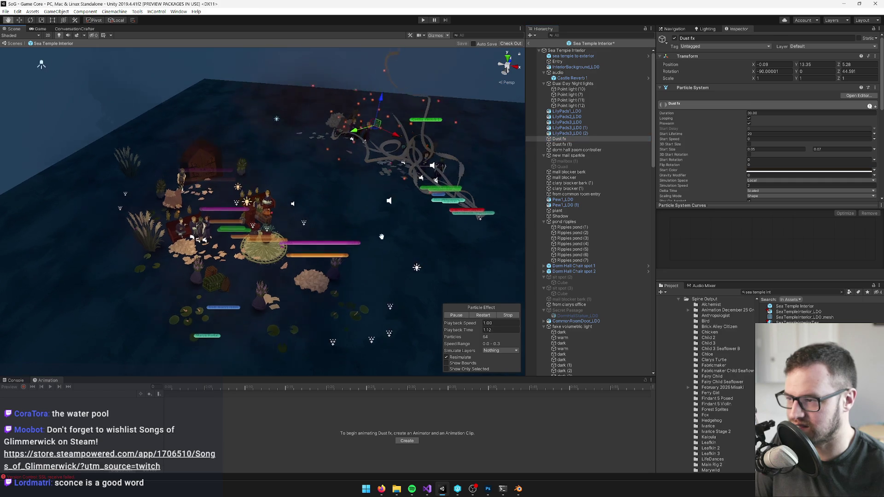
scroll(401, 195, "down", 4)
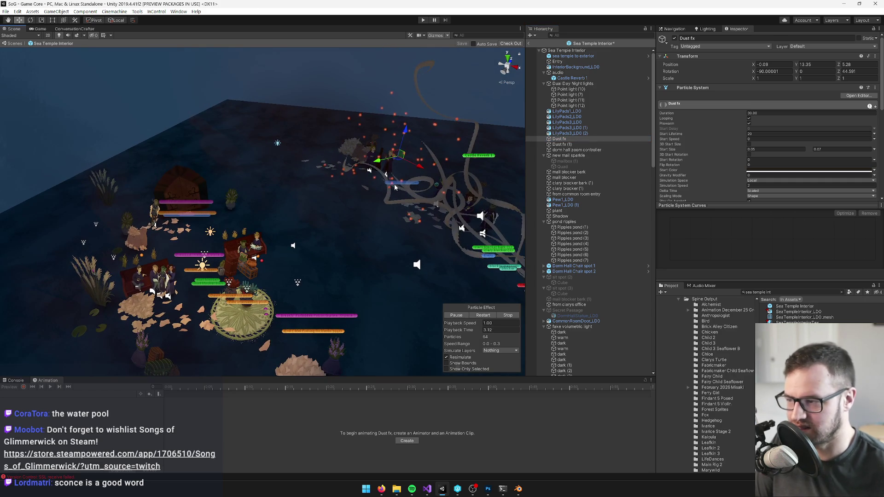
key("w")
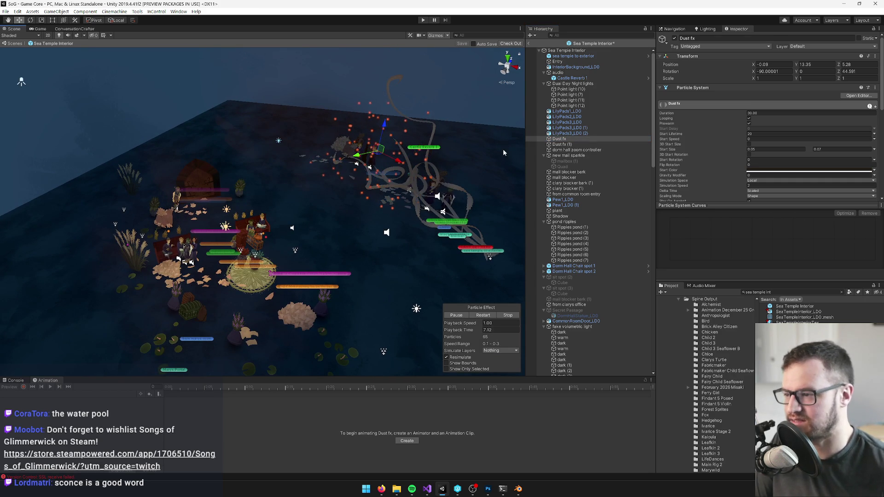
left_click(569, 144)
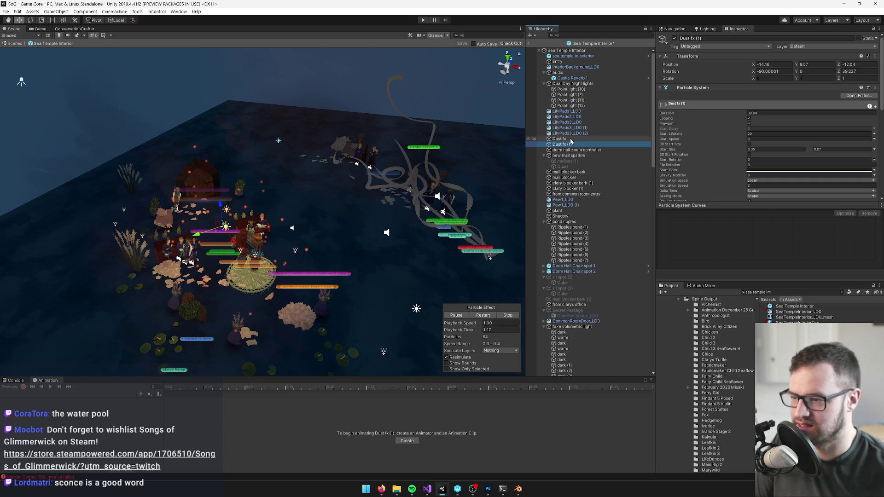
key("Delete")
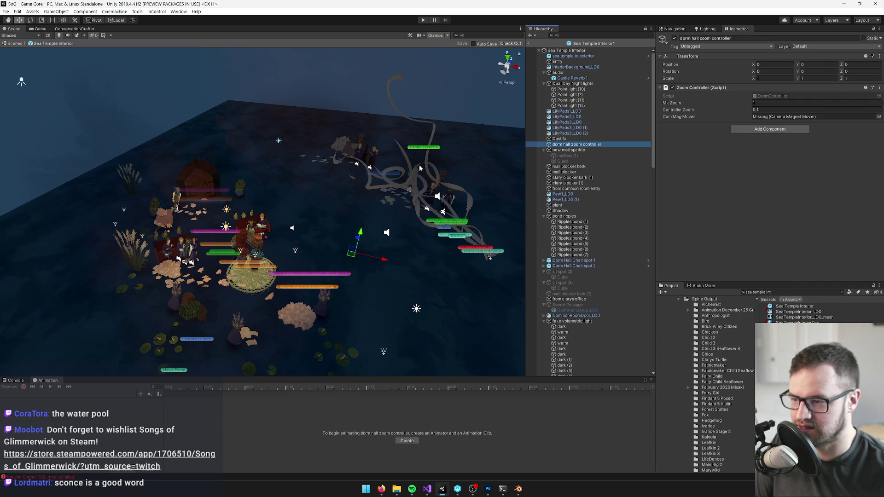
- Restore the dorm hall zoom controller and rename it sea temple interior zoom controller
key("Delete")
key("ctrl+z")
left_click(704, 39)
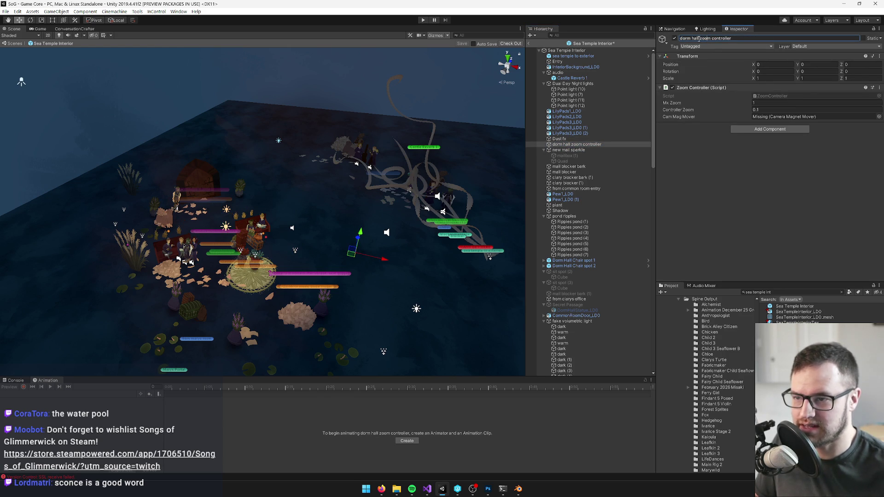
type("sea temple interi")
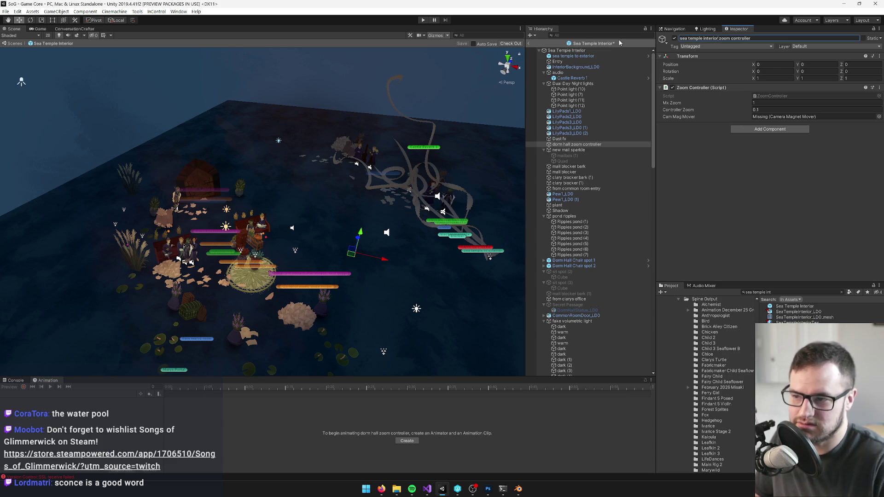
left_click(578, 145)
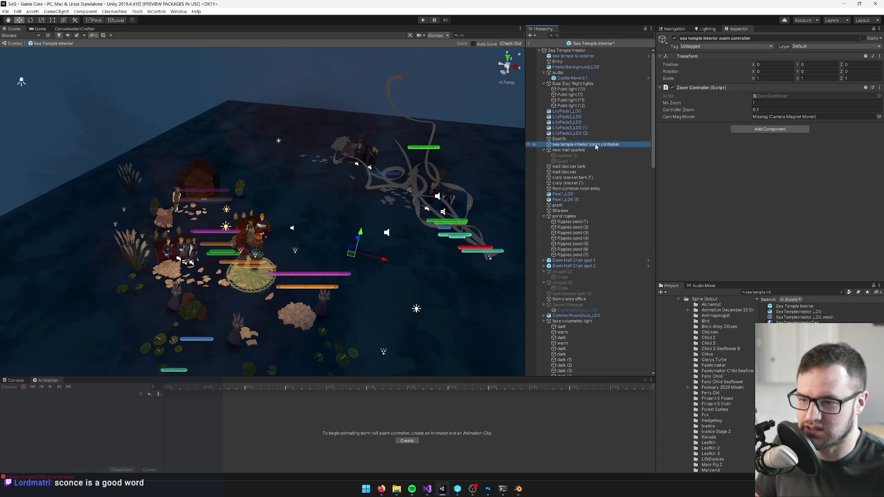
key("Return")
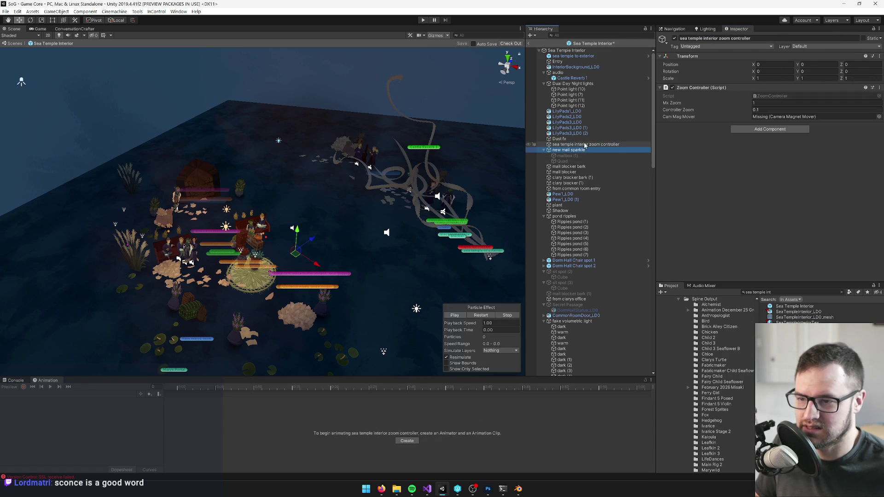
- Set the controller's Cam Mag Mover reference to None
left_click(879, 117)
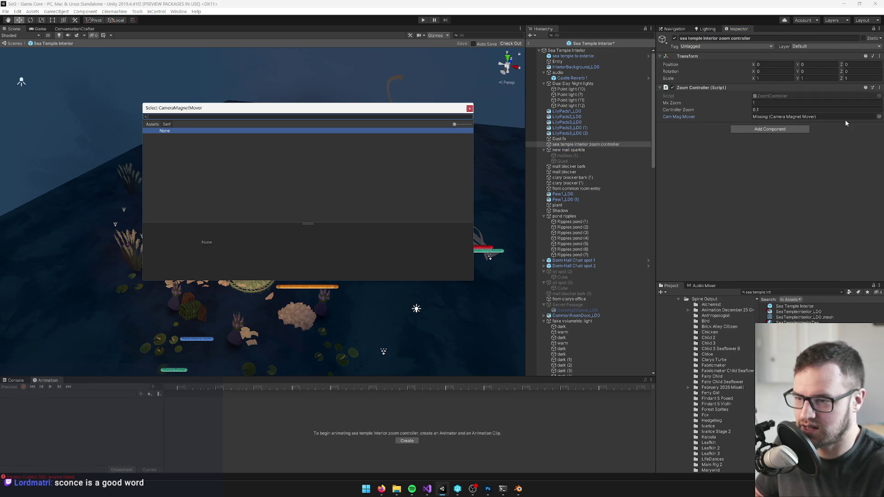
type("non")
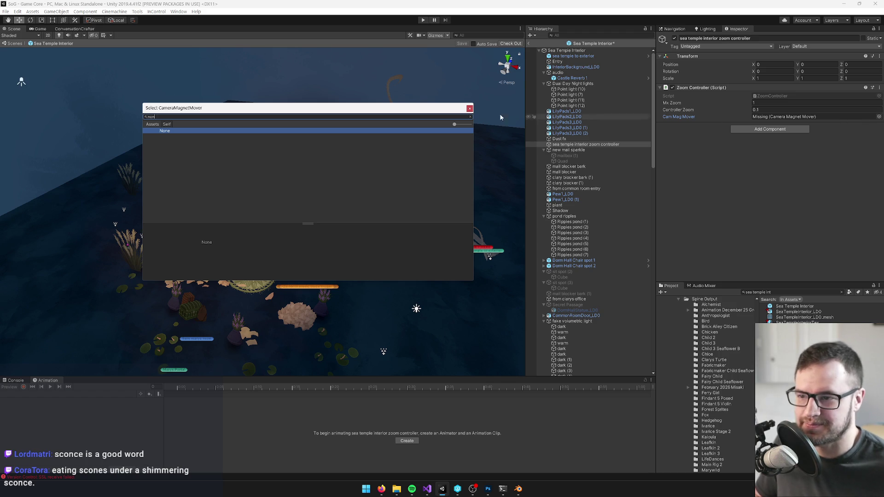
double_click(165, 131)
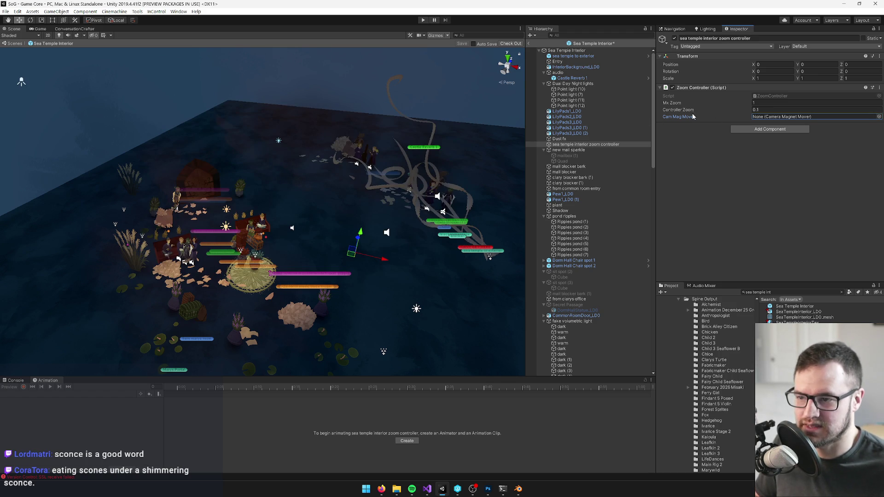
left_click(755, 110)
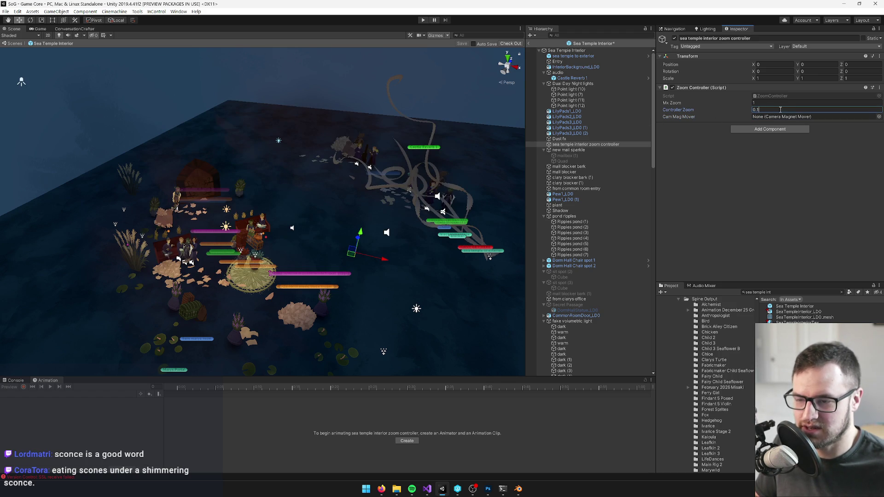
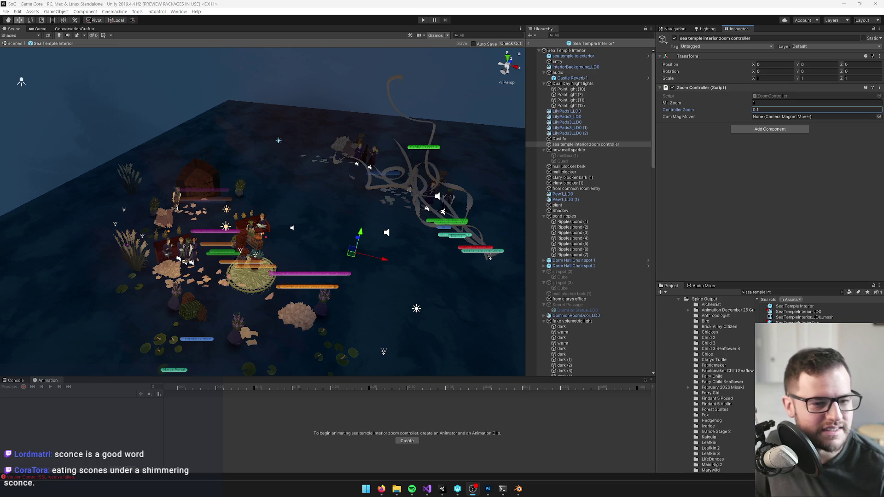
- Delete the new mail sparkle, mail blocker bark, mail blocker and clary blocker bark (1) objects
left_click(555, 149)
key("Delete")
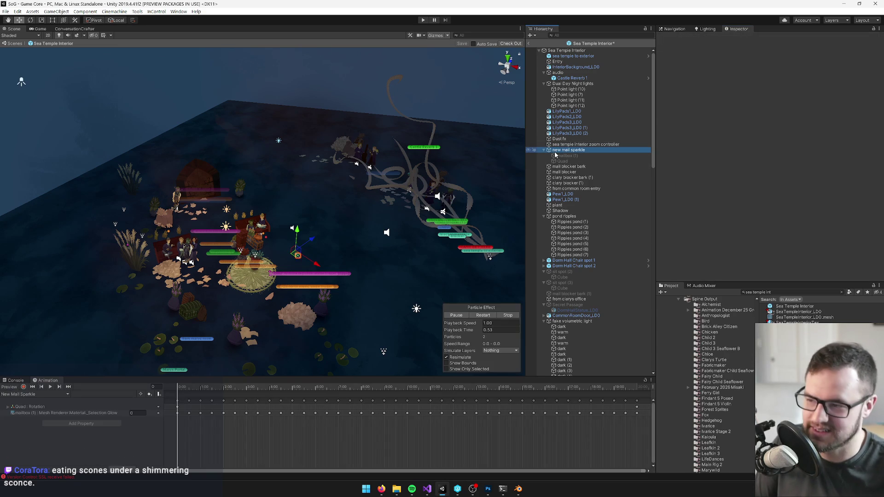
left_click(565, 150)
key("Delete")
left_click(566, 151)
key("Delete")
left_click(566, 151)
key("Delete")
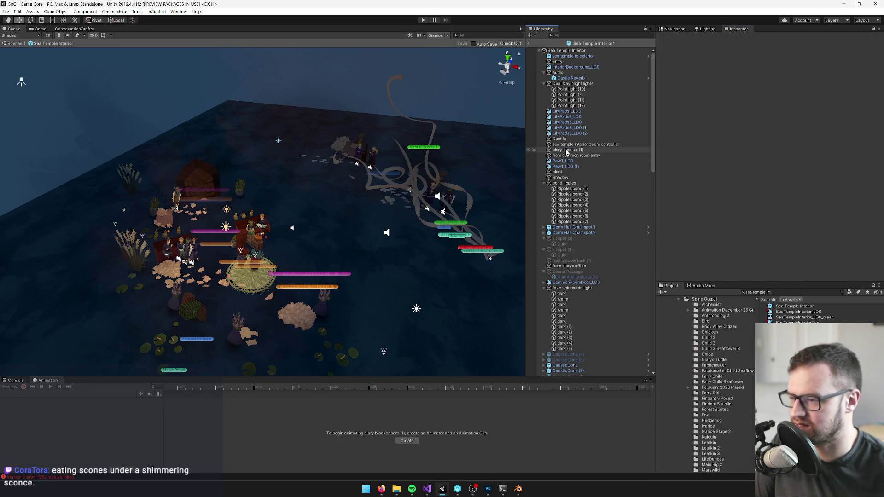
- Delete clary blocker (1), from common room entry, both Pew1_LD0 pews, the plant and Shadow together
left_click(570, 151)
left_click(570, 155, "ctrl")
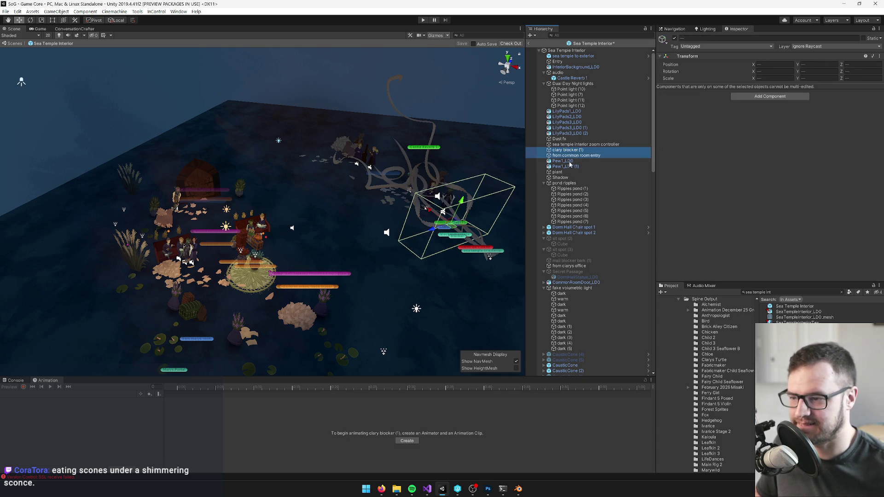
left_click(566, 161, "ctrl")
left_click(565, 166, "ctrl")
left_click(559, 172, "ctrl")
left_click(560, 177, "ctrl")
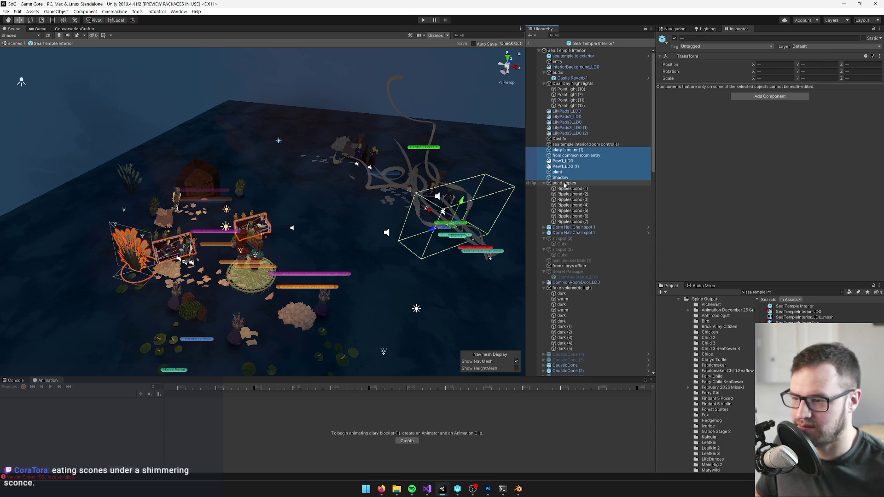
key("Delete")
left_click(571, 161)
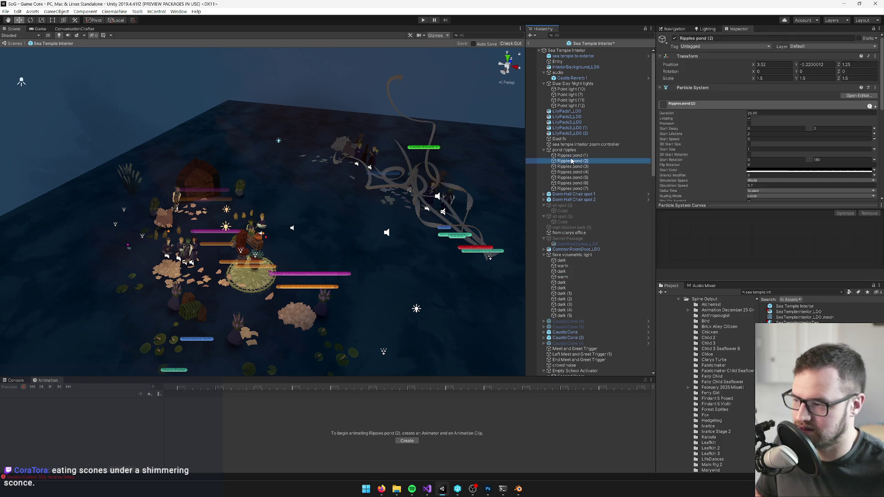
left_click_drag(347, 246, 349, 73)
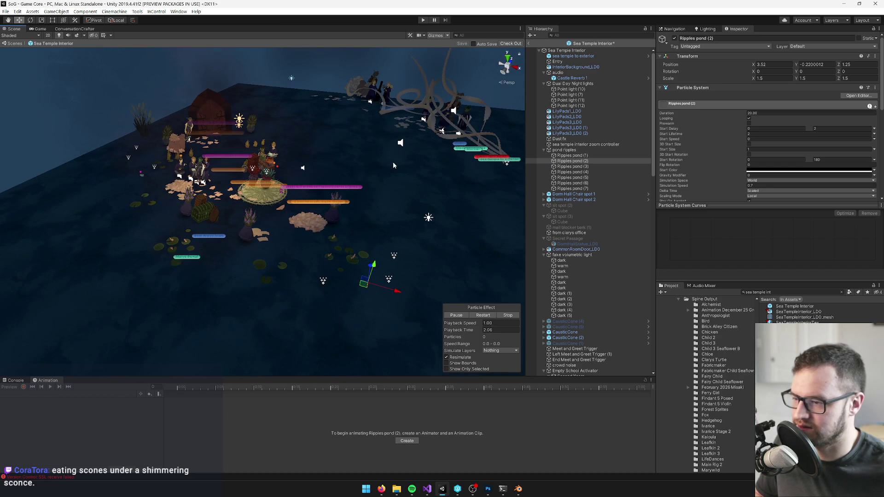
mouse_move(372, 203)
left_mouse_down()
mouse_move(465, 285)
mouse_move(486, 321)
left_mouse_up()
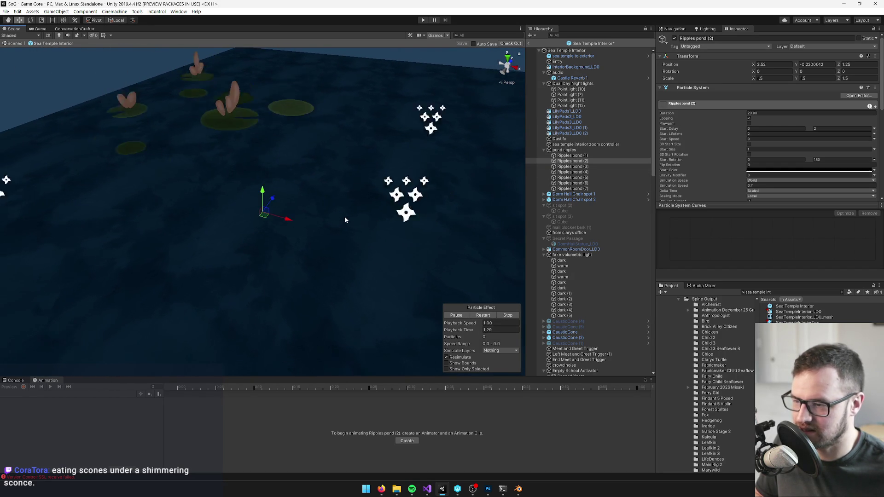
left_click(603, 167)
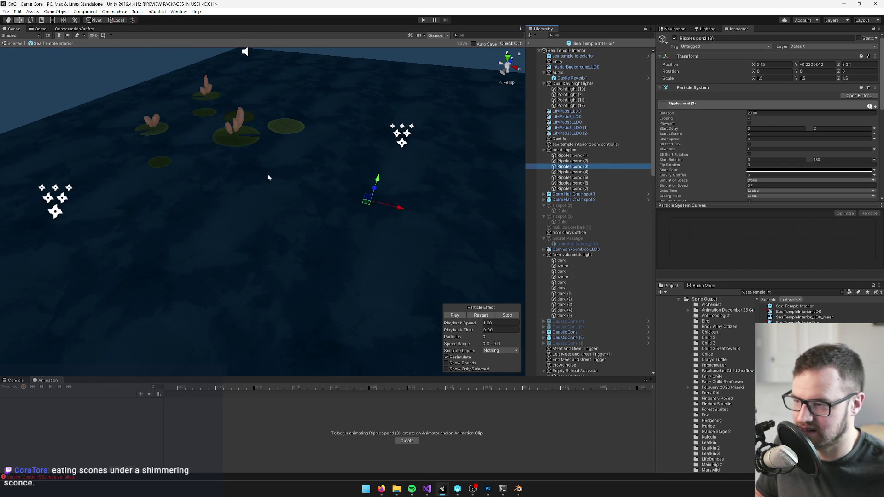
scroll(323, 192, "down", 10)
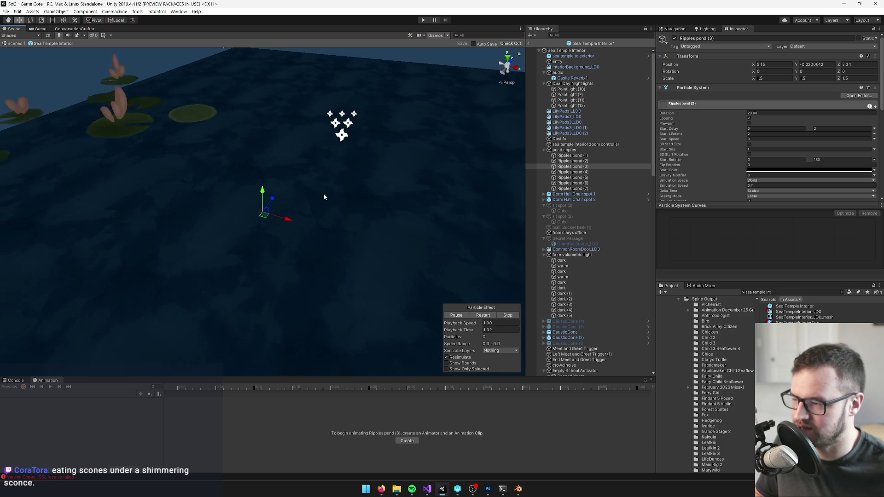
scroll(315, 203, "down", 5)
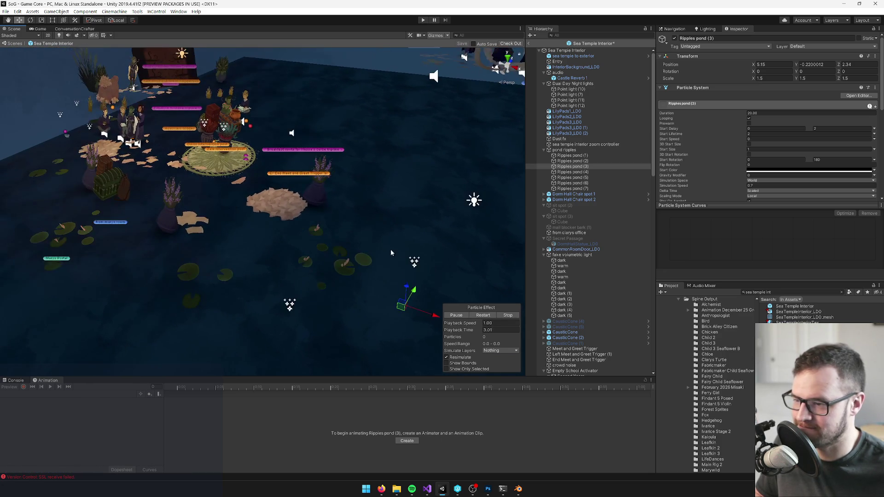
left_click(554, 151)
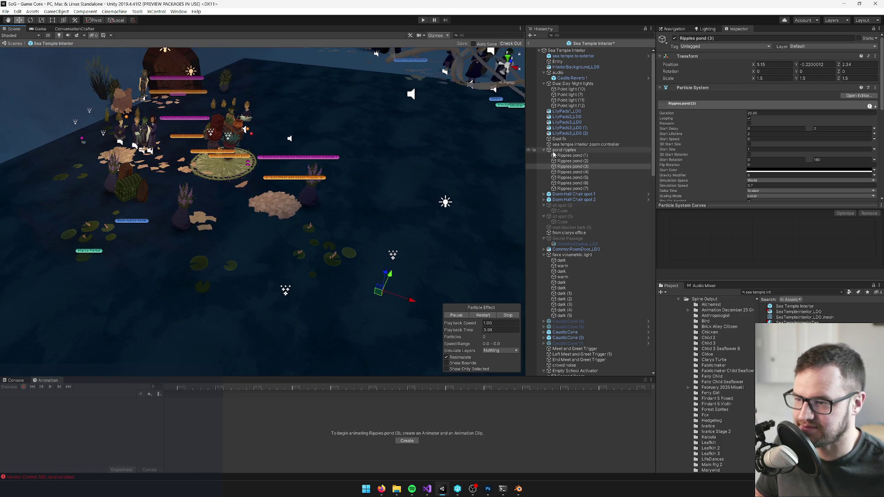
left_click(575, 178)
scroll(263, 157, "up", 3)
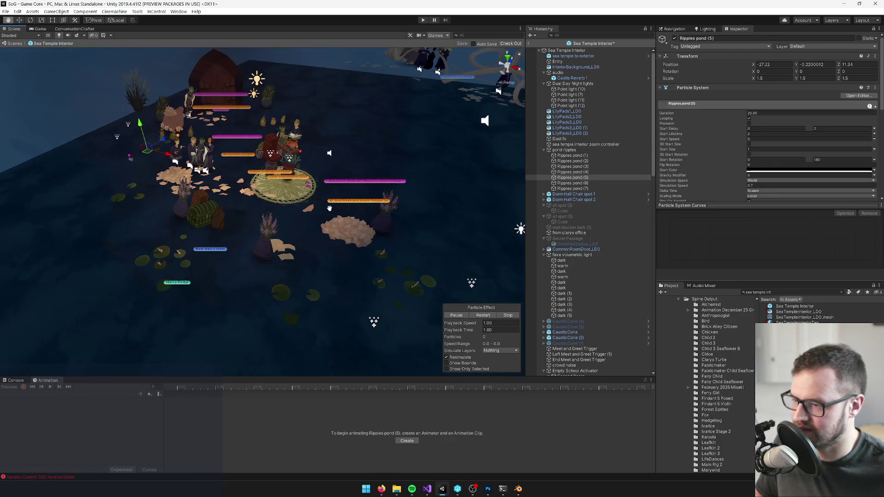
left_click(571, 178)
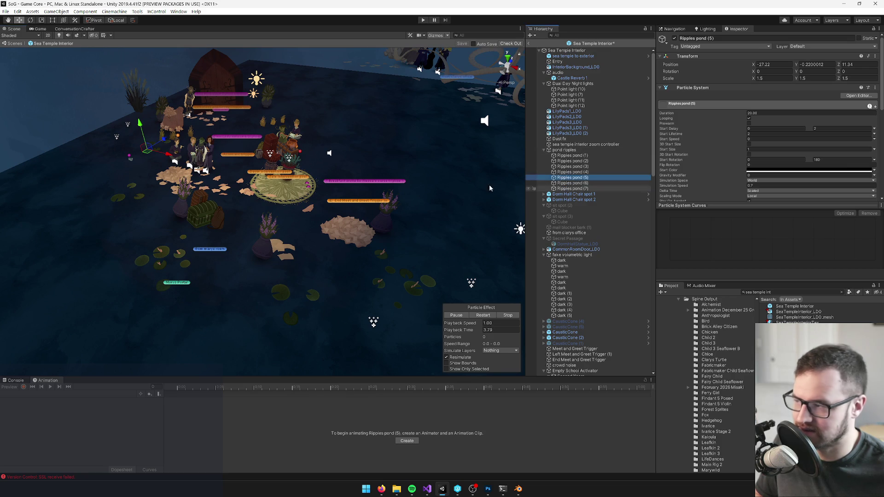
left_click(566, 183)
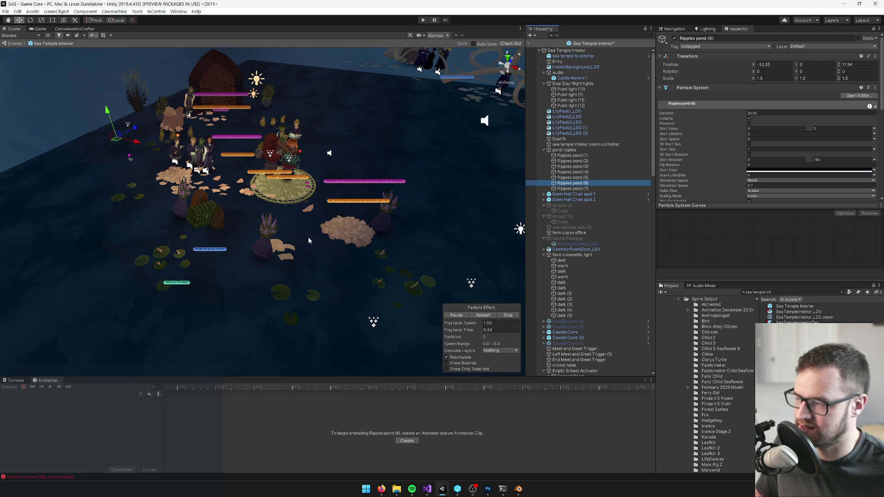
scroll(317, 242, "up", 10)
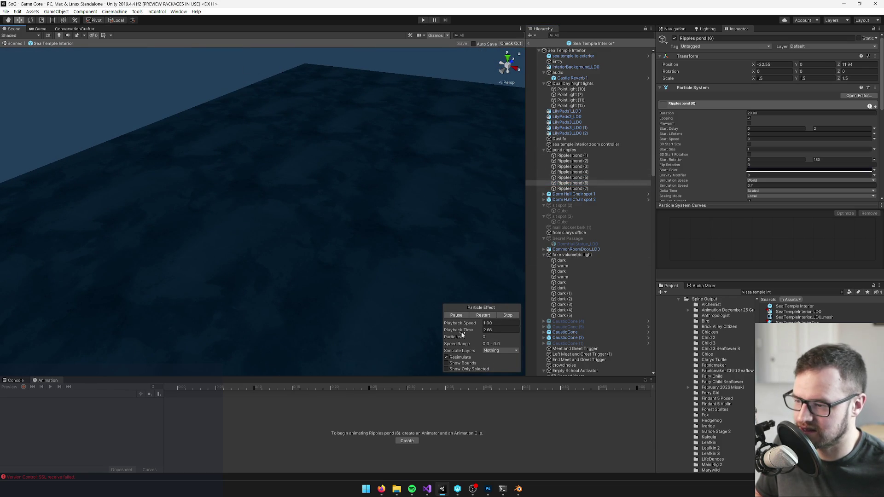
left_click(482, 315)
scroll(280, 240, "down", 10)
left_click_drag(284, 241, 205, 257)
scroll(205, 257, "down", 2)
left_click(564, 149)
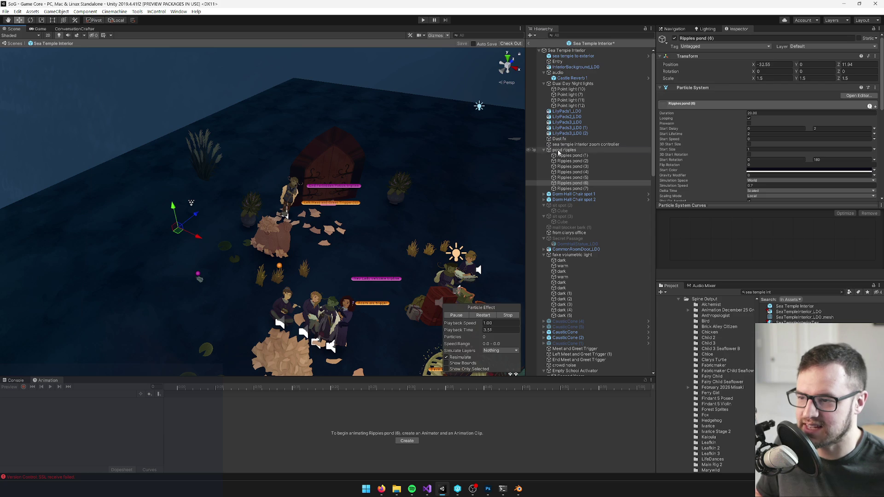
left_click(570, 194)
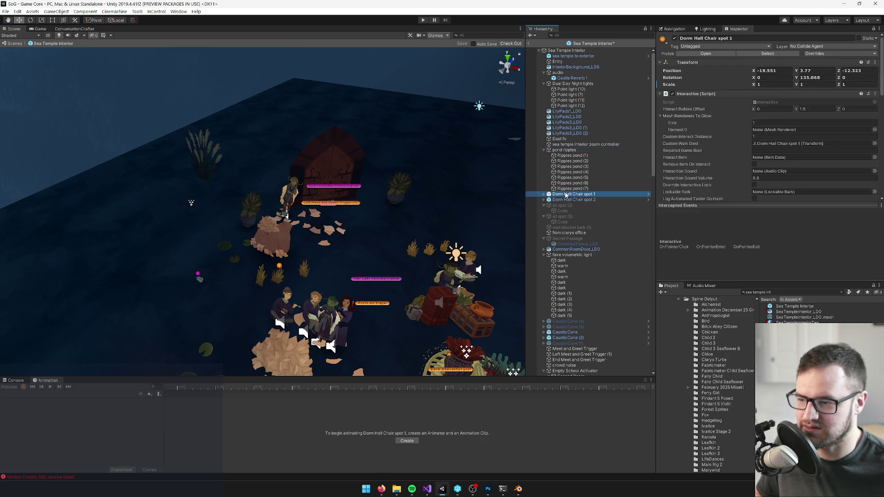
- Delete both Dorm Hall Chair spots, sit spots (2) and (3), mail blocker bark (1) and from clarys office
left_click(569, 200, "ctrl")
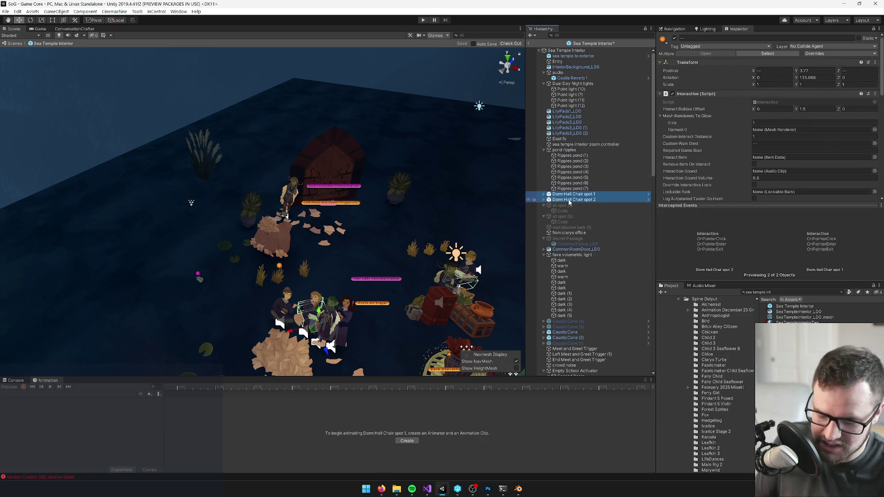
key("Delete")
left_click(563, 194)
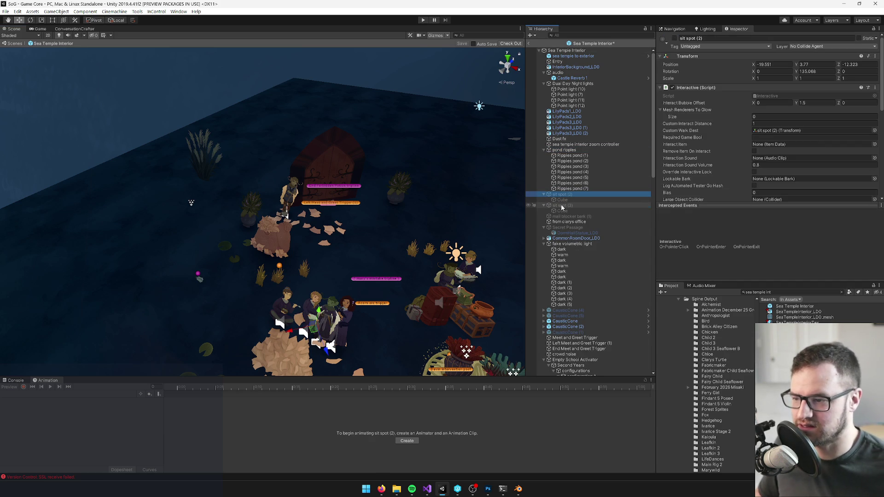
left_click(562, 205, "ctrl")
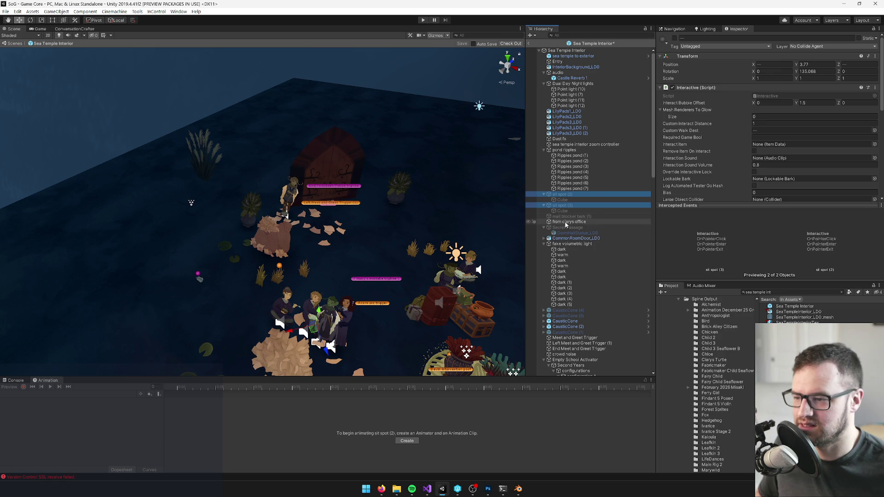
left_click(566, 221, "ctrl")
left_click(569, 216, "ctrl")
key("Delete")
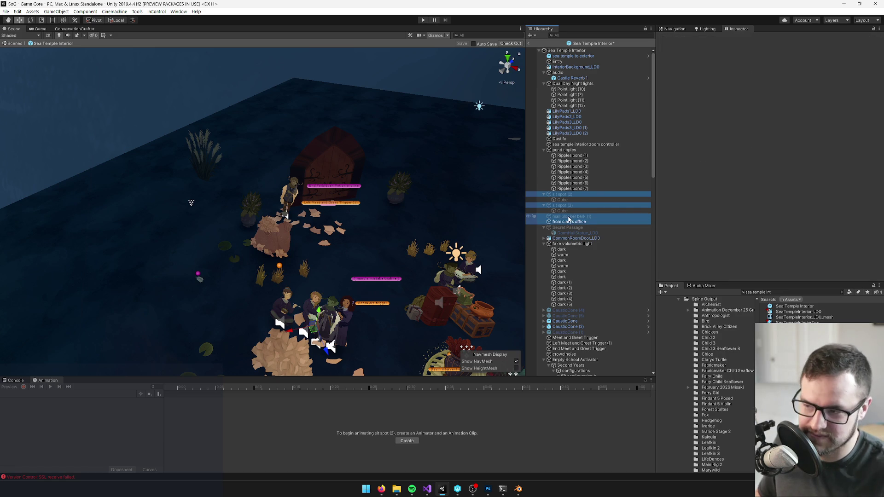
- Delete Secret Passage and CommonRoomDoor_LD0, then inspect the fake volumetric light and CausticCone (4)
left_click(568, 195)
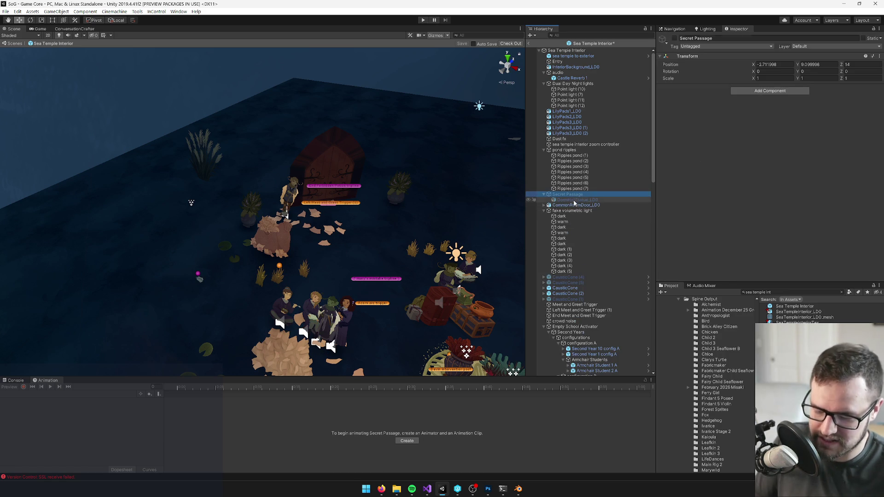
key("Delete")
left_click(574, 193)
key("Delete")
double_click(574, 194)
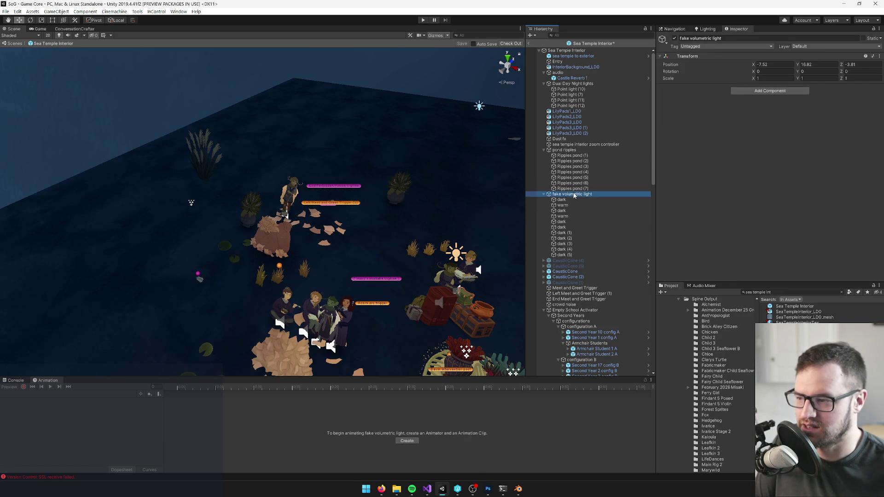
left_click(566, 194)
left_click(544, 193)
left_click(565, 200)
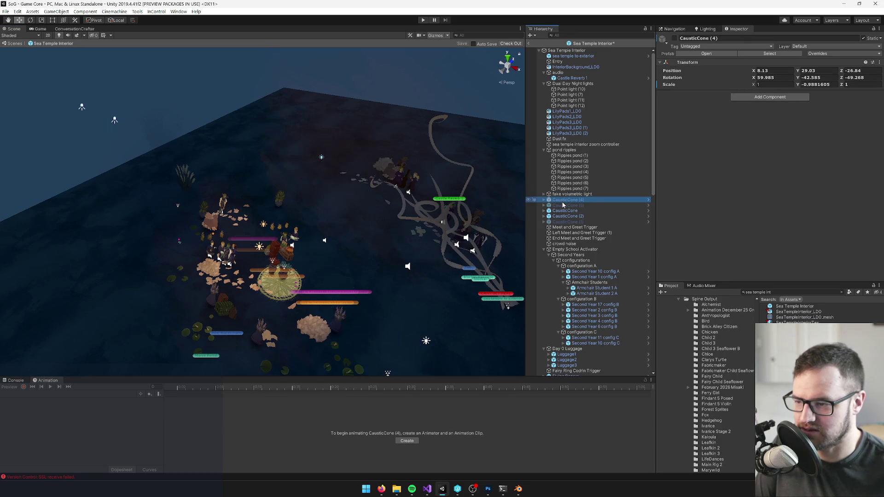
left_click_drag(424, 216, 385, 215)
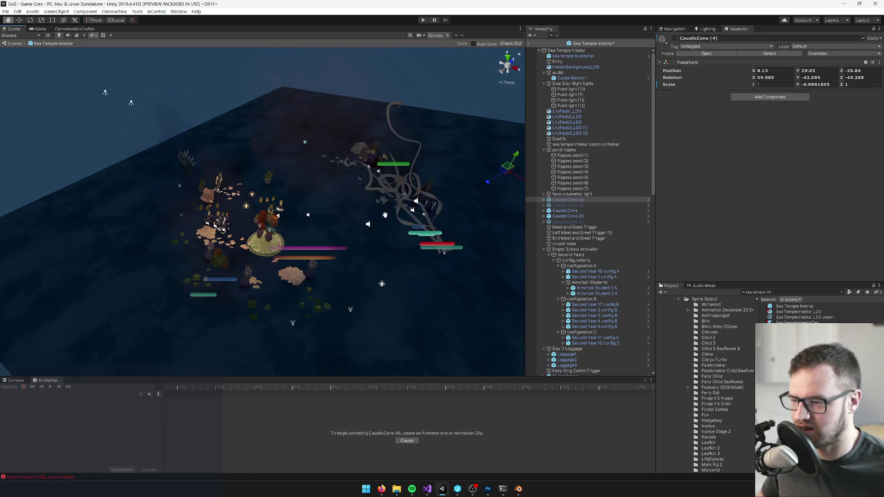
- Delete the Meet and Greet triggers, crowd noise and Empty School Activator
left_click(570, 228)
key("Delete")
left_click(569, 227)
left_click(569, 232, "shift")
left_click(568, 238, "shift")
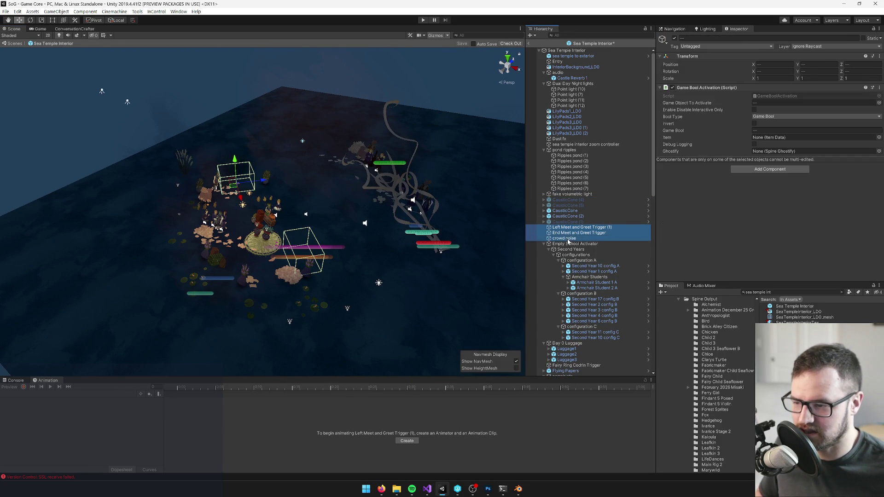
left_click(569, 244, "shift")
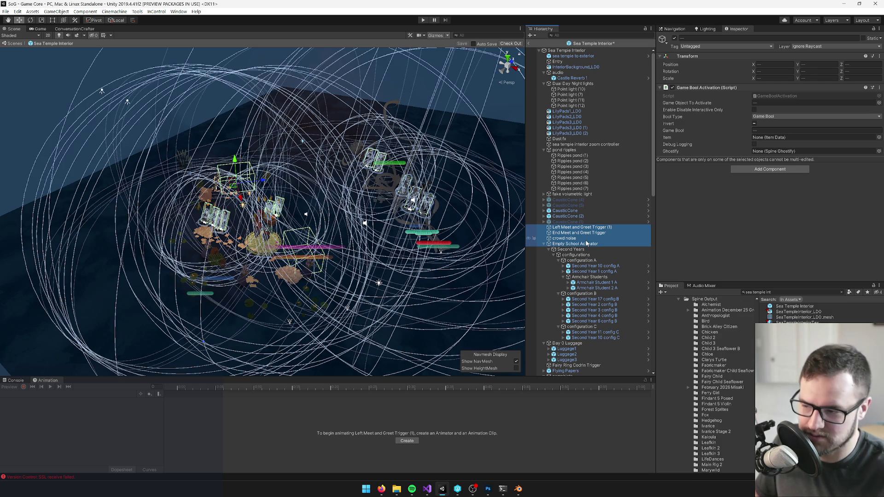
key("Delete")
- Delete Day 0 Luggage with its trigger, Flying Papers and pamphlets
left_click(568, 228)
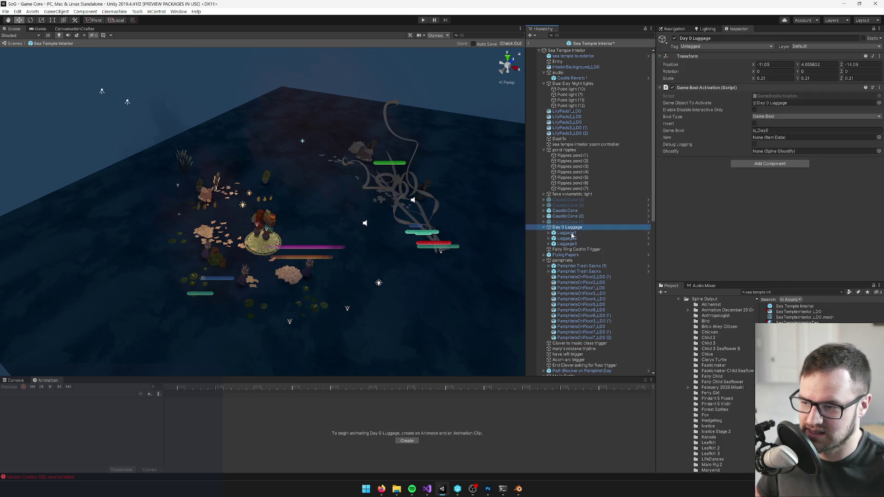
left_click(570, 249, "ctrl")
left_click(566, 255, "ctrl")
left_click(563, 260, "ctrl")
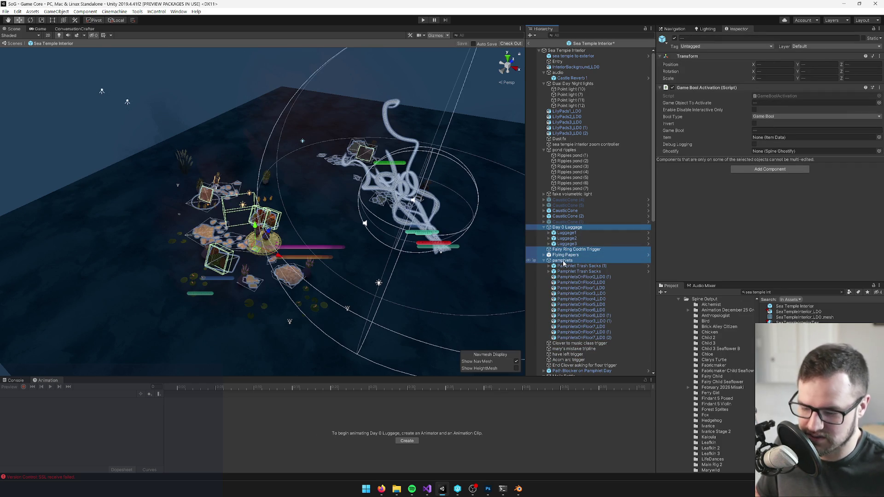
key("Delete")
- Delete the trigger and tripline rows from Clover down to Mel's Bottle
left_click(562, 233)
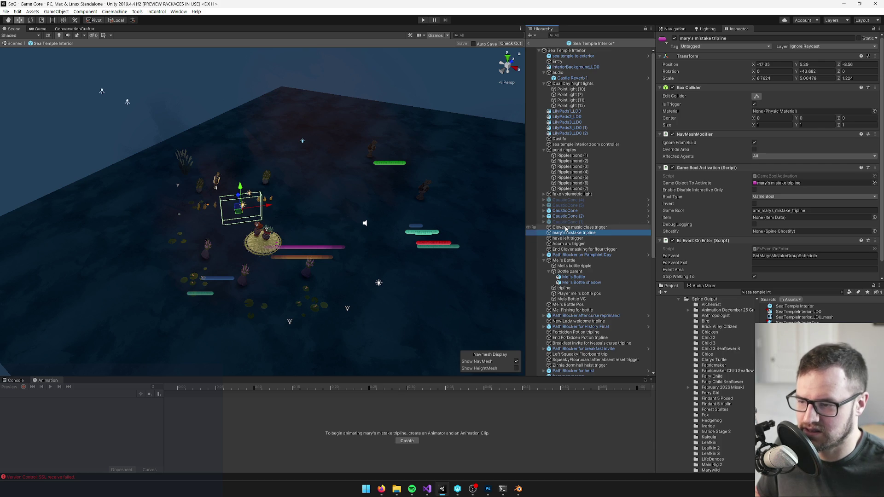
left_click(566, 227)
left_click(569, 261, "shift")
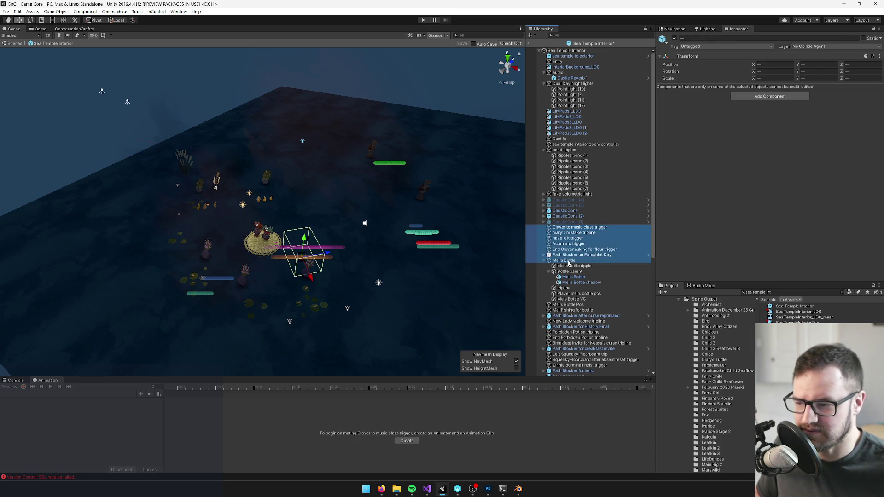
key("Delete")
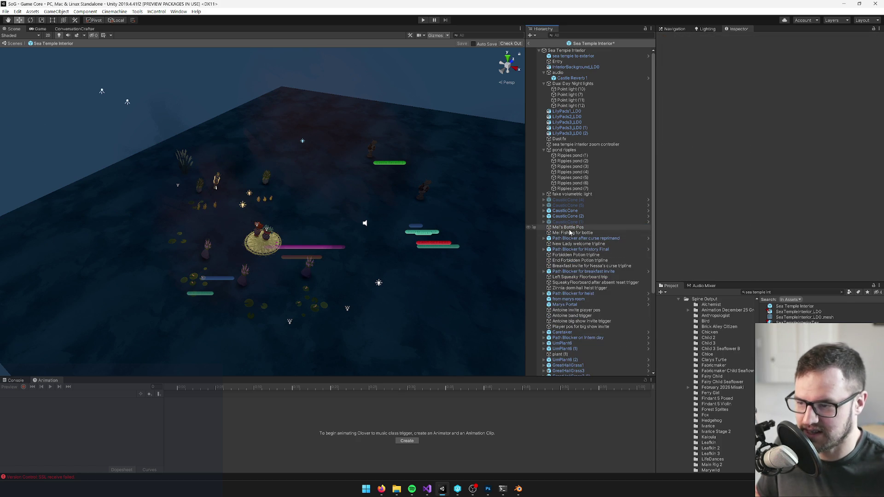
- Delete Mel's Bottle Pos through the Dorm Hall Statue 4c (1) objects
left_click(569, 228)
scroll(583, 244, "down", 4)
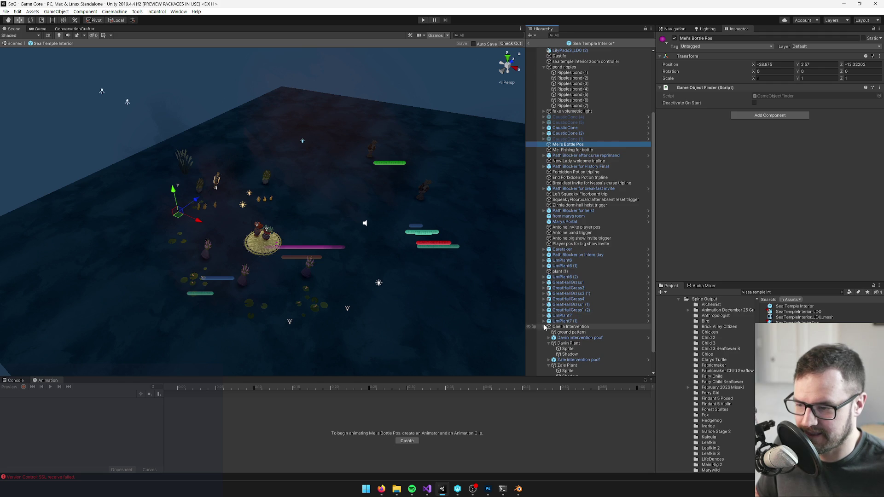
left_click(545, 326)
left_click(569, 363, "shift")
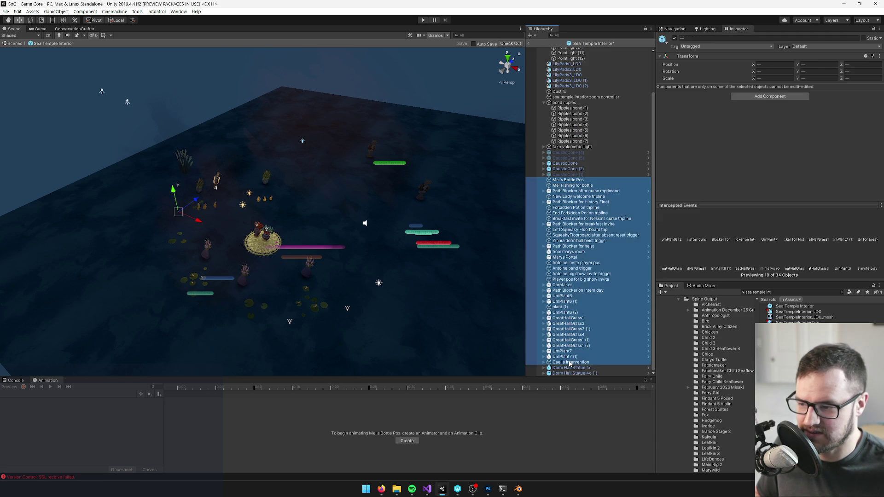
left_click(571, 373, "shift")
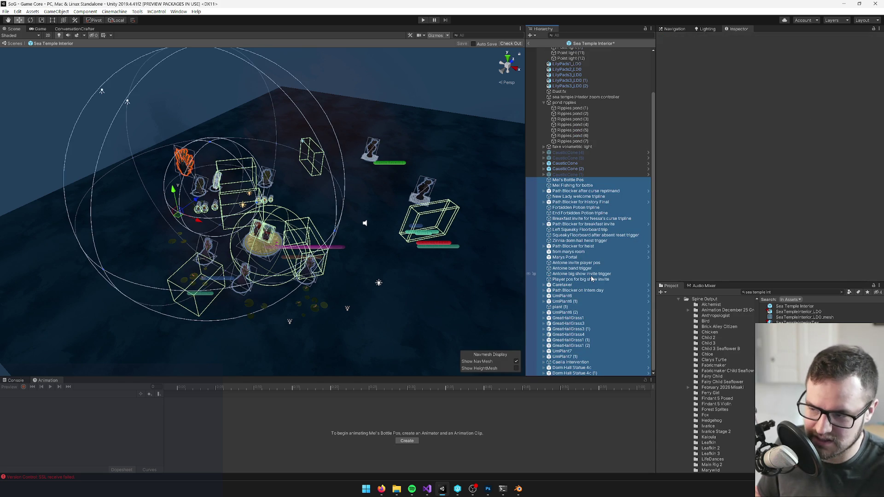
key("Delete")
- Frame CausticCone (1) and the fake volumetric light, then save the Sea Temple Interior prefab
left_click(568, 221)
key("f")
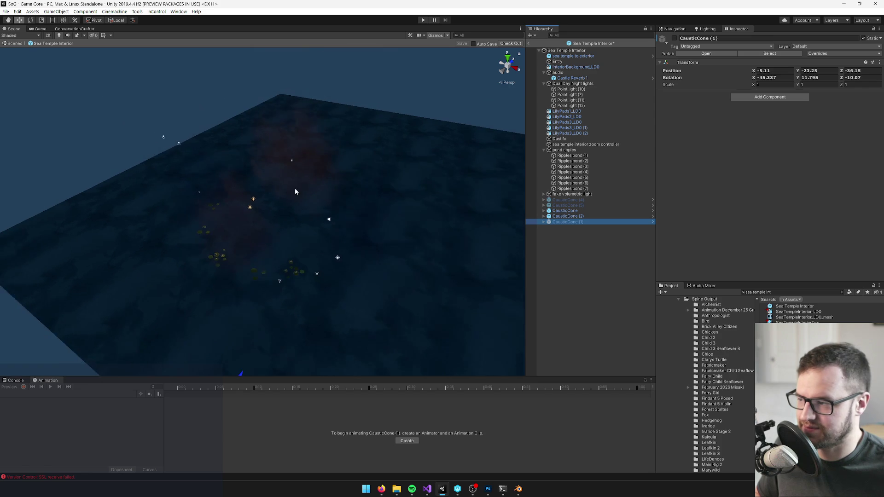
left_click(571, 193)
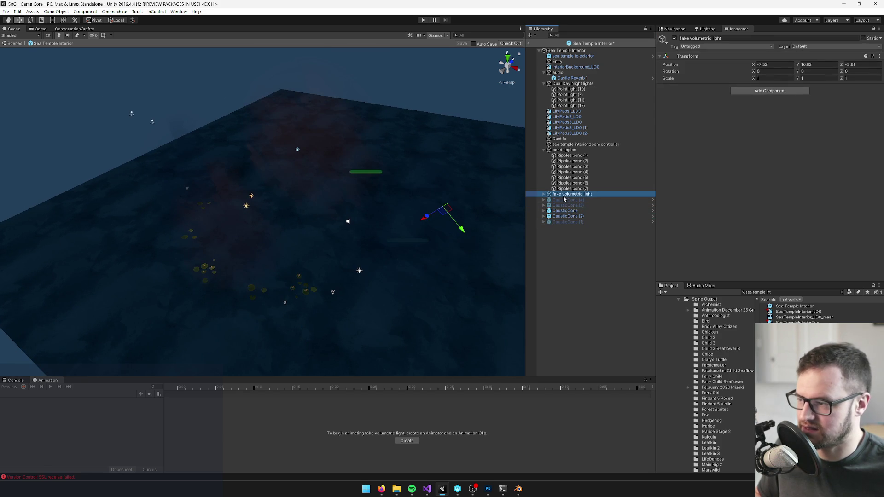
key("f")
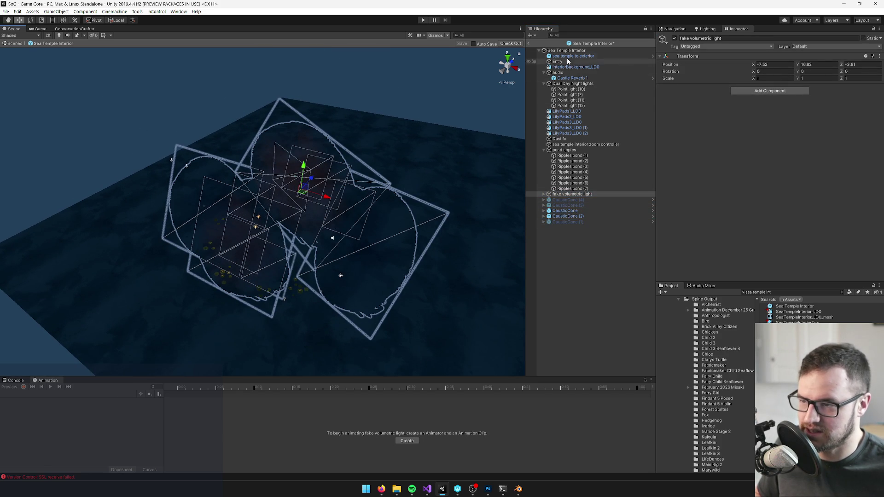
left_click(547, 150)
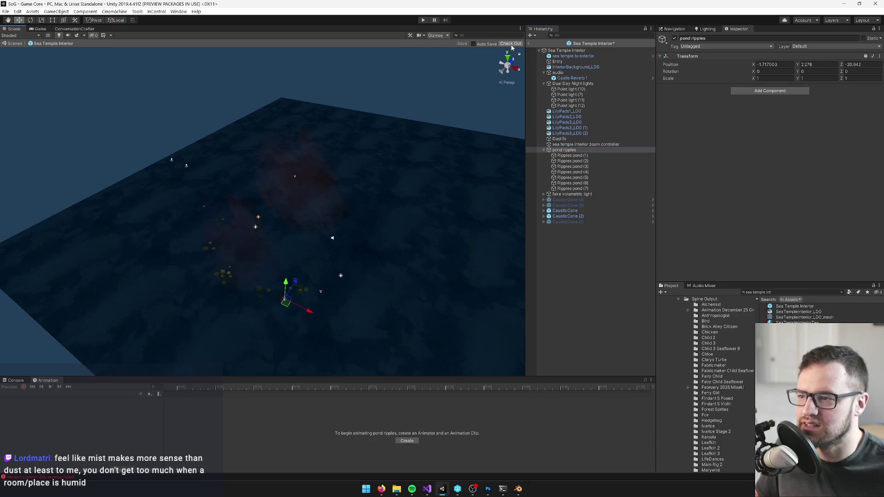
left_click(488, 43)
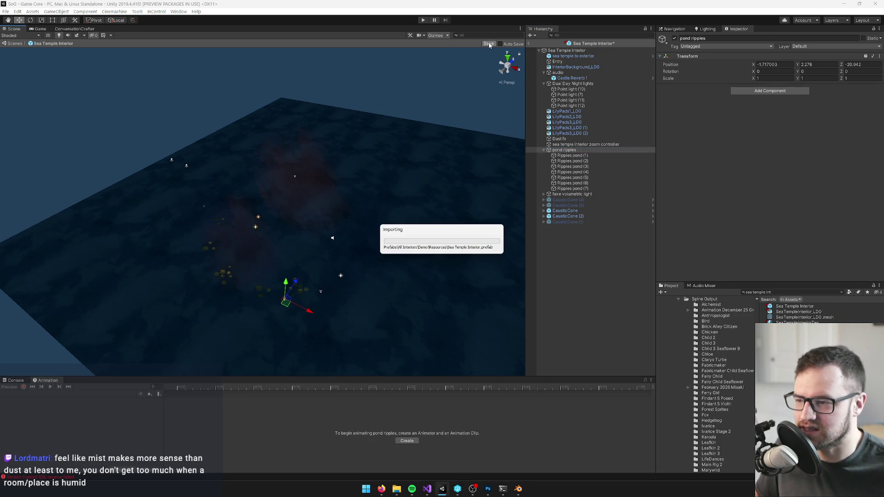
- Show the Bathhouse Heating Room Data asset from the Project search results
scroll(391, 174, "down", 4)
scroll(373, 171, "down", 2)
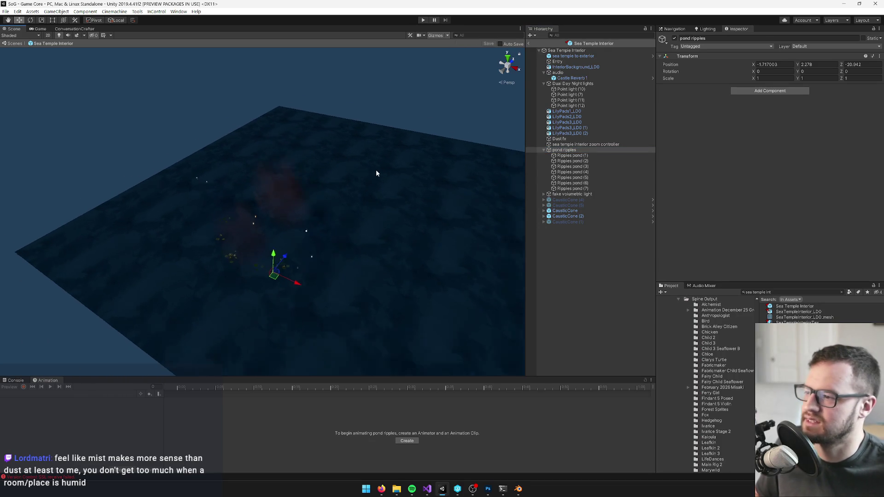
left_click(575, 51)
left_click(776, 293)
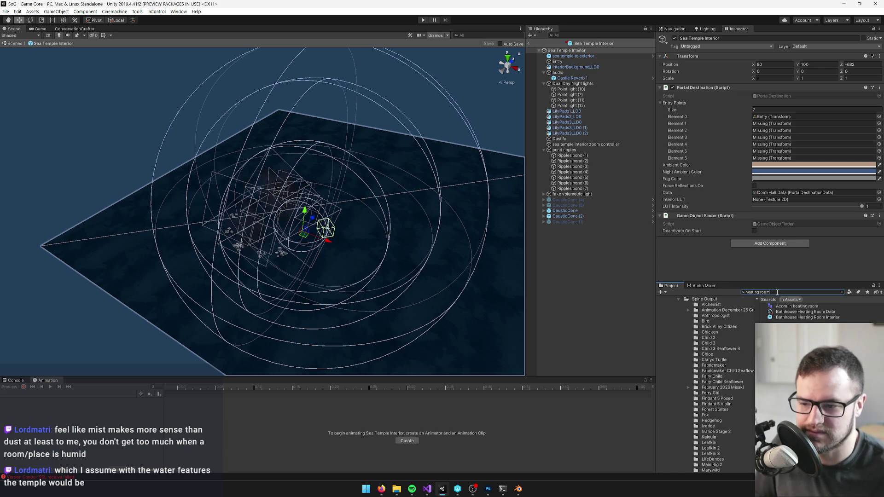
left_click(781, 312)
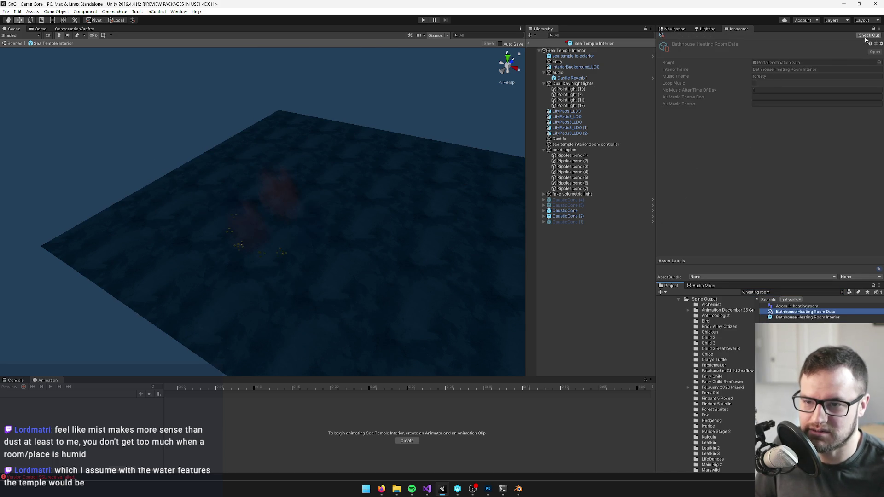
- Open the Bathhouse Heating Room Interior prefab and inspect its spot light
left_click(782, 317)
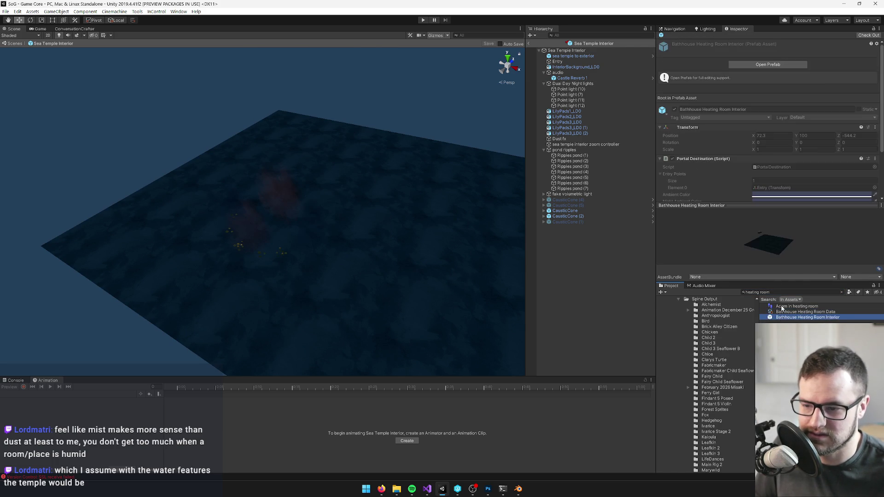
left_click(798, 69)
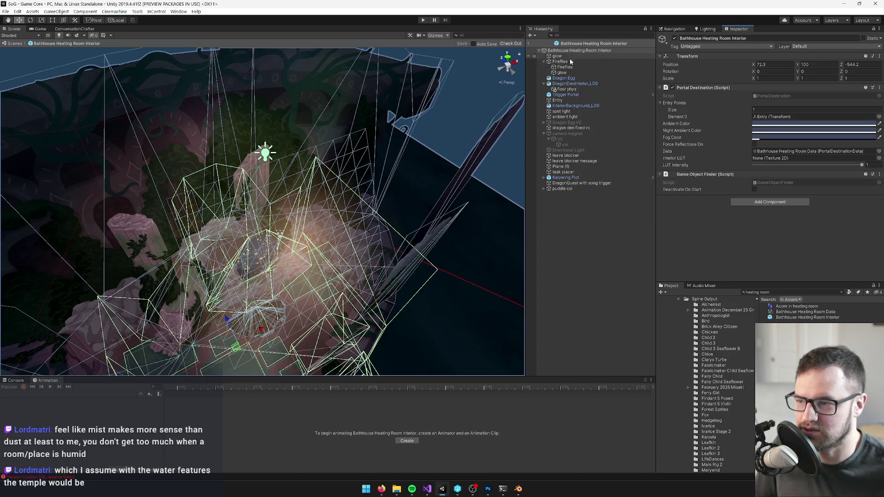
left_click(566, 62)
left_click_drag(353, 198, 533, 103)
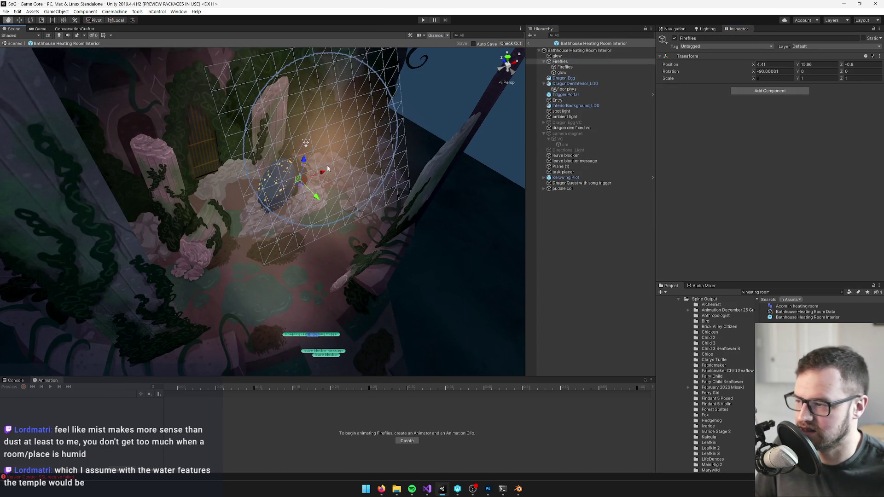
left_click_drag(327, 165, 461, 138)
left_click(575, 105)
left_click(572, 112)
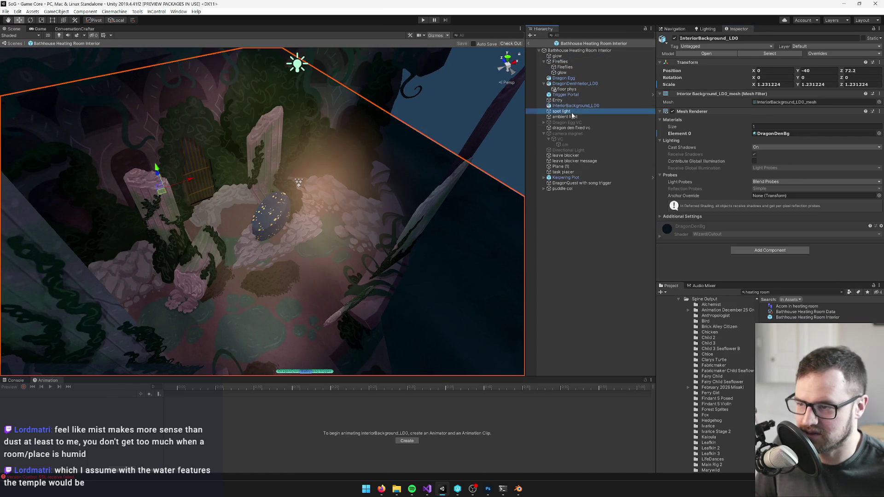
right_click(571, 113)
left_click(558, 115)
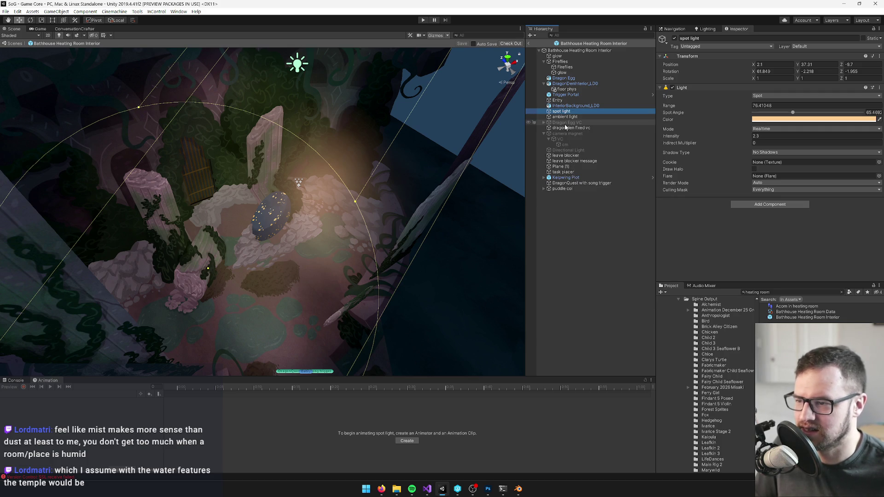
- Copy the dragon den fixed vc camera together with the spot light
left_click(570, 128)
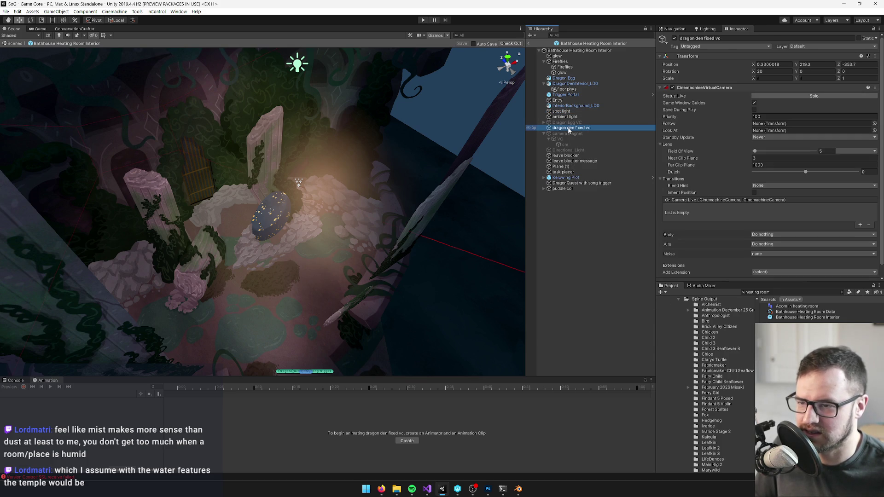
key("f")
scroll(373, 251, "up", 2)
mouse_move(373, 256)
left_mouse_down()
mouse_move(361, 264)
mouse_move(344, 200)
mouse_move(335, 257)
mouse_move(312, 209)
mouse_move(379, 229)
left_mouse_up()
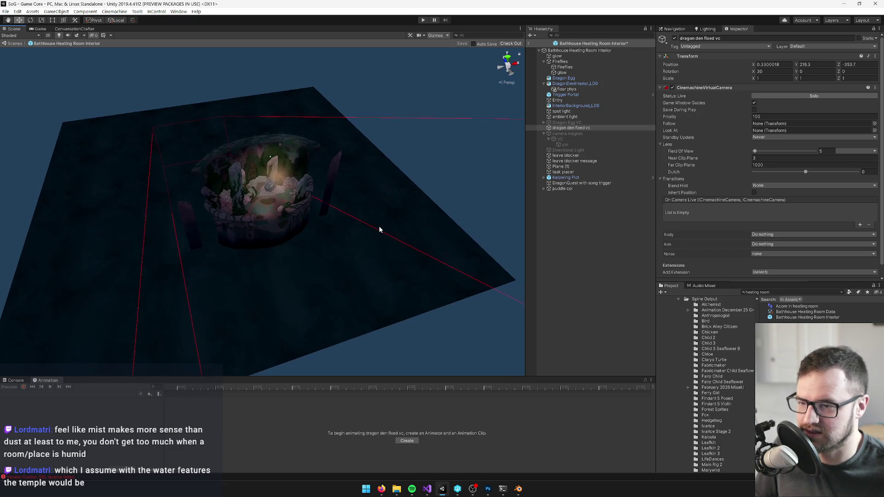
scroll(381, 215, "up", 5)
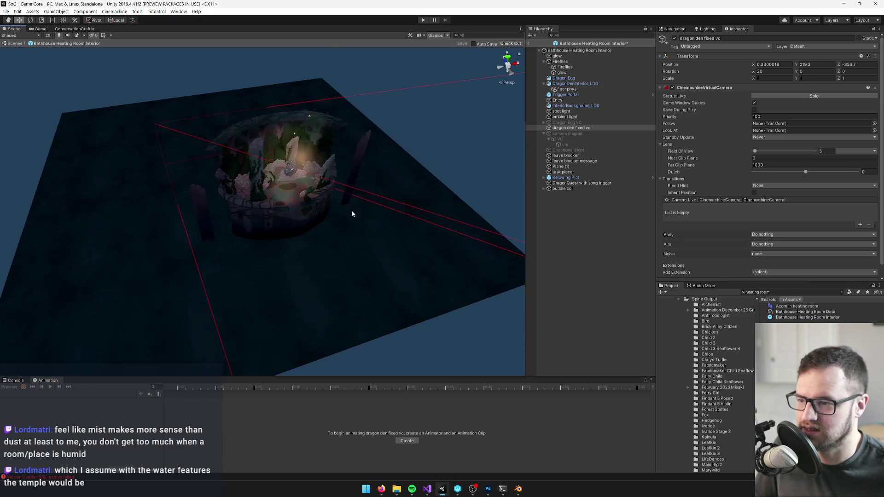
mouse_move(339, 208)
left_mouse_down()
mouse_move(330, 236)
mouse_move(309, 240)
mouse_move(316, 223)
mouse_move(371, 233)
mouse_move(441, 184)
left_mouse_up()
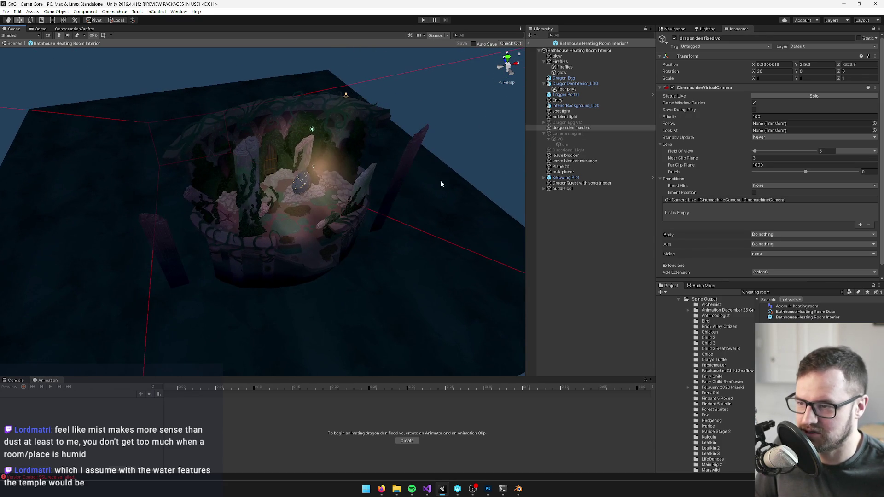
left_click(569, 111, "ctrl")
right_click(569, 112)
left_click(594, 117)
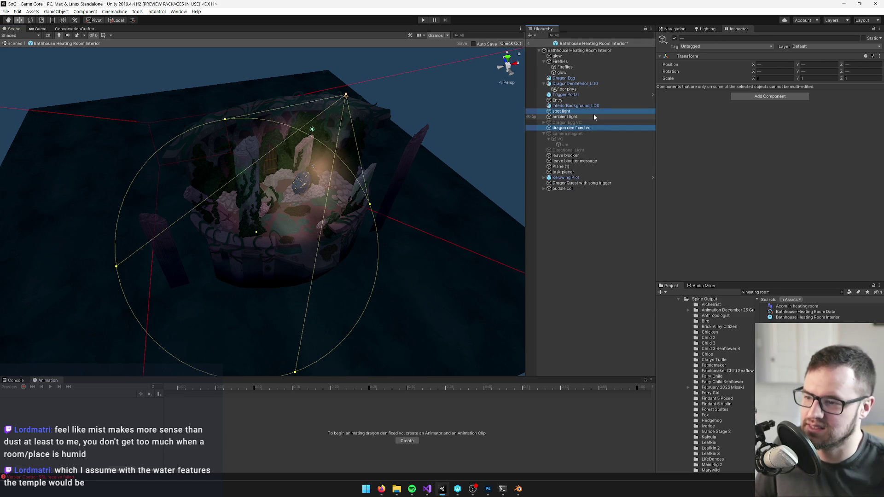
left_click(586, 239)
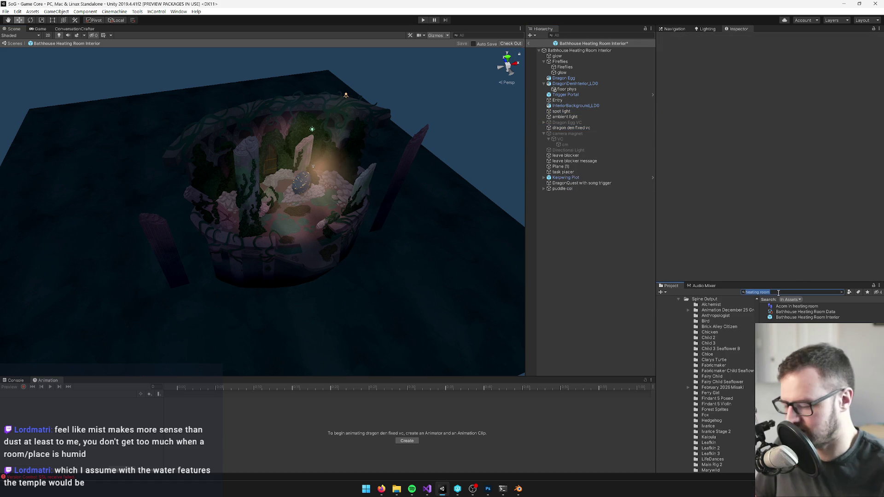
- Reopen the Sea Temple Interior prefab, discarding the Bathhouse prefab changes
type("sea te")
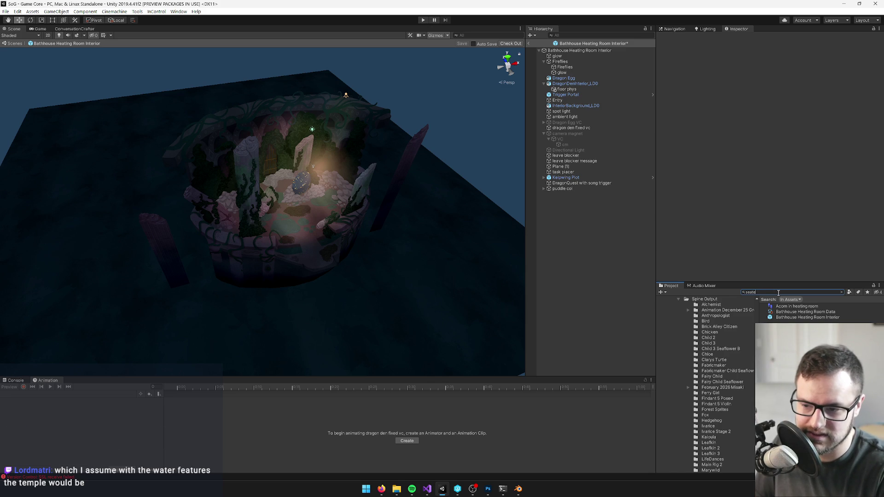
type("mple in")
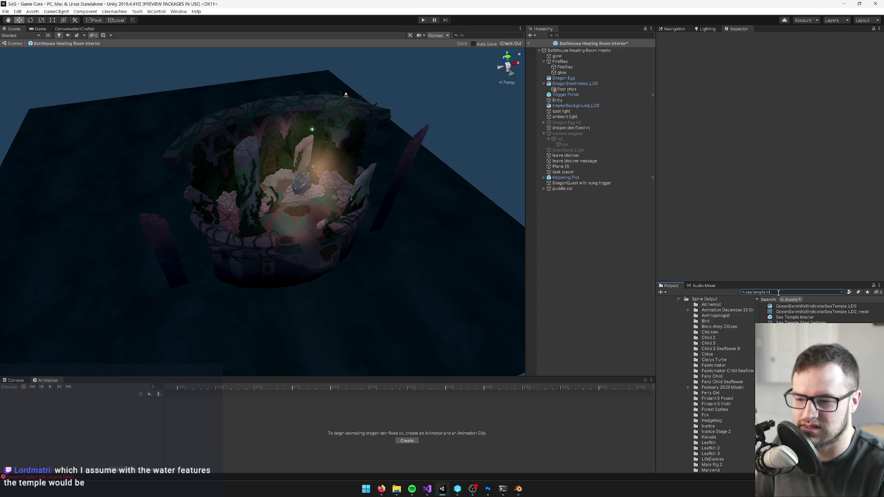
left_click(794, 317)
left_click(766, 65)
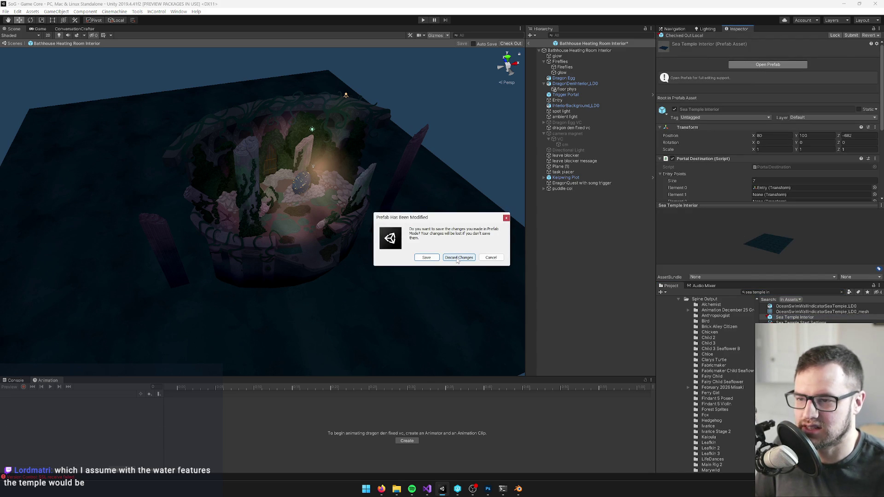
left_click(457, 258)
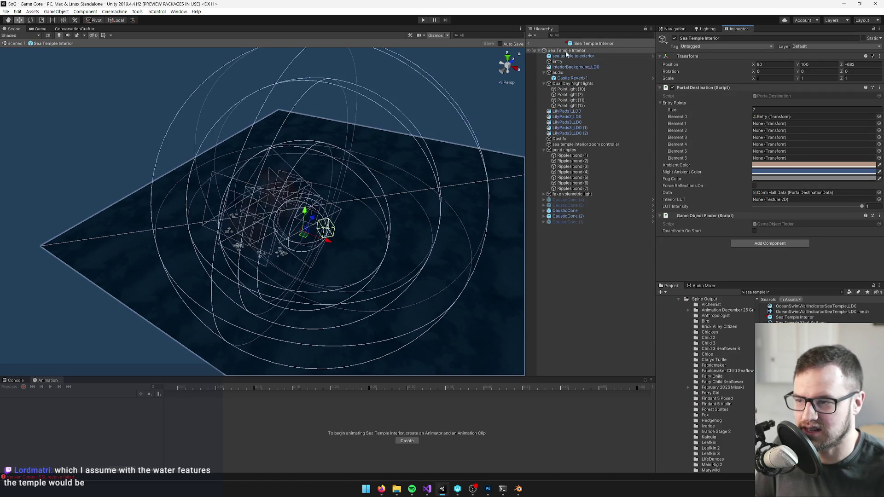
- Paste the spot light and dragon den camera as children of Sea Temple Interior
right_click(566, 54)
left_click(581, 65)
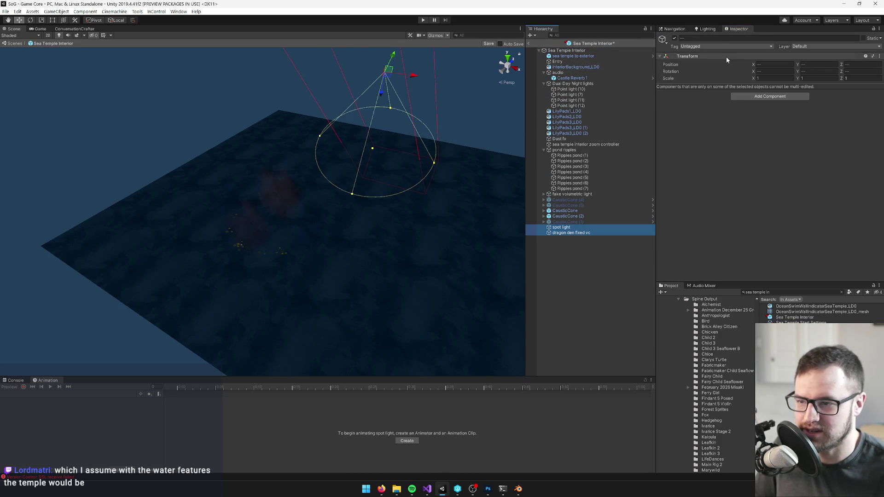
mouse_move(388, 65)
left_mouse_down()
mouse_move(373, 88)
mouse_move(342, 102)
left_mouse_up()
key("ctrl+z")
mouse_move(425, 110)
left_mouse_down()
mouse_move(384, 99)
mouse_move(359, 106)
left_mouse_up()
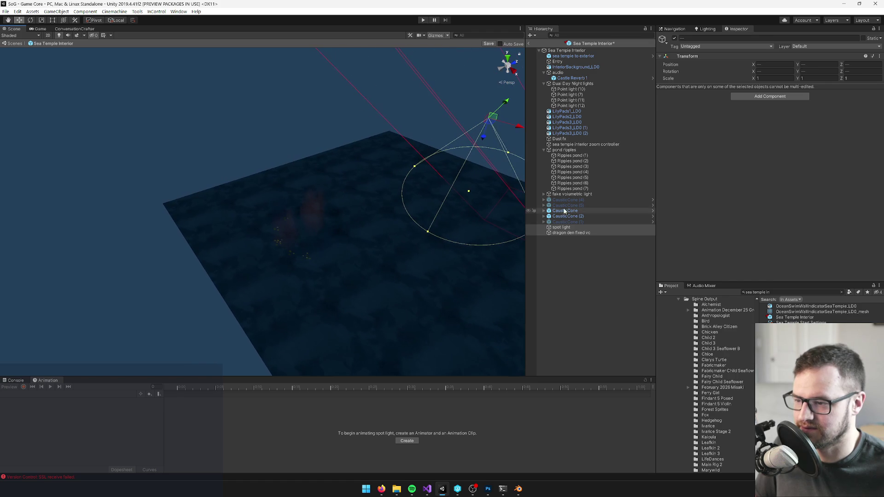
- Change the spot light to a Directional light with intensity 0.1
left_click(560, 228)
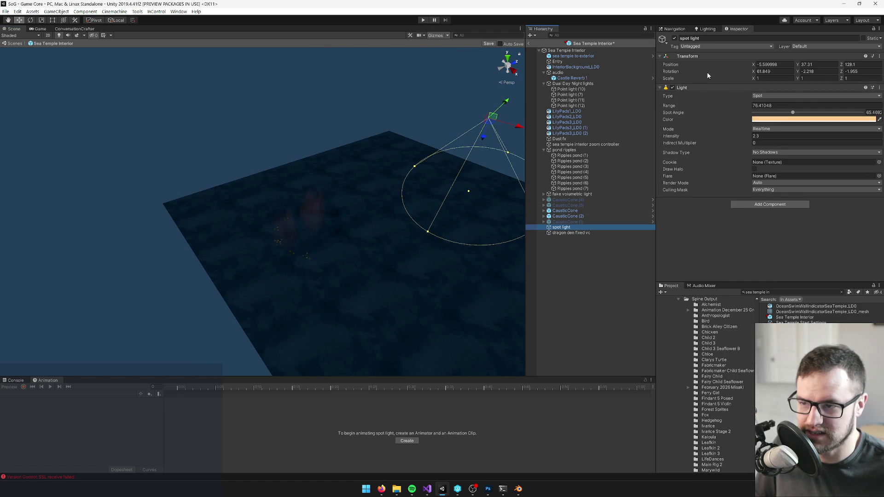
left_click(811, 96)
left_click(776, 111)
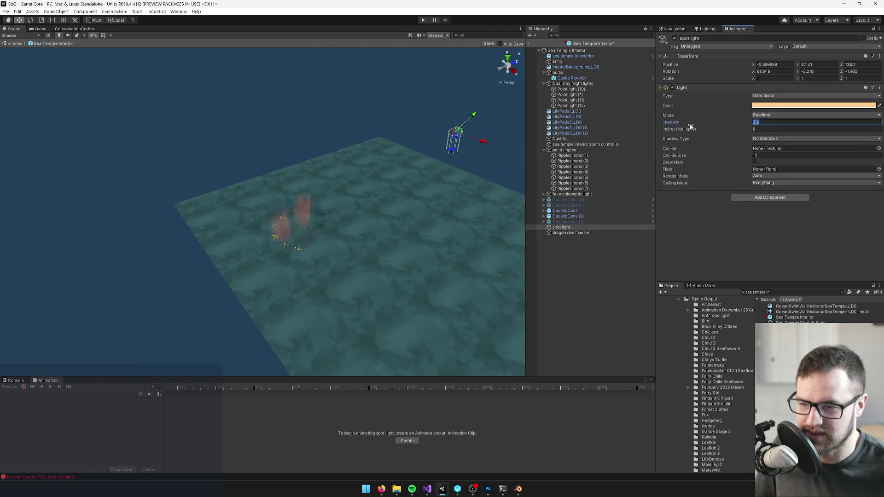
type("0.1")
left_click_drag(458, 137, 299, 199)
left_click_drag(230, 224, 237, 216)
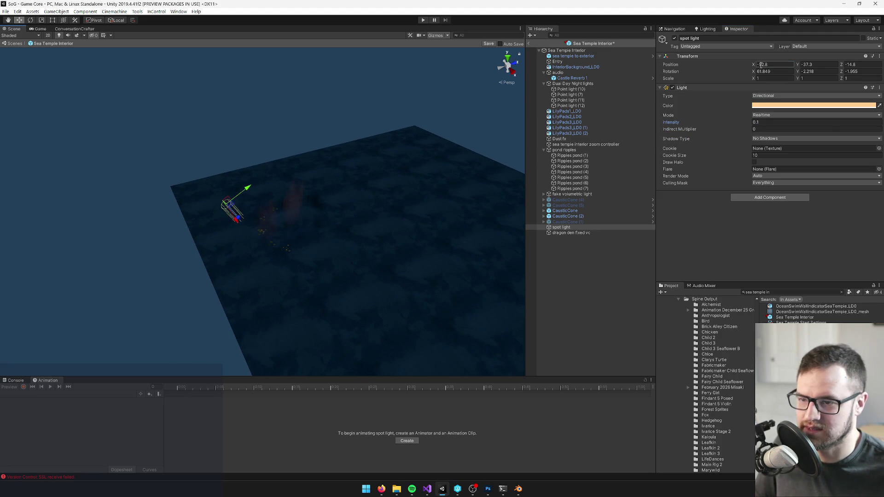
- Zero the light's position and rotation values, then reposition it above the floor
type("0")
key("Tab")
type("0")
key("Tab")
type("0")
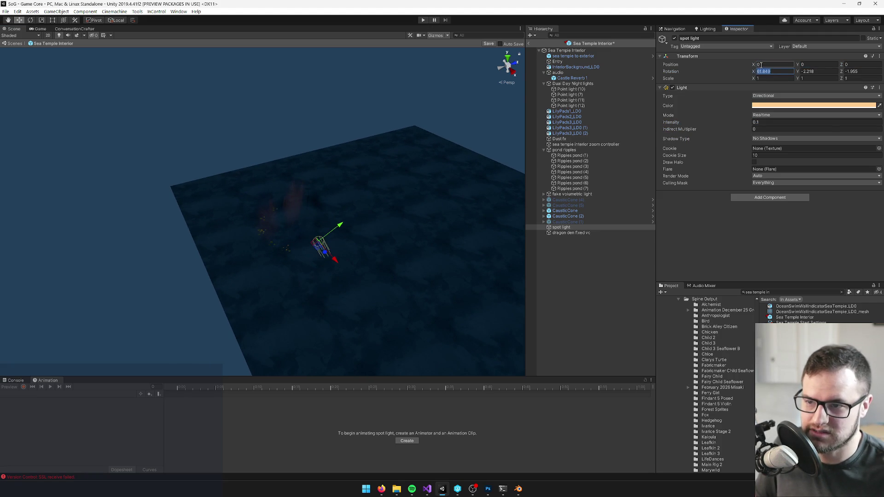
type("0")
key("Tab")
type("0")
key("Tab")
type("0")
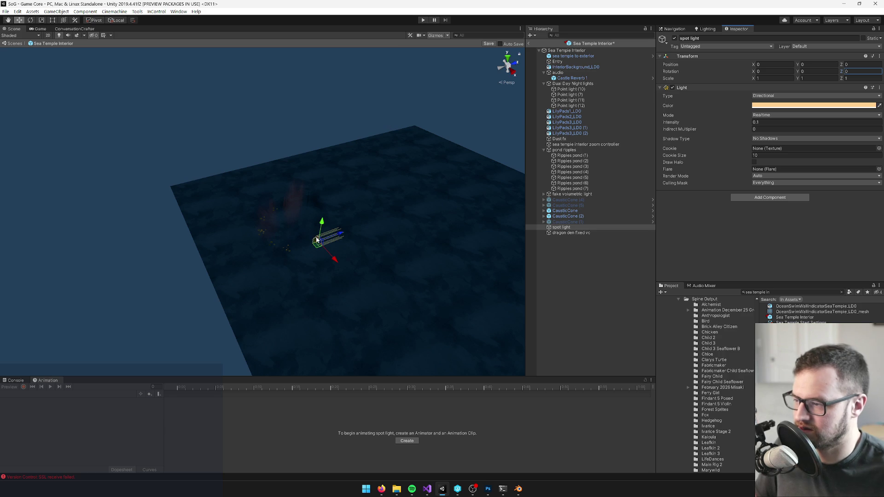
mouse_move(341, 234)
left_mouse_down()
mouse_move(216, 270)
mouse_move(197, 287)
left_mouse_up()
key("e")
key("w")
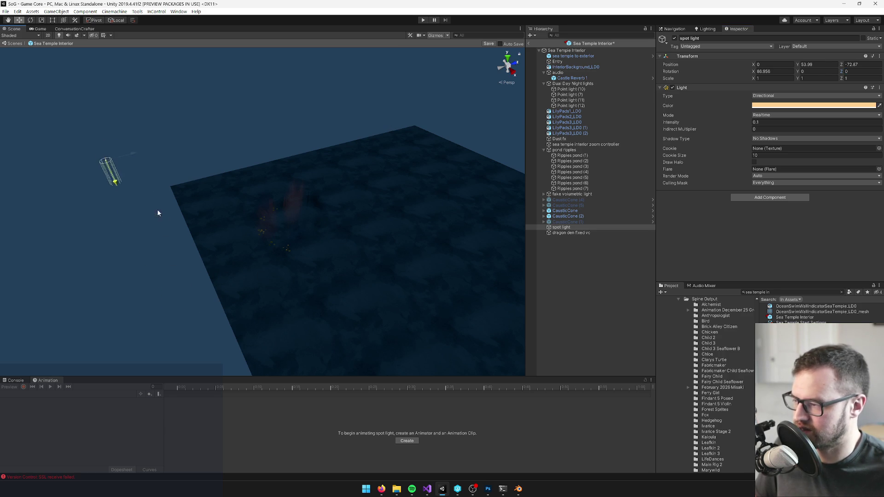
mouse_move(211, 128)
left_mouse_down()
mouse_move(253, 152)
mouse_move(303, 146)
left_mouse_up()
- Select the dragon den camera, then the Sea Temple Interior root object
left_click(559, 233)
left_click_drag(351, 250, 385, 239)
left_click(573, 56)
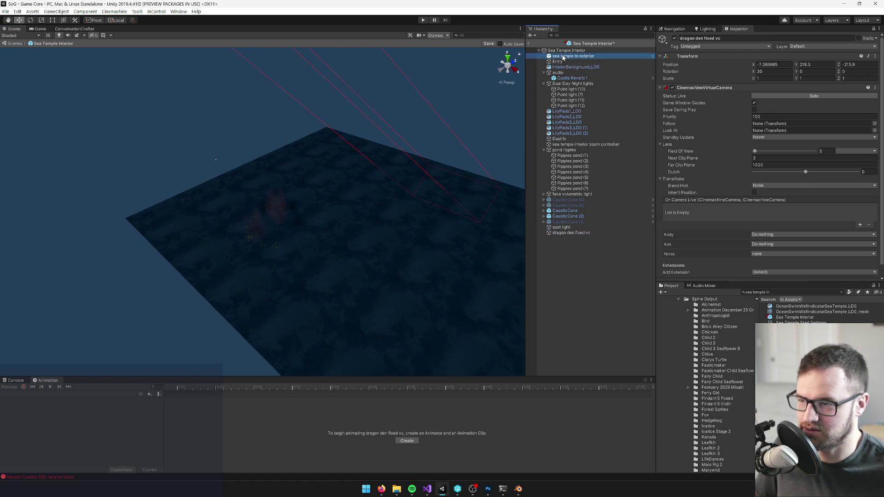
left_click(566, 50)
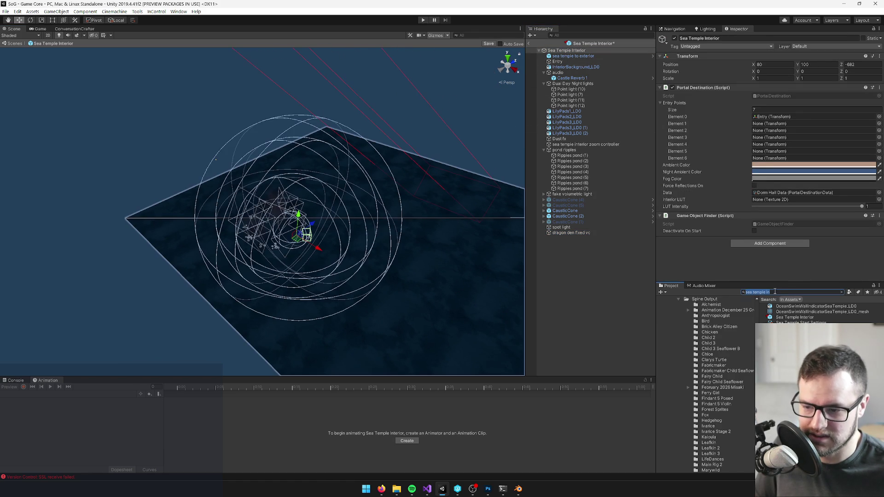
- Drag the SeaTempleInterior_LD0 model into the Sea Temple Interior prefab
left_click(566, 51)
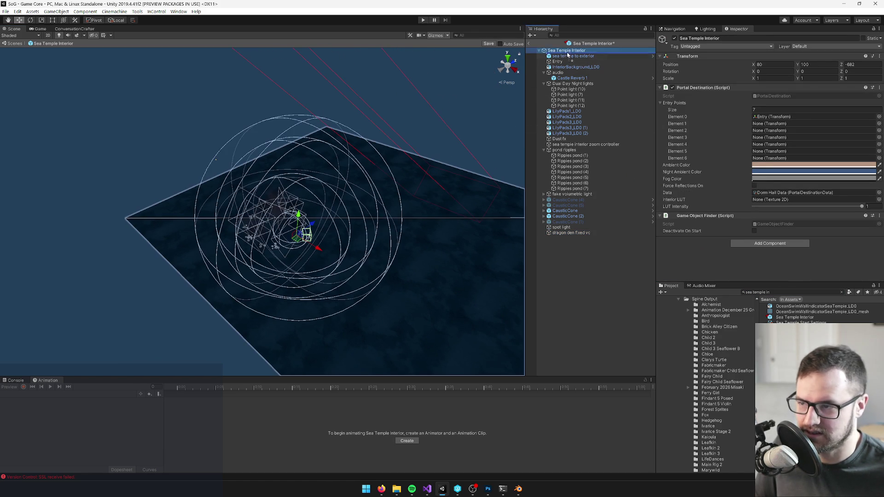
key("ctrl+z")
mouse_move(396, 174)
left_mouse_down()
mouse_move(365, 174)
mouse_move(325, 264)
left_mouse_up()
scroll(365, 173, "up", 10)
- Delete the five lily pads
left_click(187, 226)
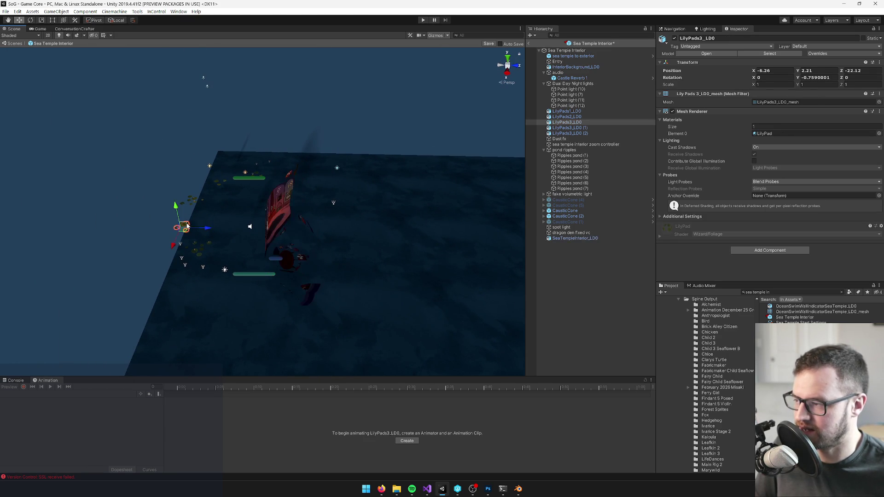
left_click(566, 111)
left_click(568, 133, "shift")
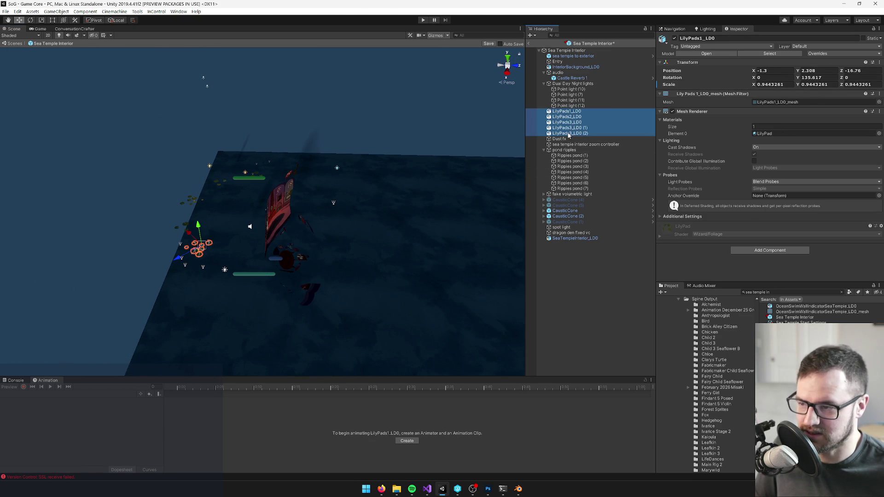
key("Delete")
left_click(571, 128)
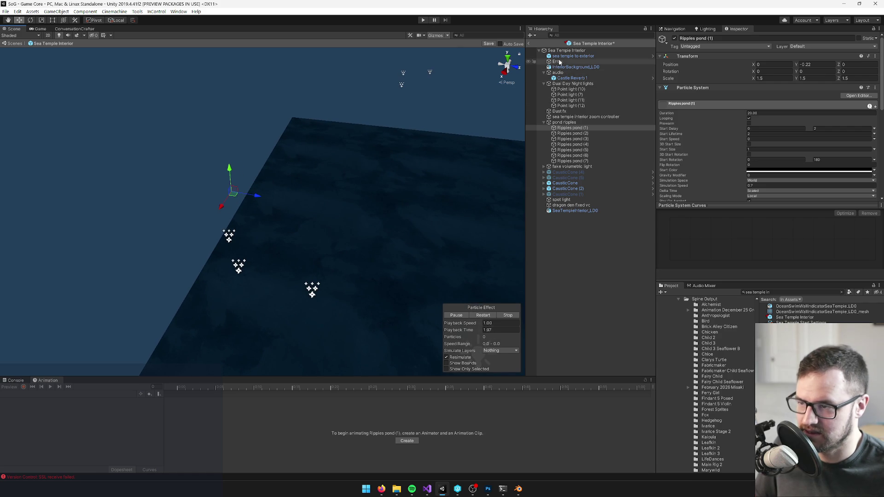
- Raise the spot light intensity to 2.47 and delete the pond ripples group
left_click(565, 200)
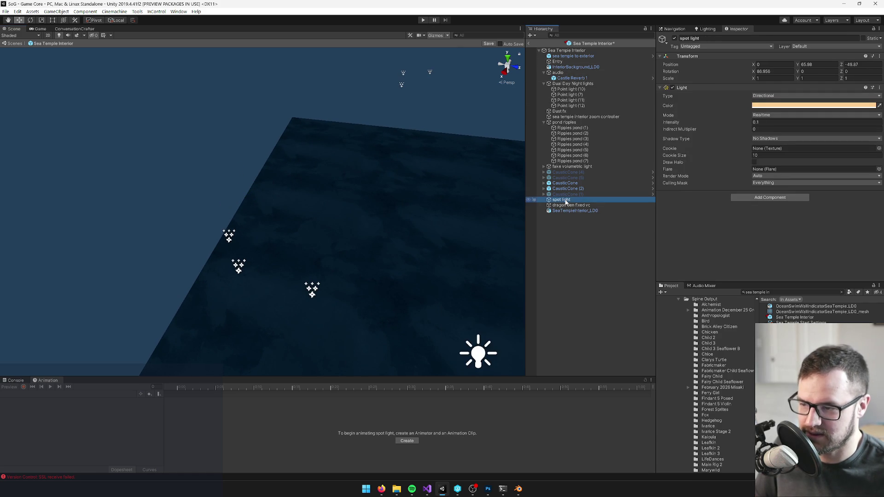
left_click_drag(698, 123, 720, 126)
left_click(571, 128)
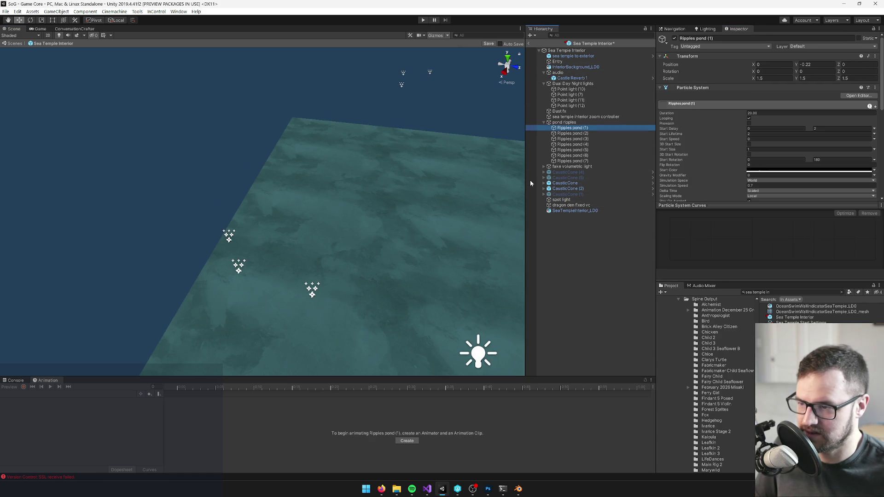
left_click_drag(350, 208, 413, 258)
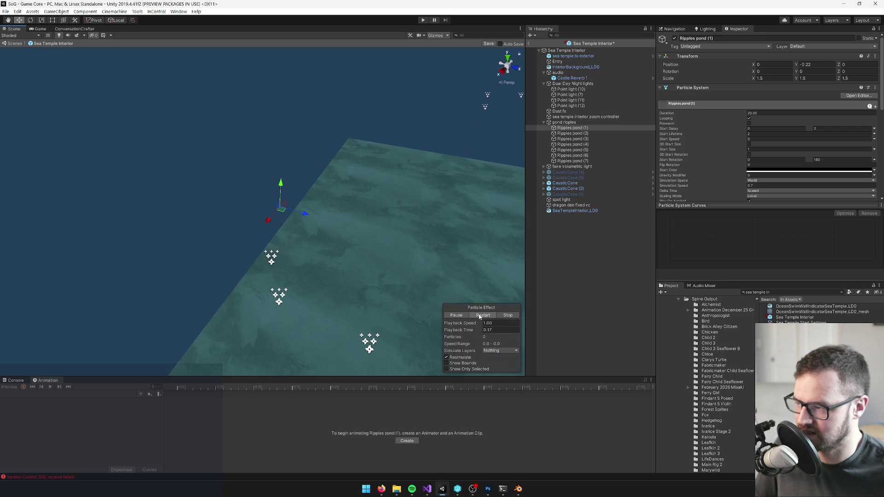
left_click(564, 122)
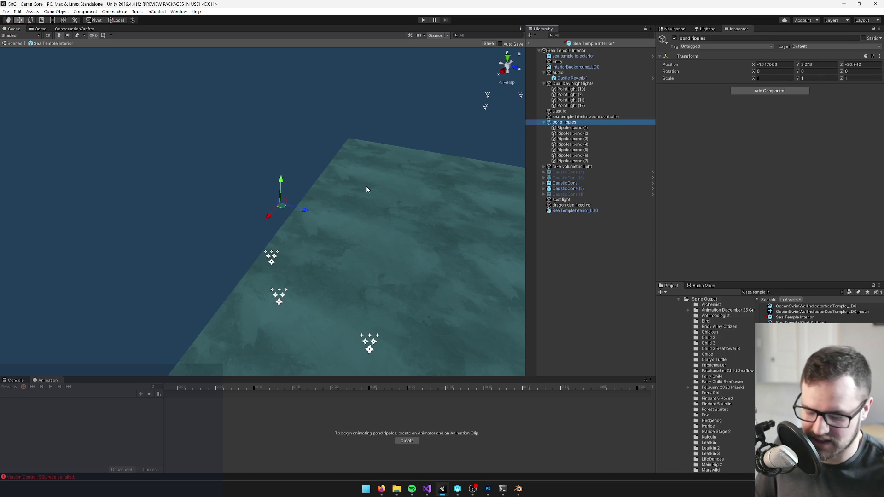
key("Delete")
mouse_move(303, 179)
left_mouse_down()
mouse_move(323, 171)
mouse_move(238, 175)
mouse_move(271, 180)
left_mouse_up()
- Assign the SeaTempleInteriorTex texture as the temple material's main colour map
key("w")
left_click(270, 181)
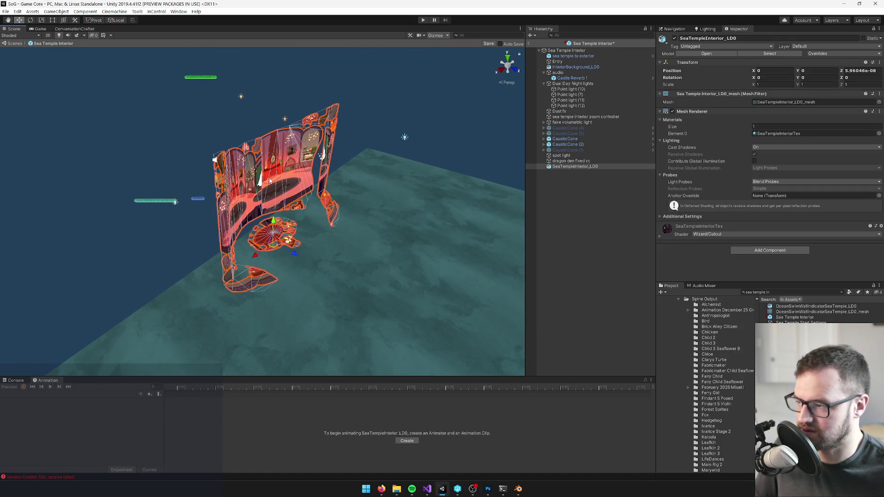
left_click(786, 134)
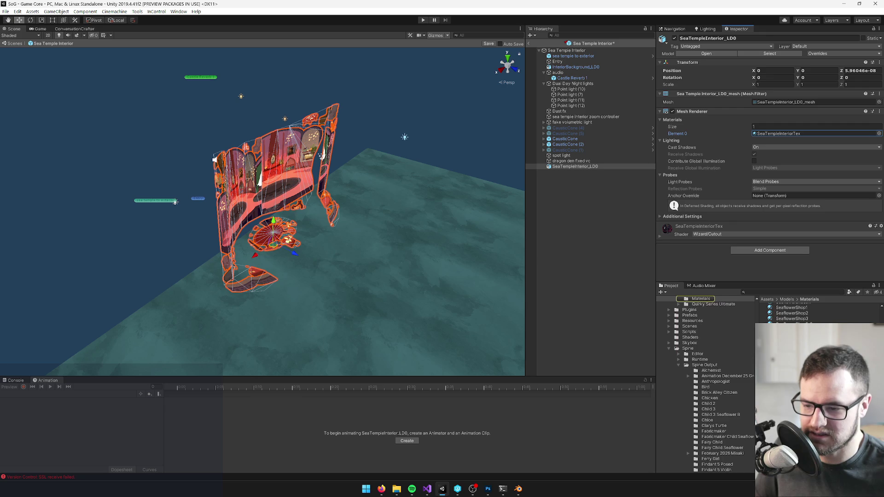
double_click(786, 134)
left_click(871, 87)
type("seate")
left_click(248, 142)
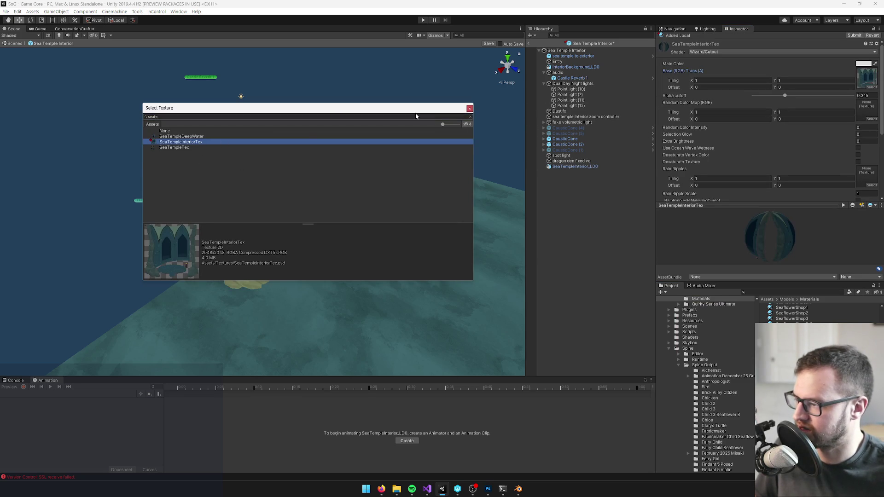
left_click(469, 110)
mouse_move(299, 185)
left_mouse_down()
mouse_move(261, 189)
mouse_move(295, 182)
mouse_move(317, 193)
mouse_move(248, 180)
mouse_move(285, 184)
left_mouse_up()
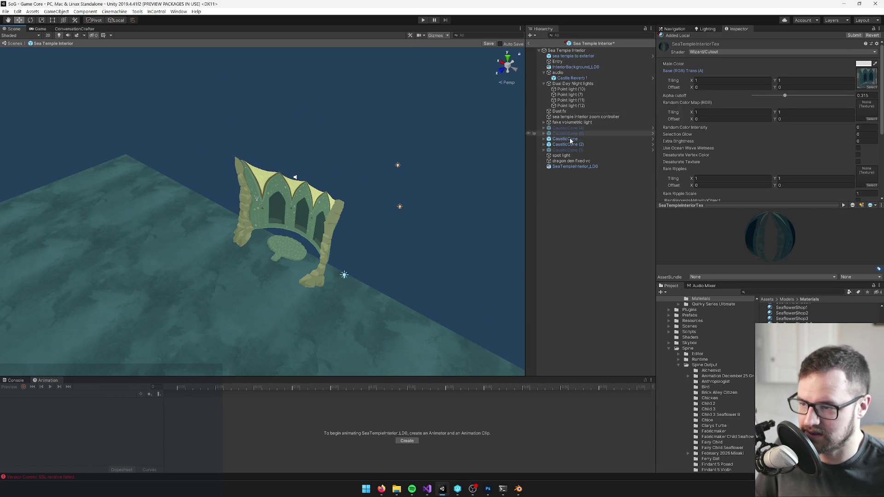
left_click(569, 162)
- Move the camera along its Z axis toward the arch and across the temple floor
key("f")
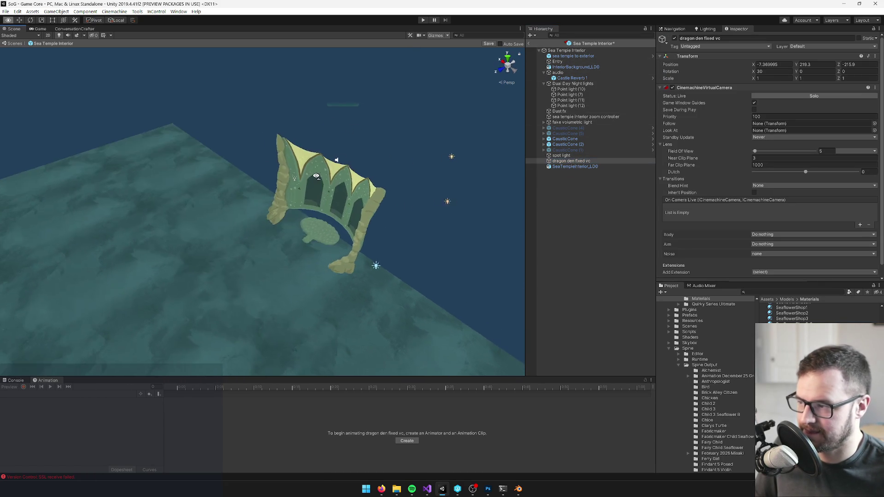
left_click(773, 64)
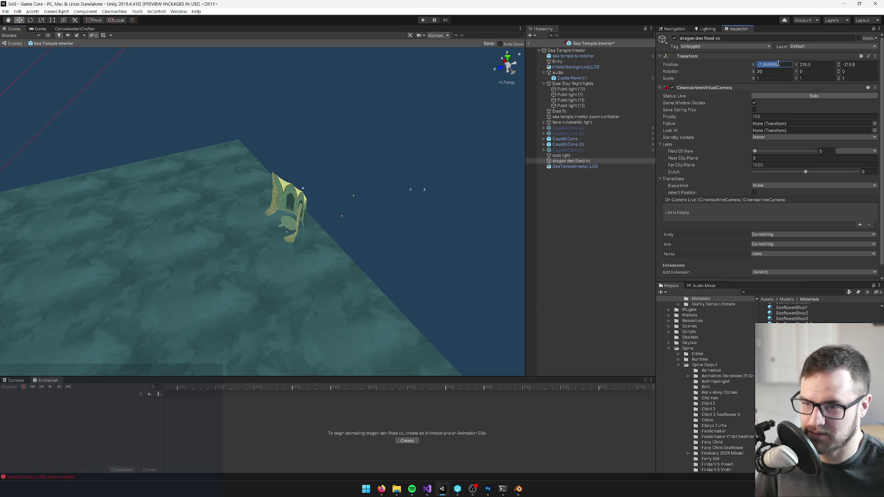
type("0")
left_click_drag(341, 213, 98, 73, "alt")
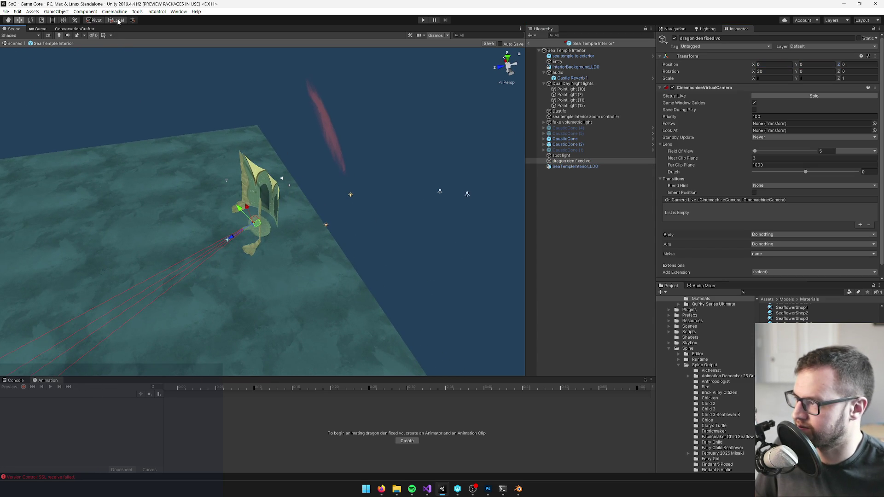
mouse_move(245, 245)
left_mouse_down()
mouse_move(280, 251)
mouse_move(424, 224)
left_mouse_up()
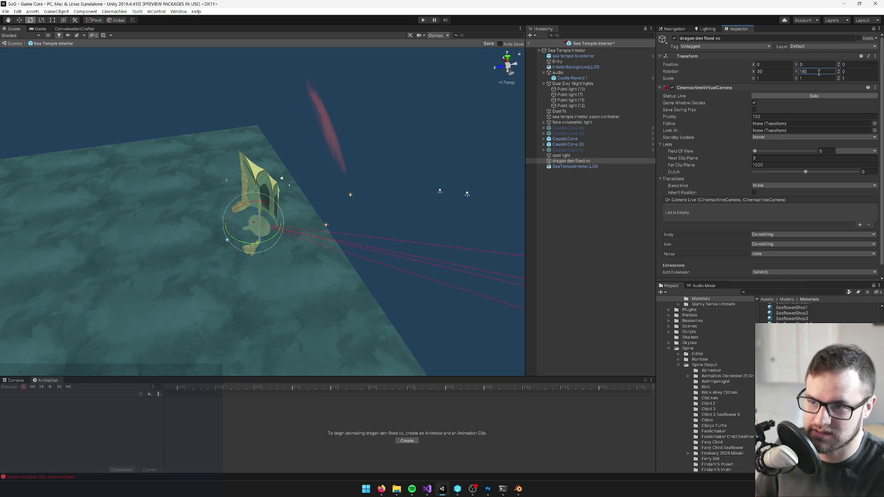
key("w")
mouse_move(243, 224)
left_mouse_down()
mouse_move(243, 146)
mouse_move(238, 168)
mouse_move(162, 222)
left_mouse_up()
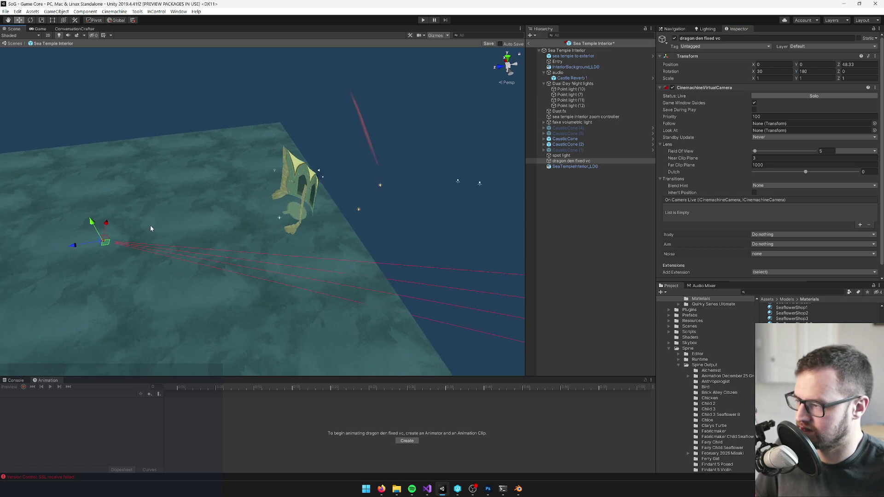
mouse_move(106, 82)
left_mouse_down()
mouse_move(401, 104)
mouse_move(256, 134)
left_mouse_up()
mouse_move(269, 172)
left_mouse_down()
mouse_move(369, 158)
mouse_move(299, 190)
mouse_move(133, 195)
left_mouse_up()
mouse_move(298, 220)
left_mouse_down()
mouse_move(396, 254)
mouse_move(386, 243)
mouse_move(408, 249)
mouse_move(400, 251)
left_mouse_up()
mouse_move(262, 255)
left_mouse_down()
mouse_move(129, 307)
mouse_move(122, 322)
left_mouse_up()
mouse_move(350, 239)
left_mouse_down()
mouse_move(351, 201)
mouse_move(225, 208)
mouse_move(276, 213)
mouse_move(256, 214)
mouse_move(205, 199)
left_mouse_up()
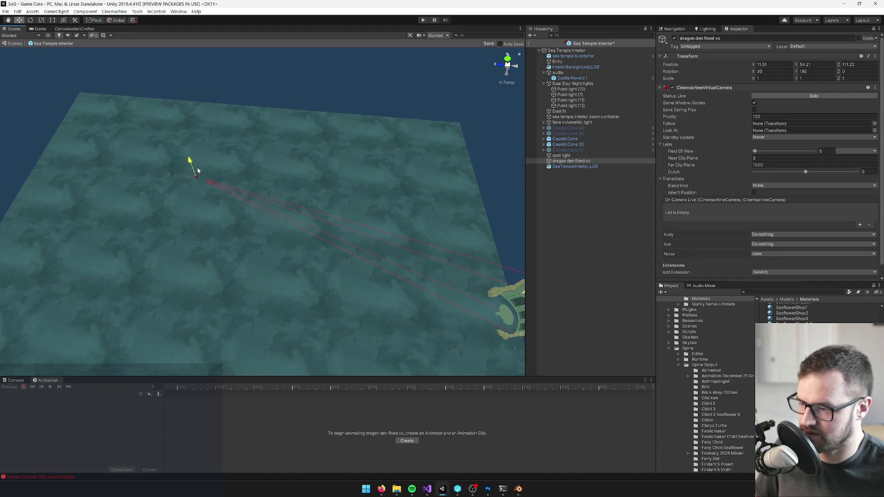
- Shift the InteriorBackground_LD0 floor plane to a new position, save the prefab, and return to Main
mouse_move(347, 173)
left_mouse_down()
mouse_move(416, 167)
mouse_move(195, 187)
left_mouse_up()
left_click(195, 187)
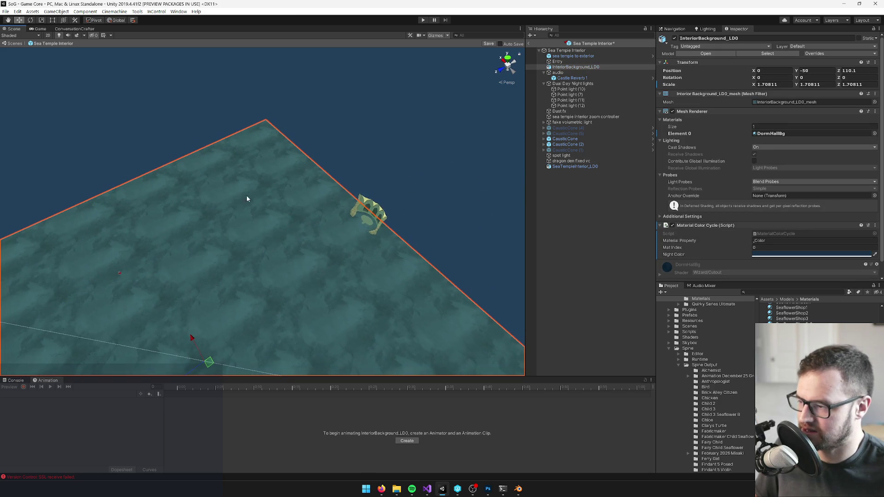
mouse_move(214, 353)
left_mouse_down()
mouse_move(334, 207)
mouse_move(445, 187)
left_mouse_up()
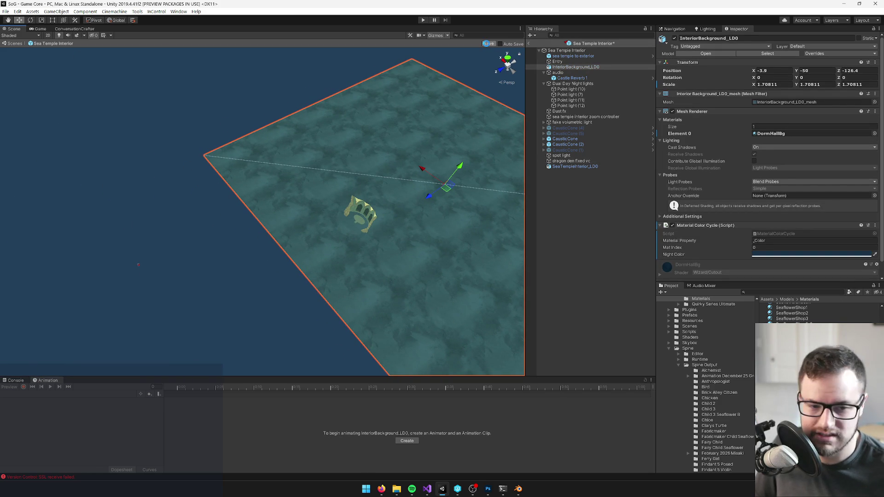
left_click(488, 44)
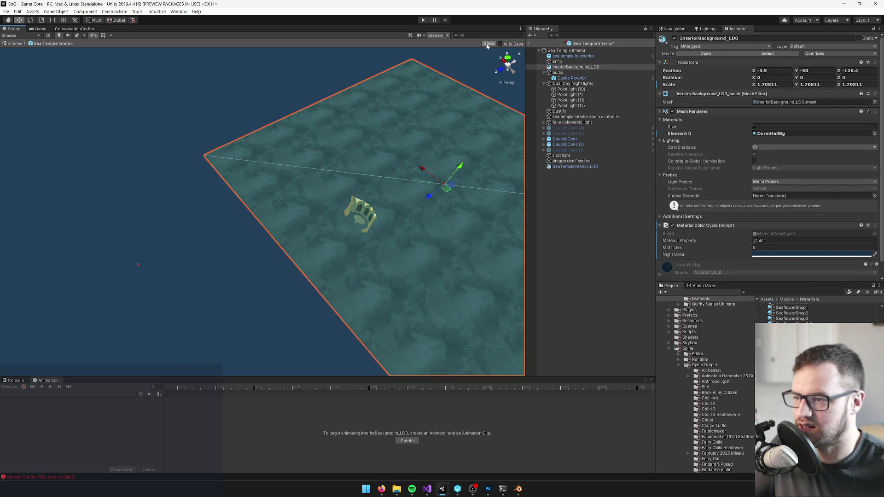
left_click(529, 44)
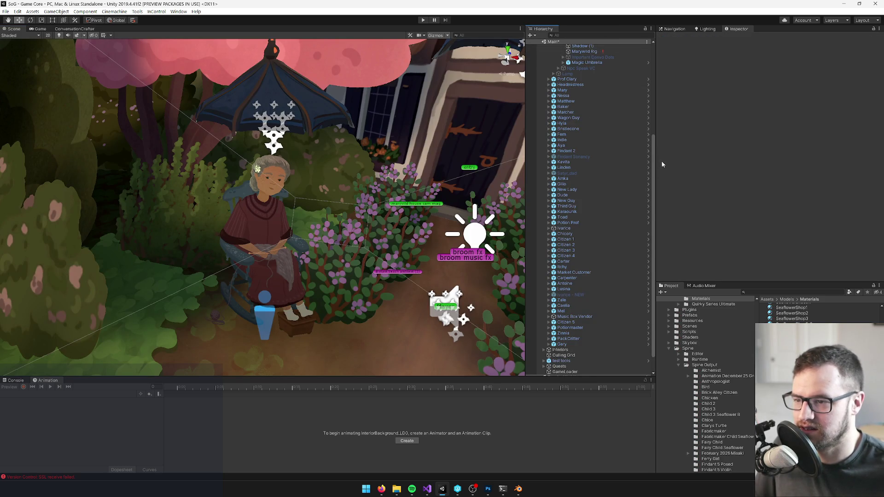
- Collapse People, expand Interiors, and open Sea Temple Interior in prefab mode
scroll(599, 157, "up", 8)
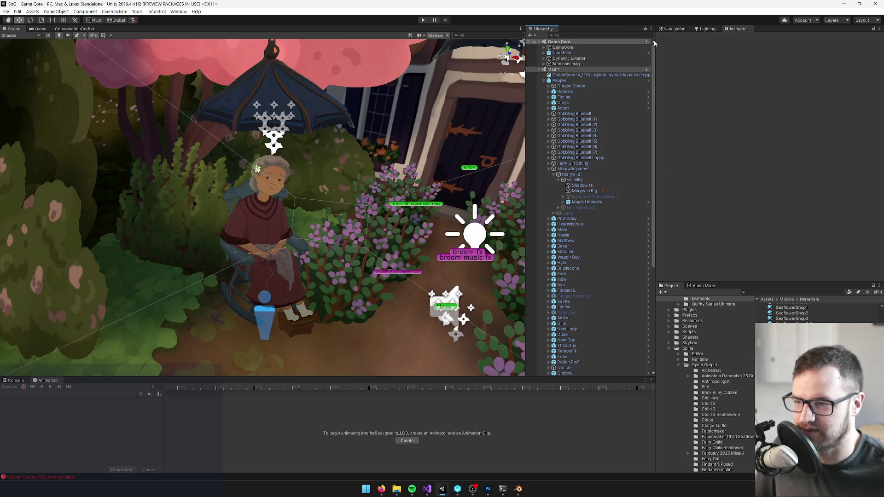
left_click(545, 81)
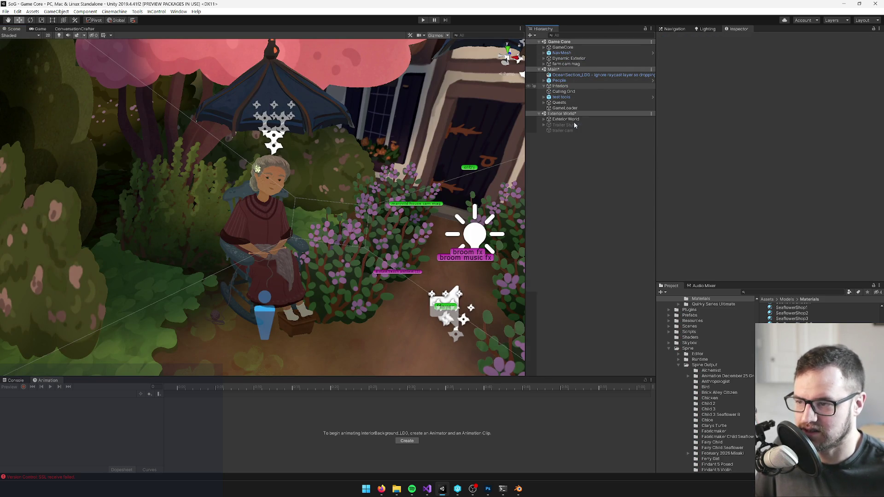
left_click(543, 86)
left_click(575, 124)
scroll(595, 192, "down", 3)
left_click(571, 330)
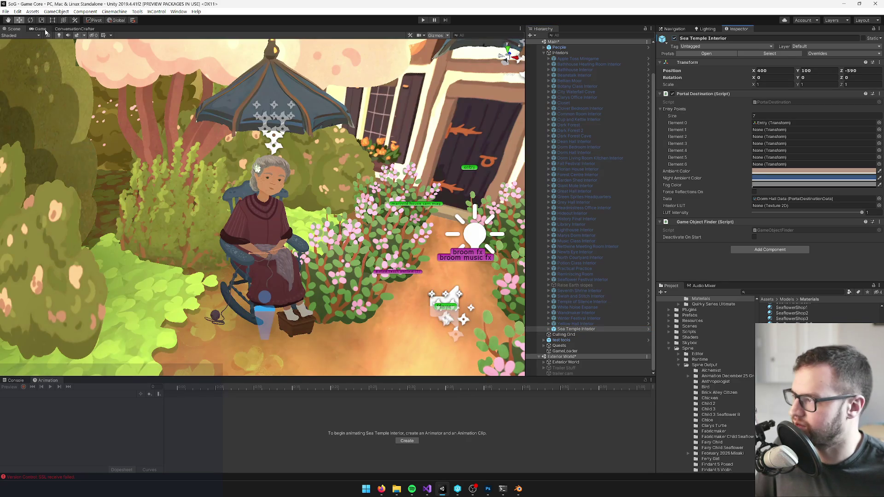
left_click(40, 29)
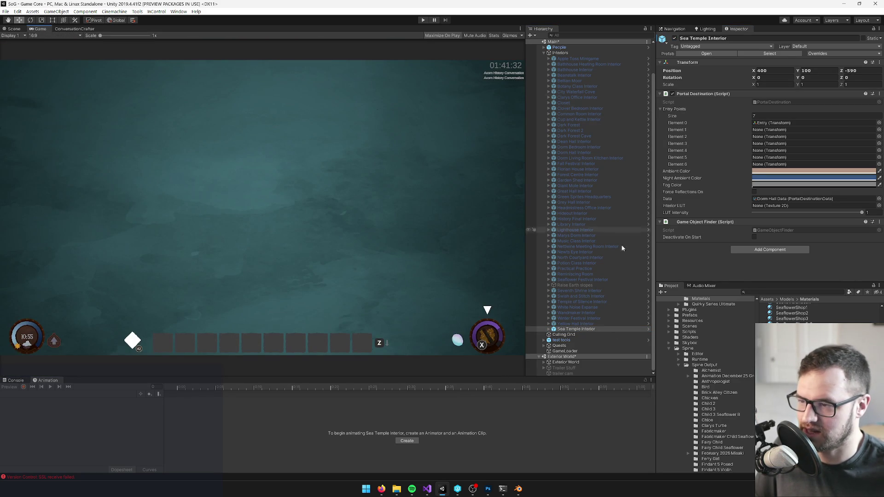
left_click(575, 329)
left_click(705, 53)
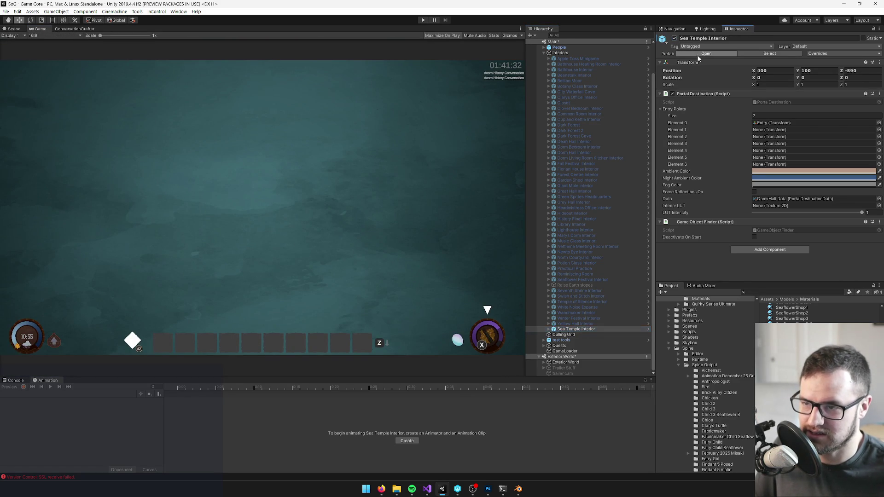
- Slide the dragon den fixed vc camera sideways to centre the temple arches
left_click(12, 29)
mouse_move(301, 174)
left_mouse_down()
mouse_move(98, 188)
mouse_move(218, 172)
mouse_move(434, 102)
mouse_move(278, 234)
mouse_move(440, 244)
mouse_move(208, 278)
mouse_move(555, 219)
left_mouse_up()
left_click(103, 185)
key("w")
left_click_drag(371, 261, 457, 262)
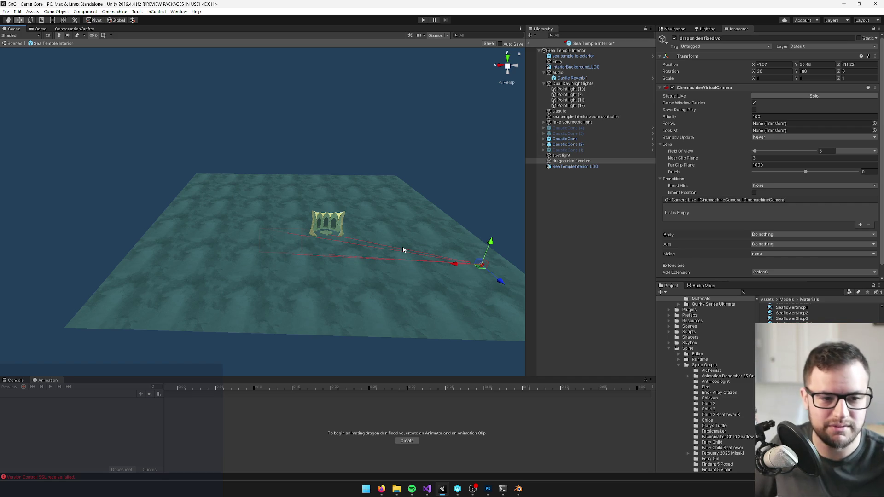
mouse_move(322, 282)
left_mouse_down()
mouse_move(299, 274)
mouse_move(411, 308)
left_mouse_up()
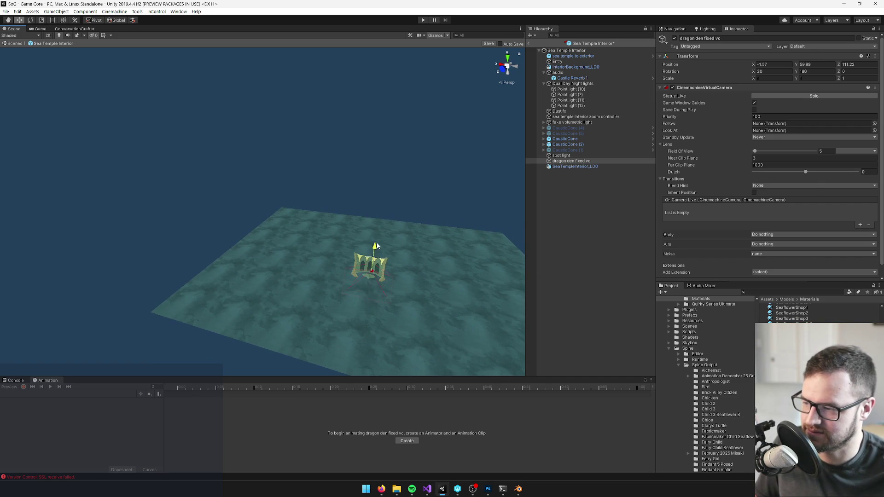
left_click_drag(381, 221, 325, 221)
- Check the camera's framing in the Game view and save the Sea Temple Interior prefab
left_click(40, 29)
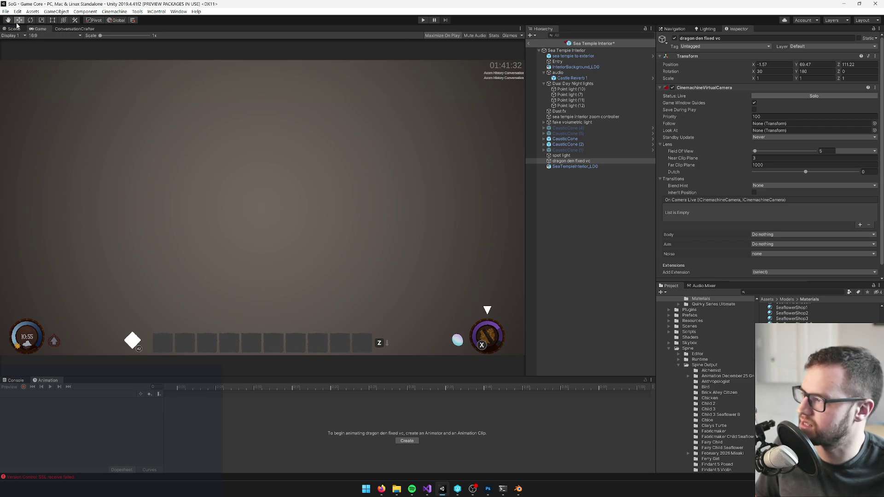
left_click(15, 29)
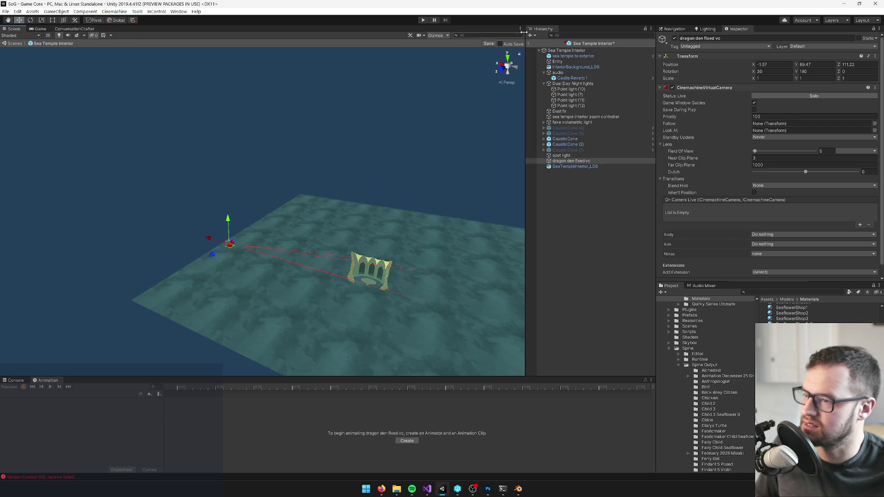
left_click(487, 44)
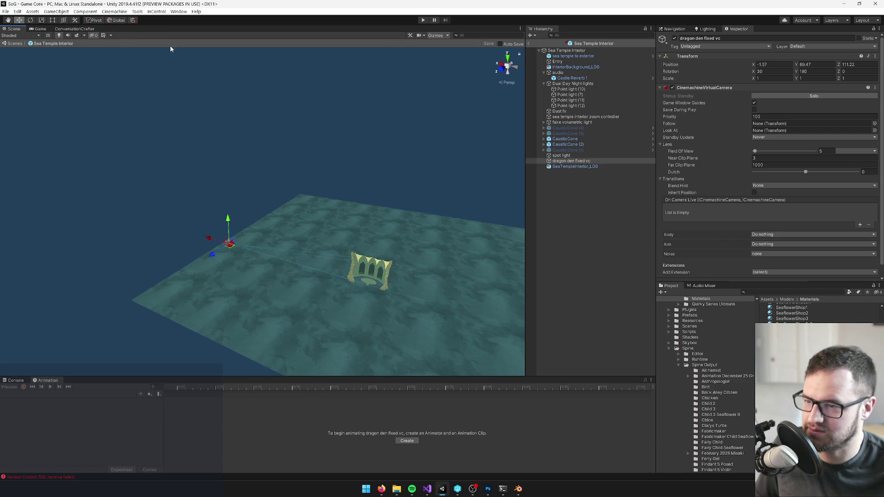
left_click(41, 29)
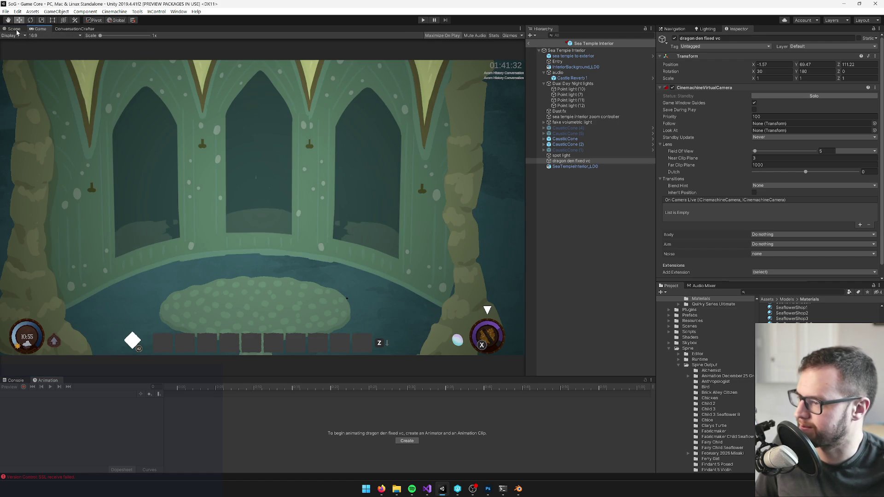
left_click(15, 29)
mouse_move(292, 157)
left_mouse_down()
mouse_move(319, 165)
mouse_move(274, 164)
mouse_move(262, 212)
left_mouse_up()
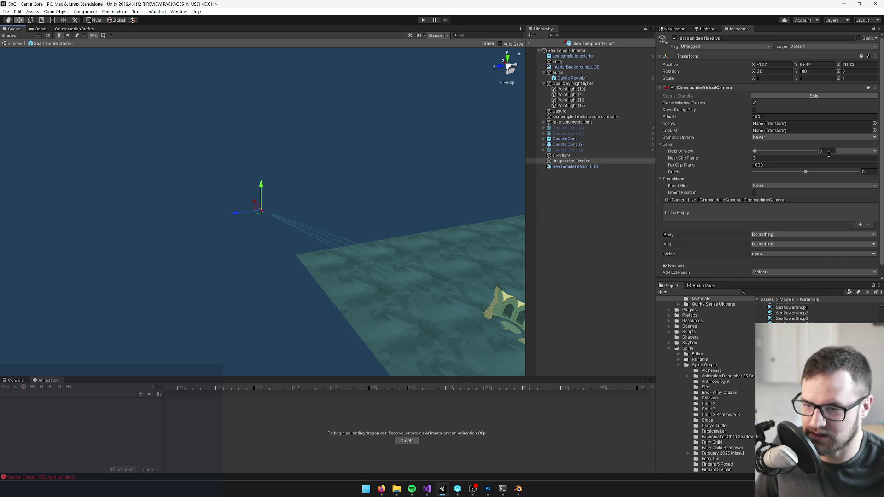
- Set the dragon den camera's Field Of View to 6
type("6")
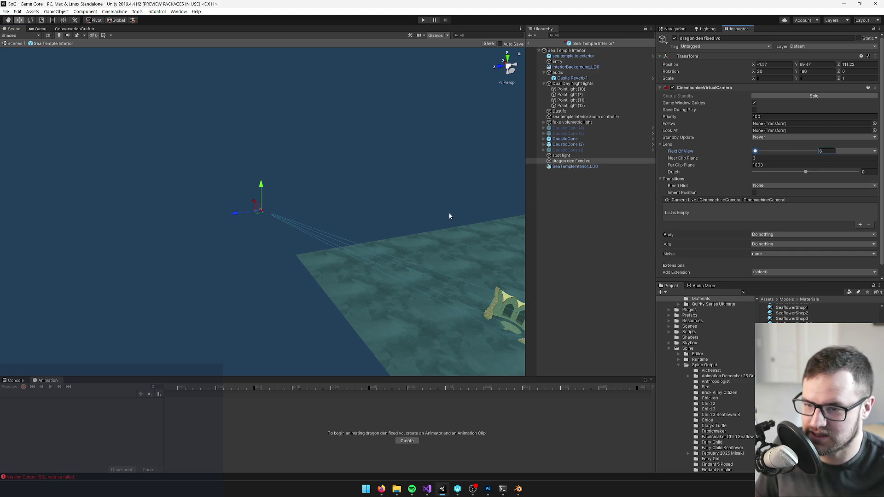
left_click(757, 116)
key("Return")
left_click(674, 39)
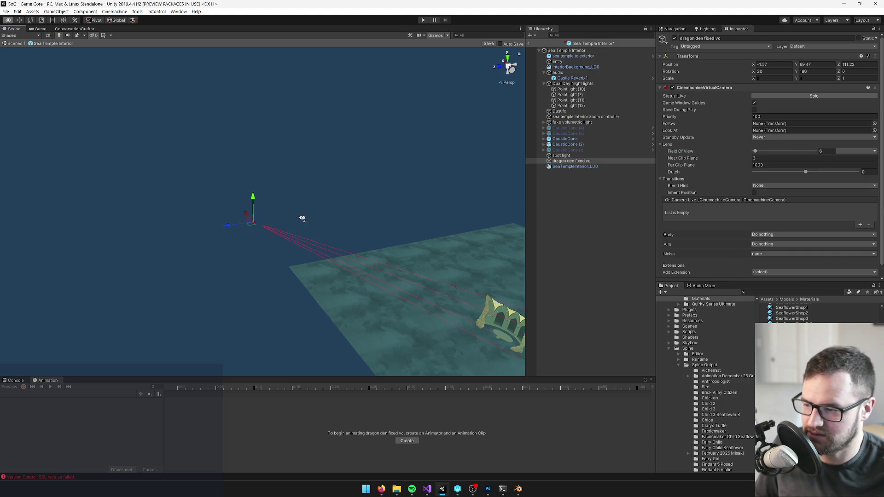
- Raise and pull back the camera, lower it slightly to Y 80.2, and save the prefab
mouse_move(242, 221)
left_mouse_down()
mouse_move(60, 143)
mouse_move(43, 125)
mouse_move(265, 219)
mouse_move(252, 216)
mouse_move(305, 219)
left_mouse_up()
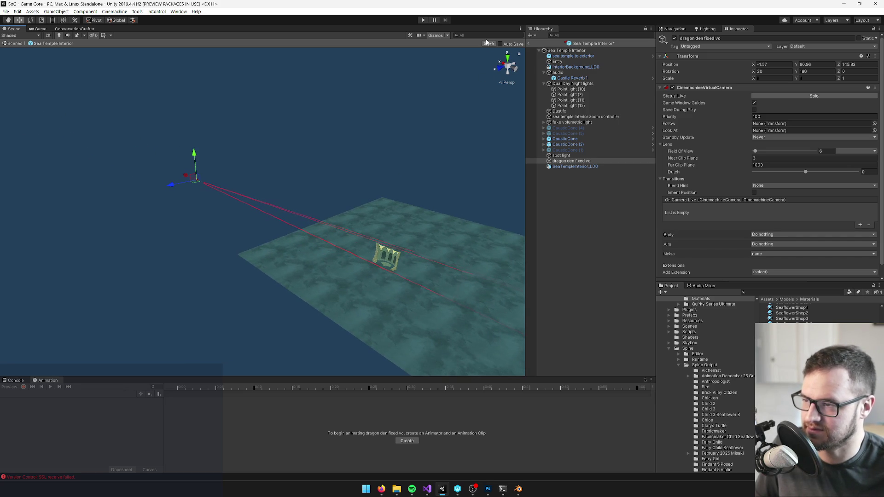
left_click(488, 43)
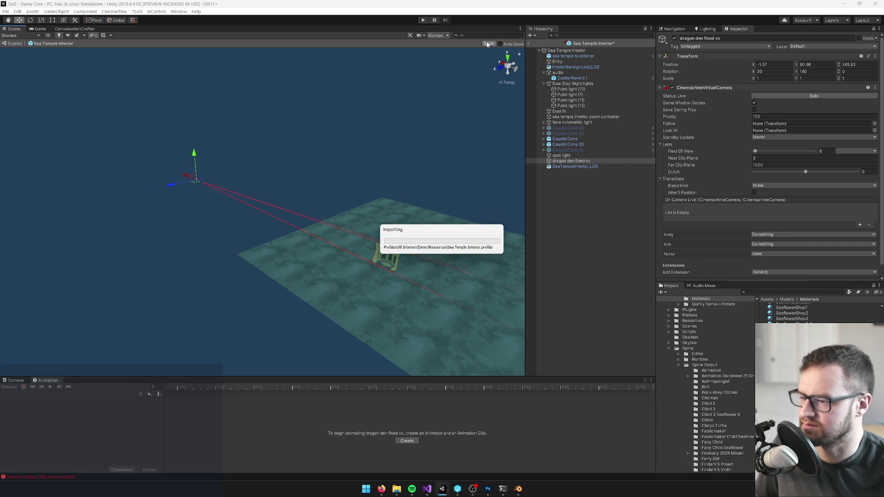
left_click(40, 29)
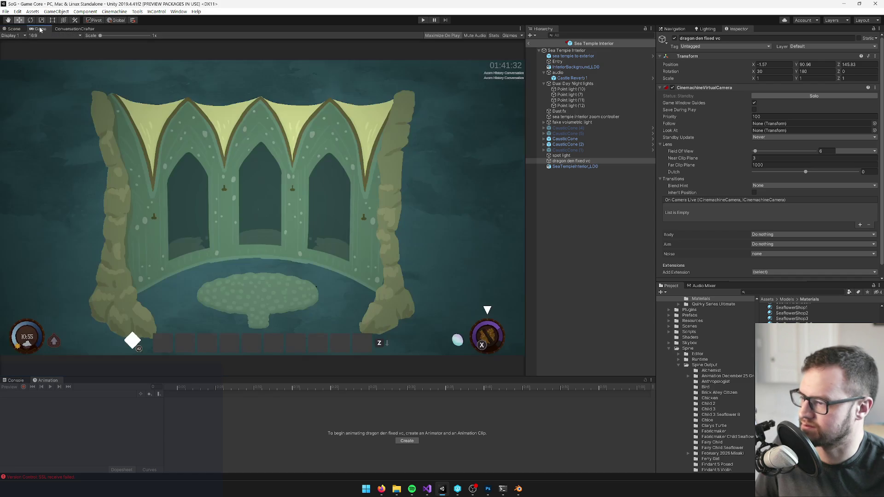
left_click(14, 30)
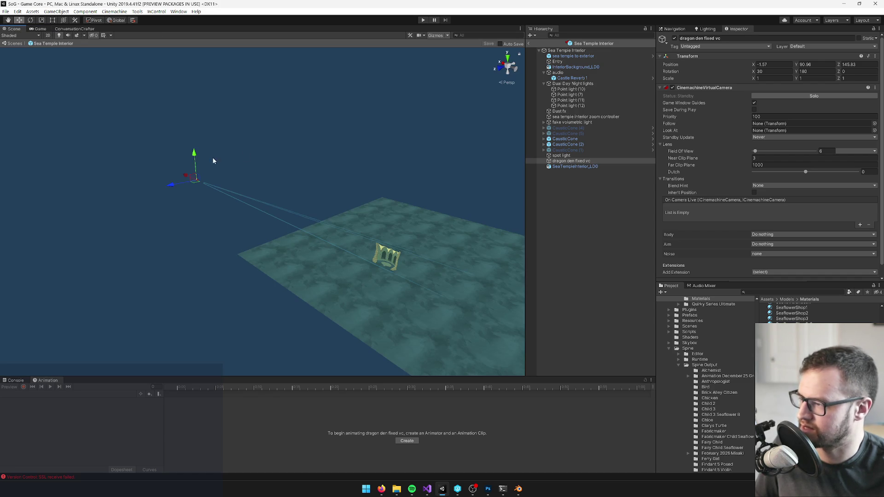
left_click_drag(194, 155, 194, 160)
left_click(675, 38)
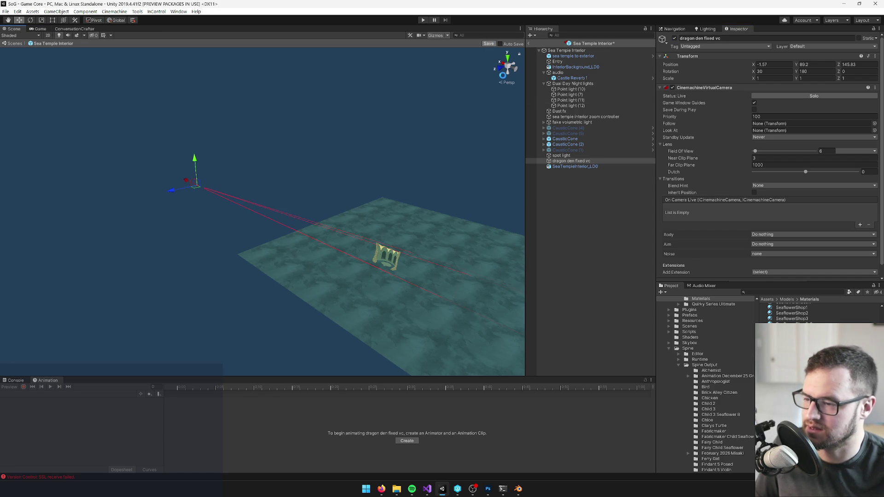
key("ctrl+s")
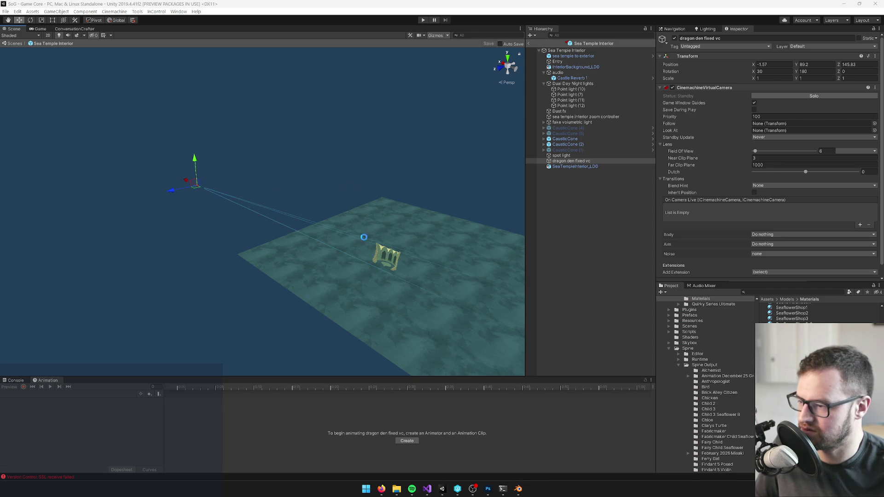
left_click(374, 254)
- Add a Mesh Collider with the Stone physic material to the SeaTempleInterior_LD0 mesh
key("f")
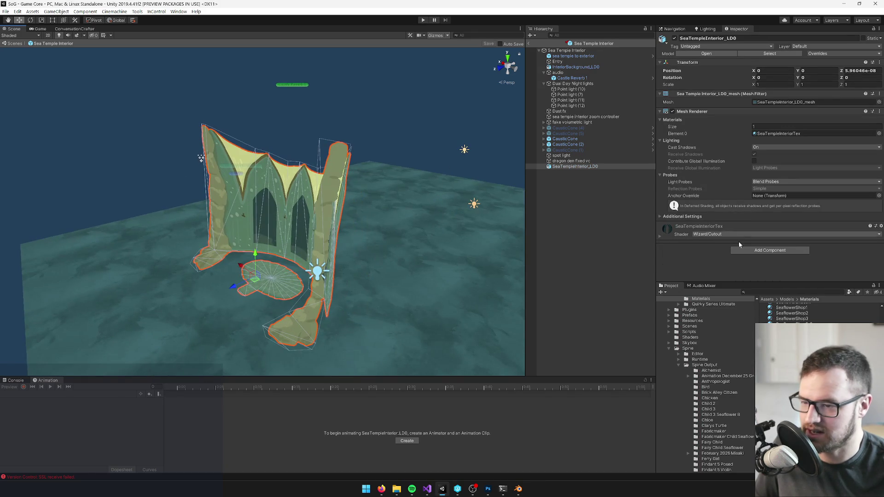
left_click(750, 251)
type("meshcol")
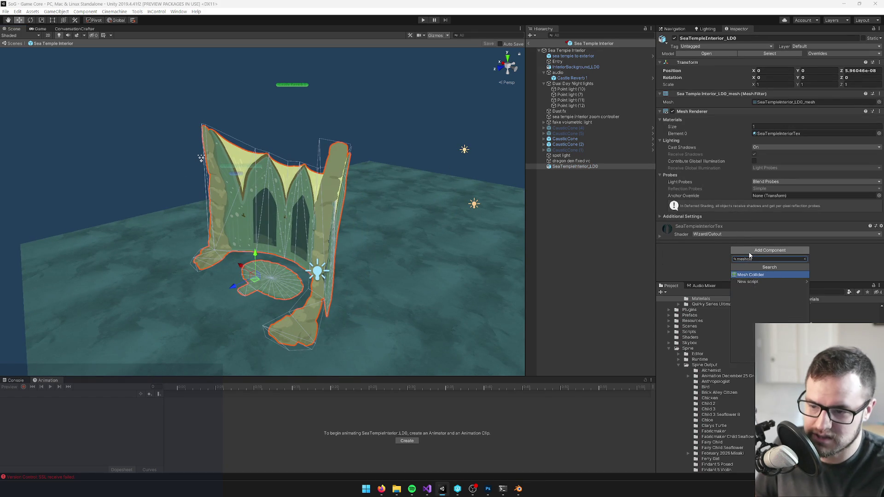
key("Return")
scroll(810, 239, "down", 1)
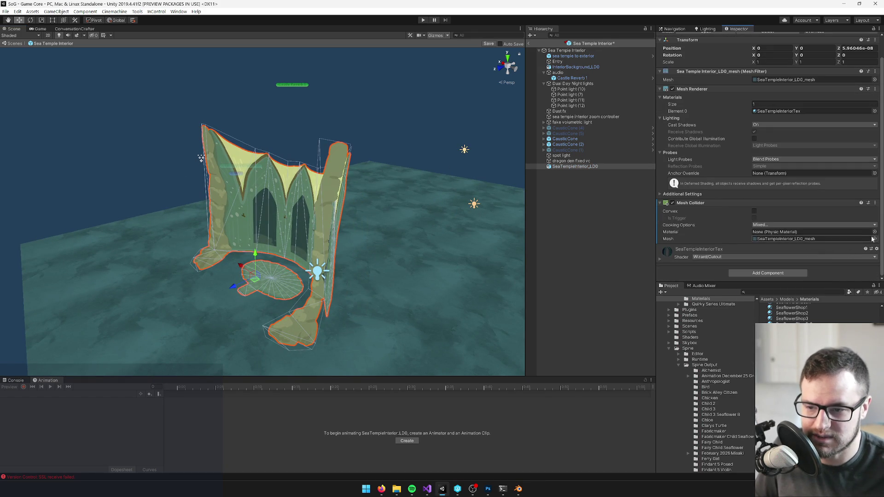
left_click(874, 232)
type("stone")
double_click(165, 136)
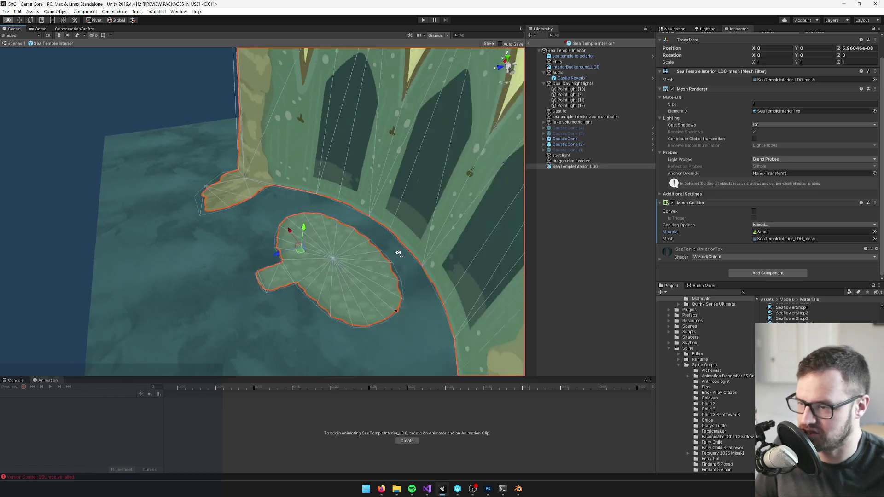
- Place the Entry point on the temple floor and open the floor's SeaTempleInteriorTex material
left_click(557, 61)
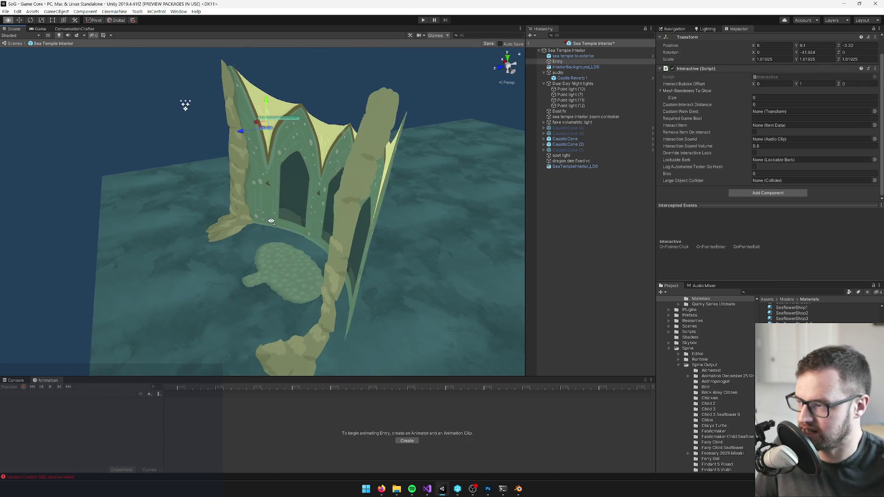
left_click_drag(271, 132, 261, 274)
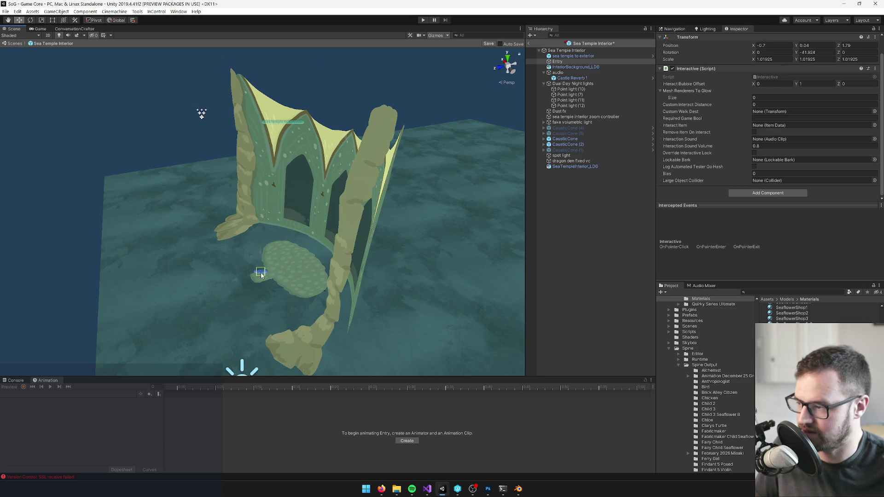
key("f")
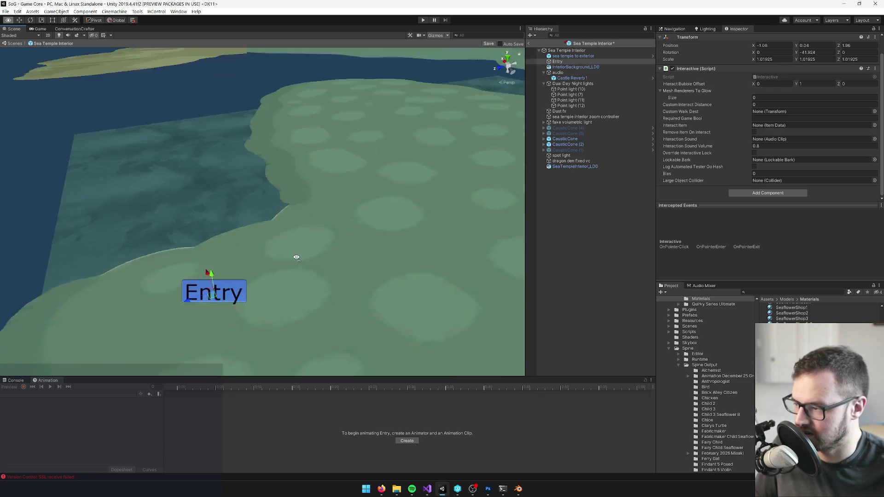
left_click(401, 186)
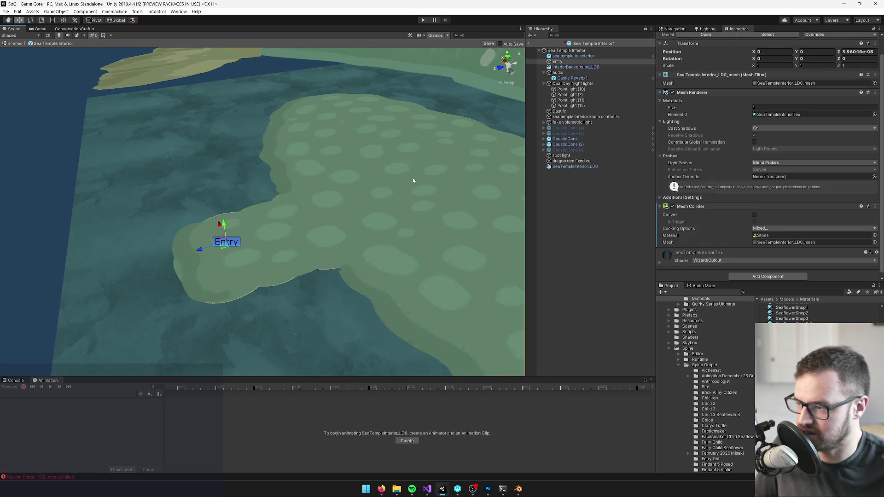
left_click(782, 114)
double_click(782, 114)
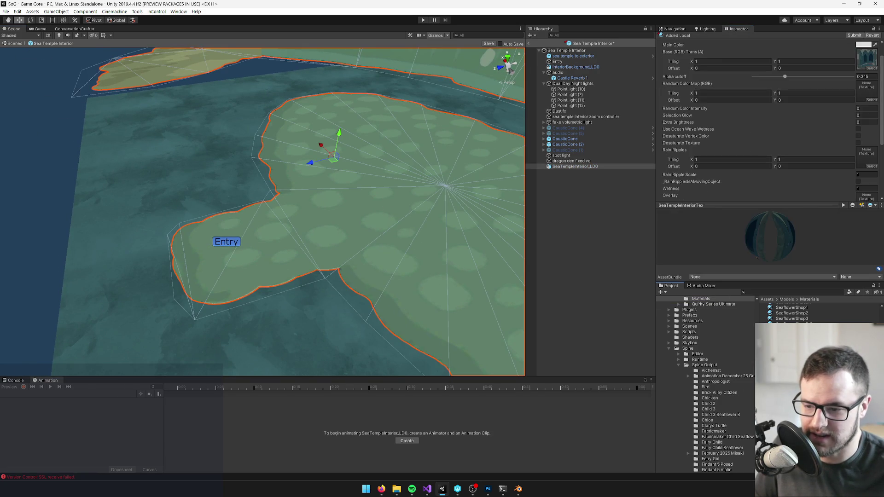
- Raise the floor material's alpha cutoff to about 0.85
left_click(866, 77)
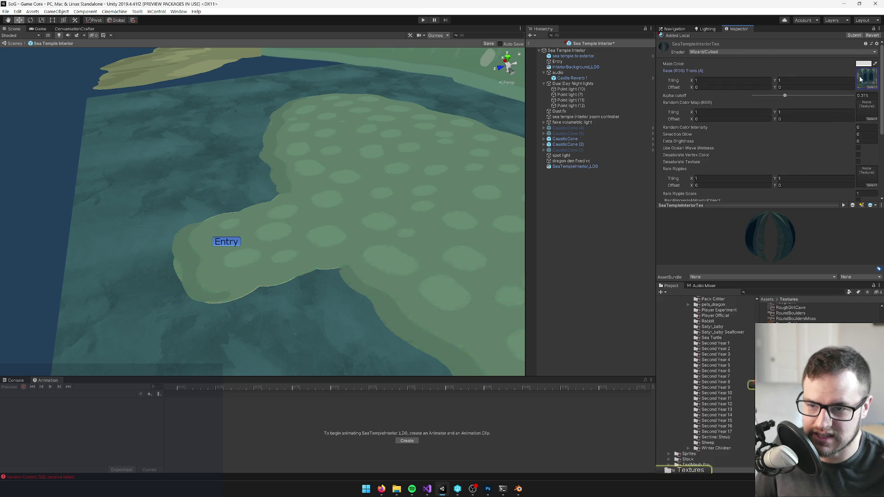
left_click_drag(787, 97, 830, 99)
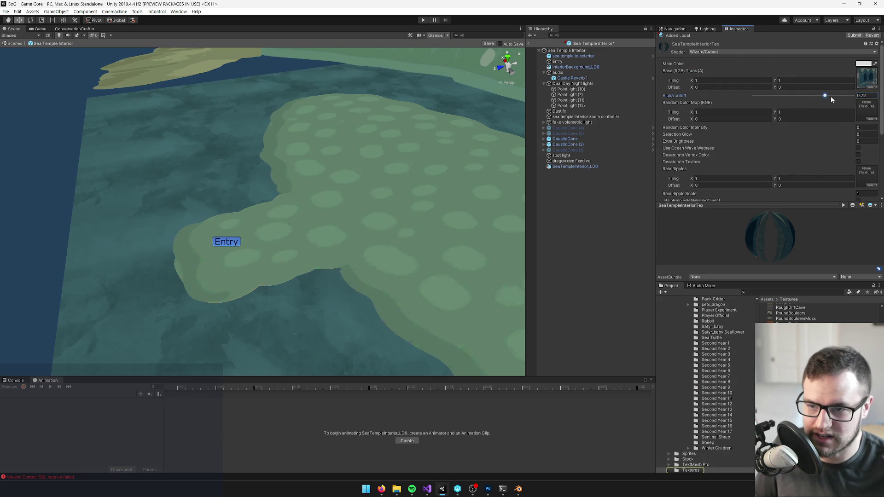
left_click(837, 96)
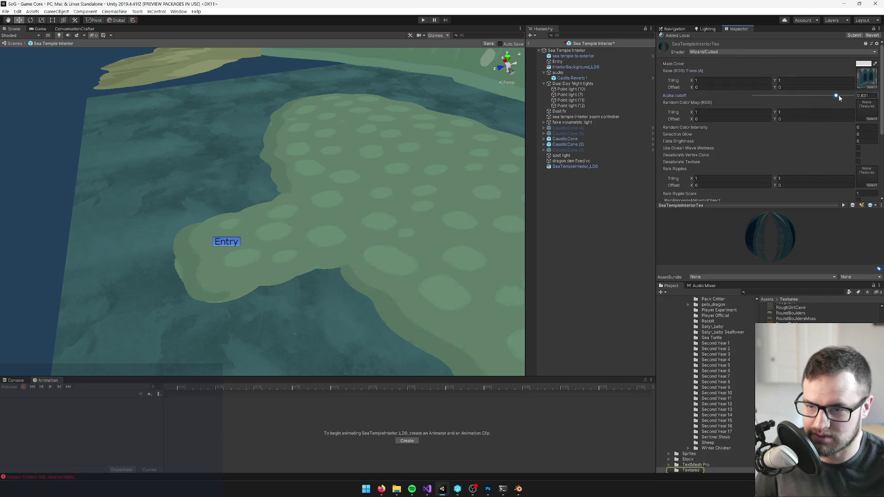
type("0.95")
- Reimport the SeaTempleInteriorTex texture with Max Size 4096
left_click(866, 79)
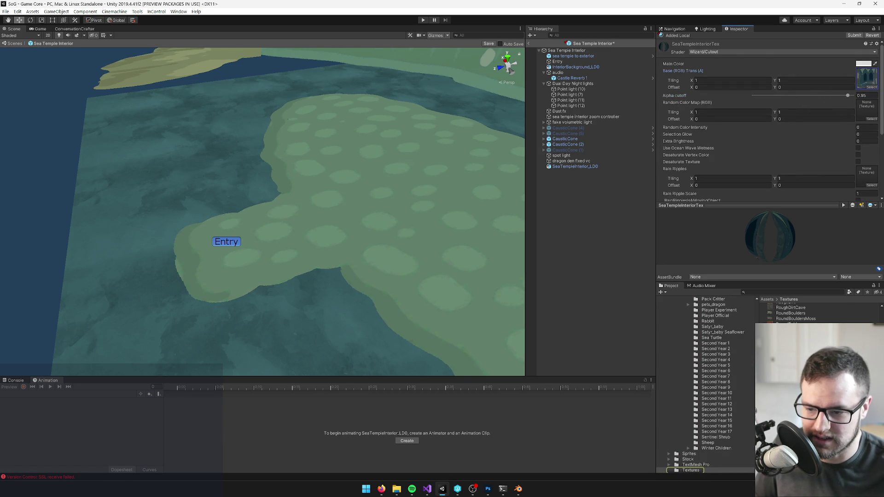
left_click(866, 78)
scroll(782, 148, "down", 3)
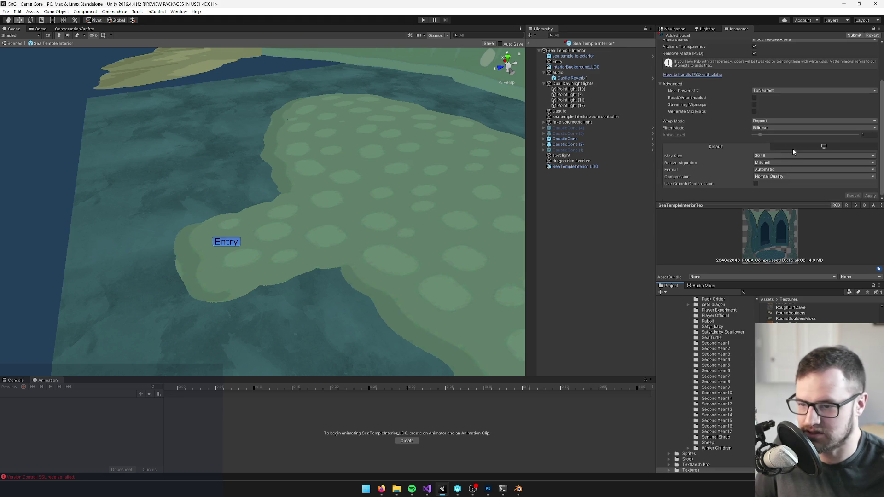
left_click(774, 157)
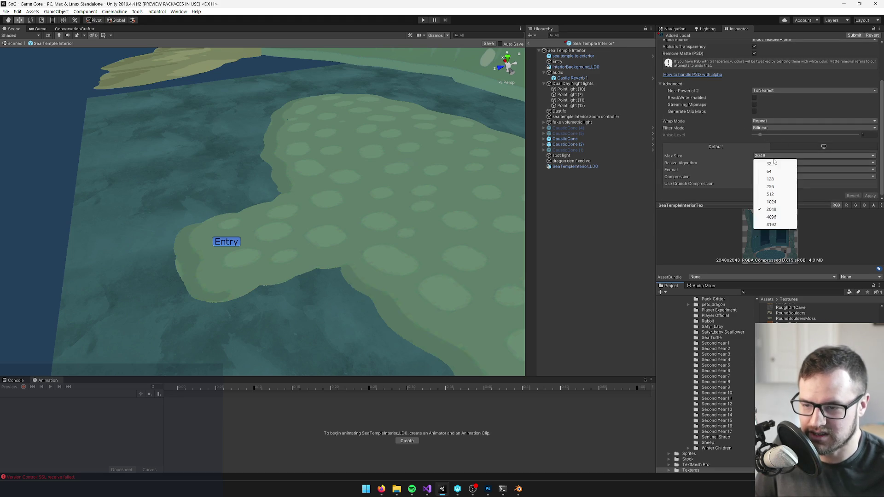
left_click(772, 217)
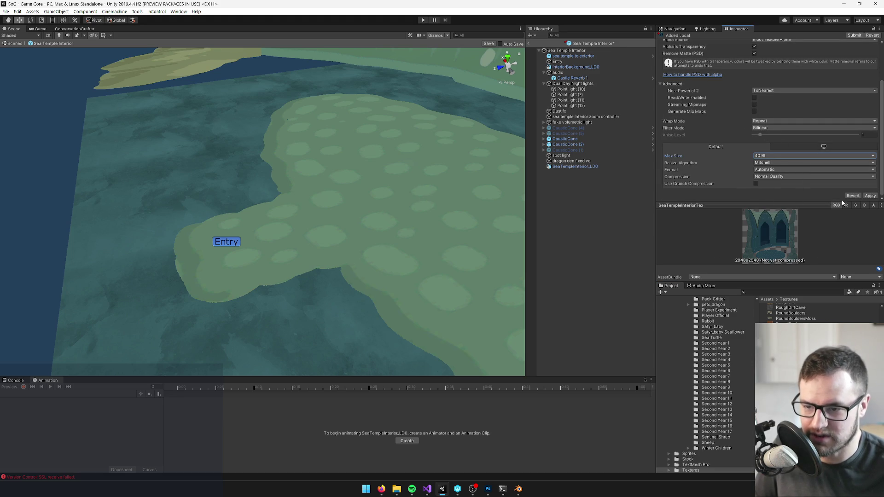
left_click(785, 147)
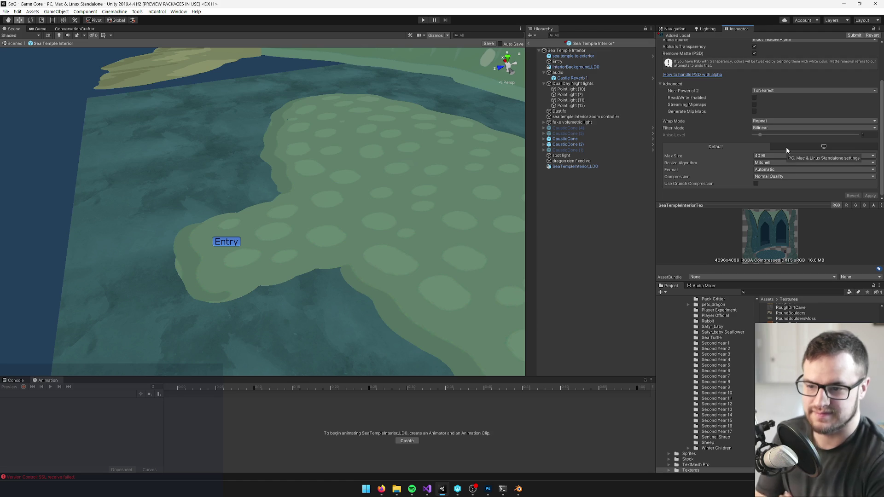
mouse_move(341, 141)
left_mouse_down()
mouse_move(361, 126)
mouse_move(434, 130)
mouse_move(445, 113)
mouse_move(506, 143)
left_mouse_up()
- Rename the spot light to dir light and make it pure white at intensity 1
left_click(561, 156)
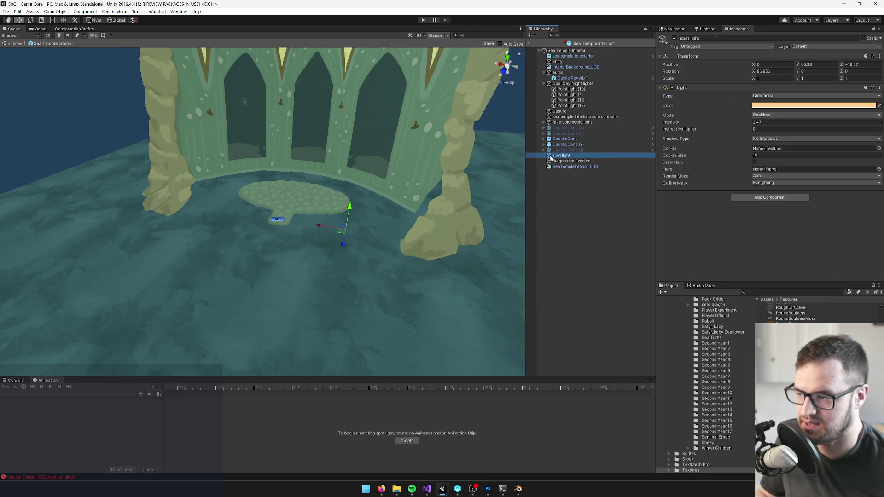
left_click(709, 40)
type("dir")
type("t")
key("Return")
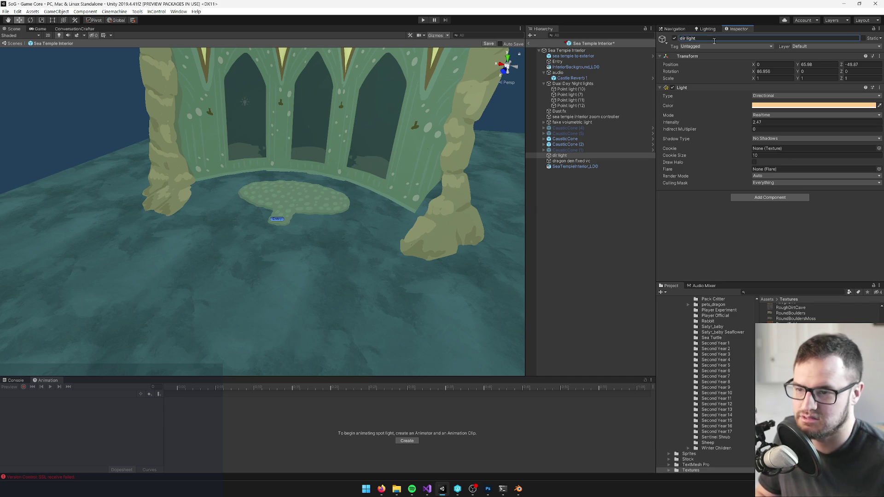
left_click(757, 105)
left_click_drag(464, 171, 406, 157)
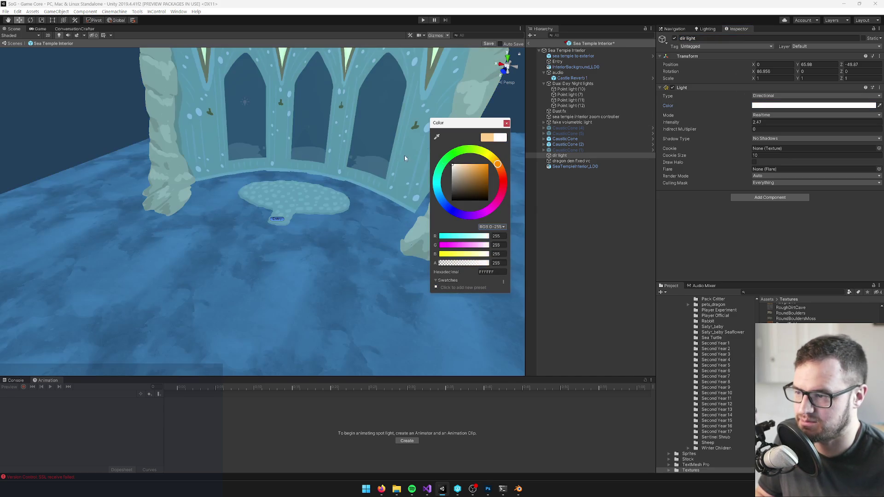
left_click(506, 123)
double_click(757, 122)
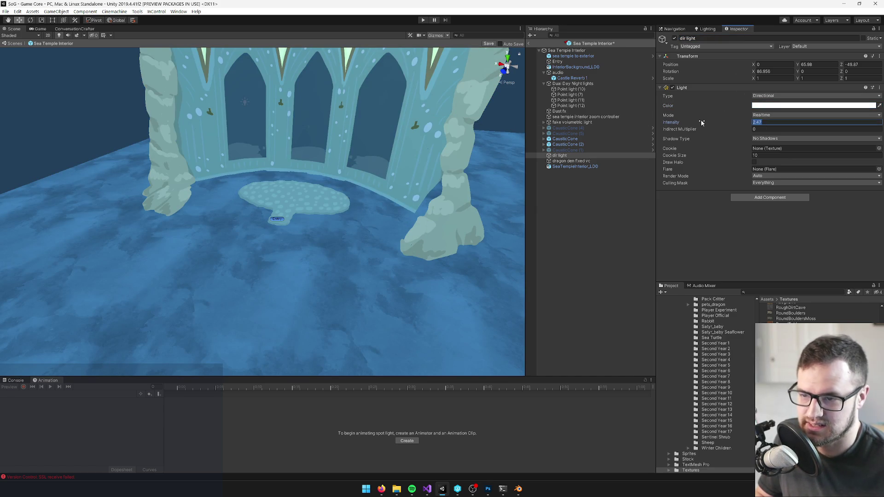
type("1")
- Zero the dir light's Y and Z position values
left_click_drag(233, 209, 181, 218)
scroll(180, 218, "down", 10)
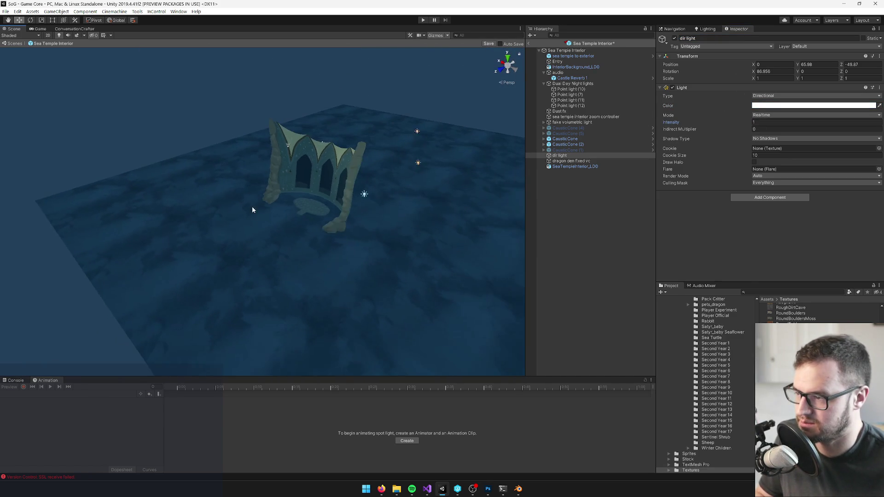
mouse_move(363, 191)
left_mouse_down()
mouse_move(434, 178)
mouse_move(316, 186)
left_mouse_up()
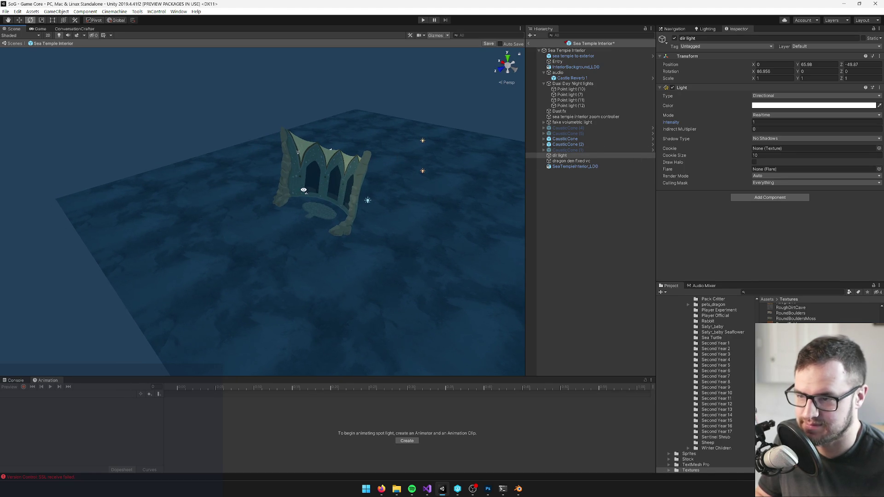
left_click_drag(426, 172, 503, 112)
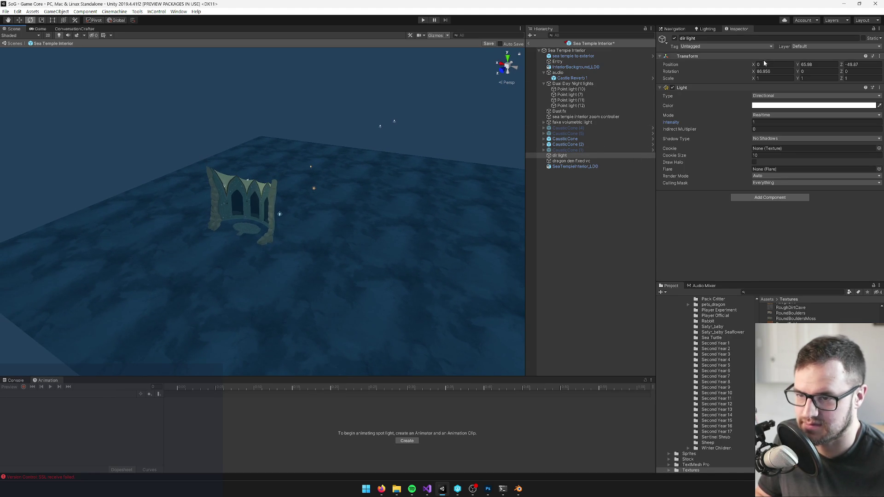
type("0")
key("Tab")
type("0")
key("Tab")
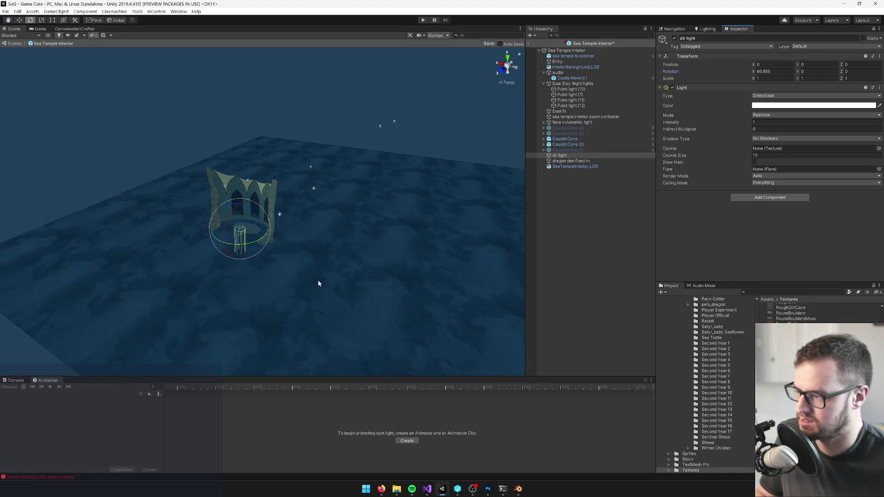
scroll(318, 283, "up", 5)
- Move the dir light to 8.95, 5.01, 14.7 and rotate it to roughly 68.6, -114.2, -196.9
key("w")
mouse_move(262, 249)
left_mouse_down()
mouse_move(130, 284)
mouse_move(133, 220)
mouse_move(128, 263)
mouse_move(115, 242)
mouse_move(124, 243)
left_mouse_up()
key("e")
left_click_drag(220, 235, 249, 221)
mouse_move(247, 224)
left_mouse_down()
mouse_move(276, 184)
mouse_move(415, 114)
mouse_move(414, 134)
mouse_move(423, 136)
left_mouse_up()
left_click(572, 84)
scroll(424, 135, "down", 2)
left_click(360, 169)
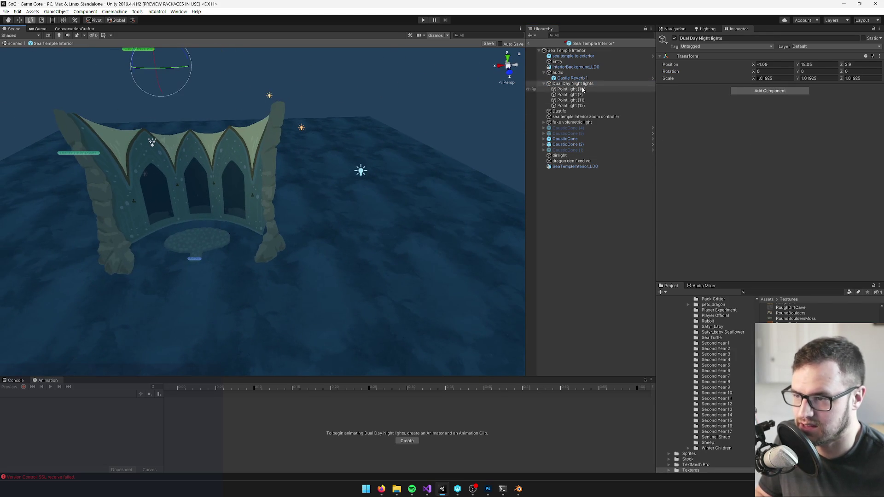
- Raise Point light (10) up into the temple centre
key("w")
mouse_move(361, 169)
left_mouse_down("alt")
mouse_move(396, 183)
mouse_move(382, 173)
mouse_move(227, 242)
left_mouse_up("alt")
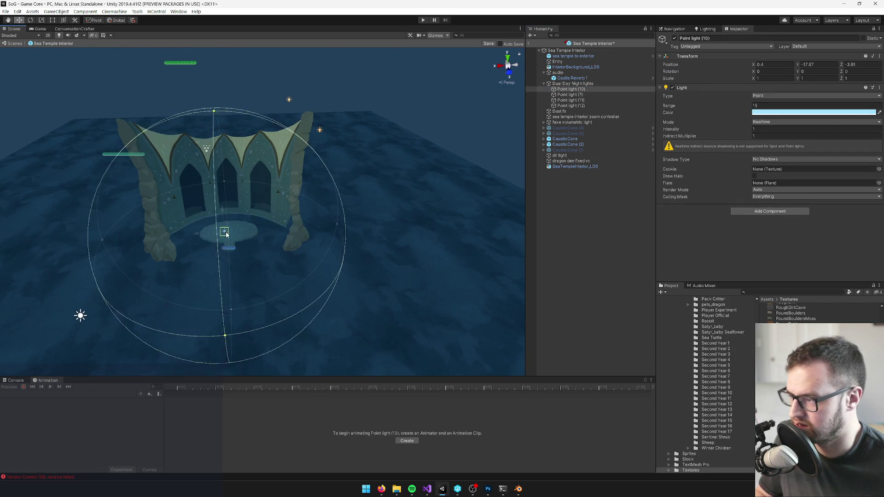
scroll(317, 208, "up", 4)
mouse_move(317, 207)
left_mouse_down()
mouse_move(328, 174)
mouse_move(304, 157)
mouse_move(314, 169)
mouse_move(318, 152)
mouse_move(414, 197)
mouse_move(524, 159)
left_mouse_up()
- Delete Point lights (7), (11) and (12)
left_click(569, 94)
left_click_drag(349, 178, 458, 145)
left_click(564, 105, "shift")
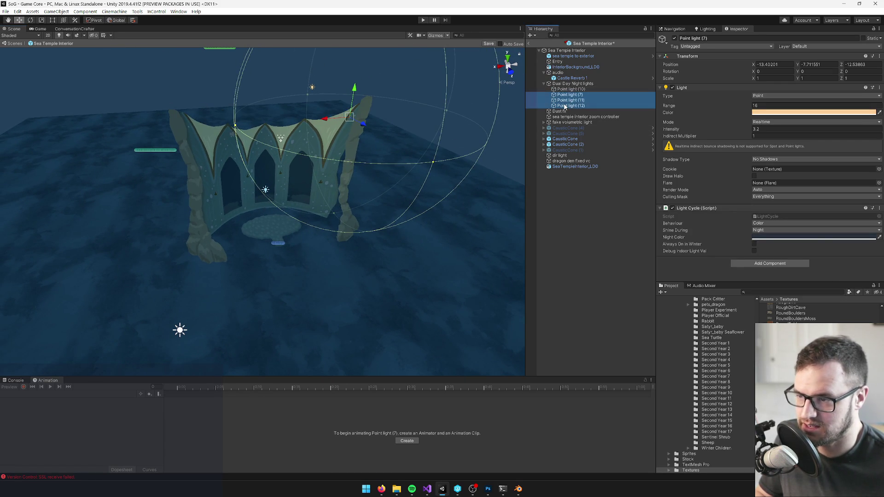
key("Delete")
- Set Point light (10)'s colour to pure white
left_click(571, 89)
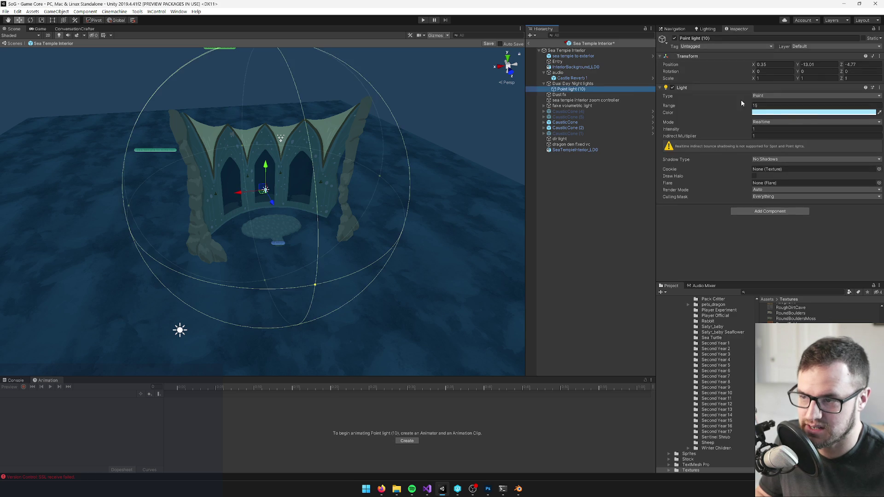
left_click(791, 113)
left_click_drag(473, 164, 452, 165)
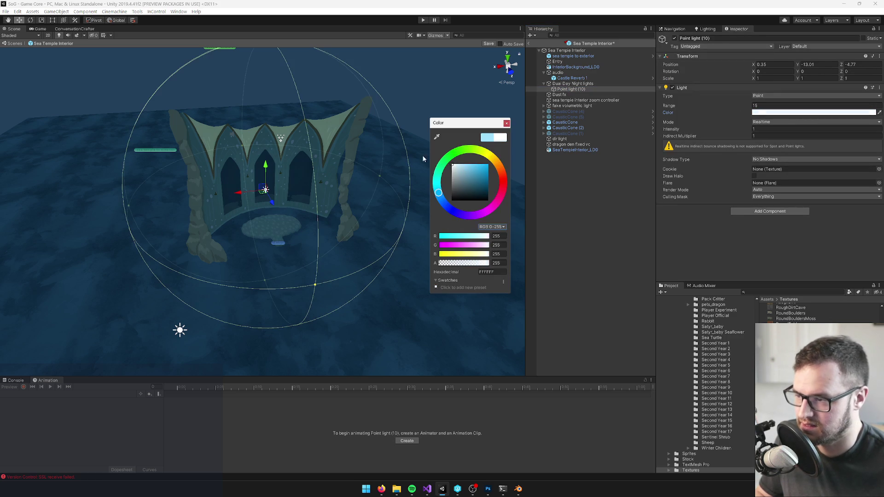
left_click(506, 123)
scroll(455, 112, "up", 5)
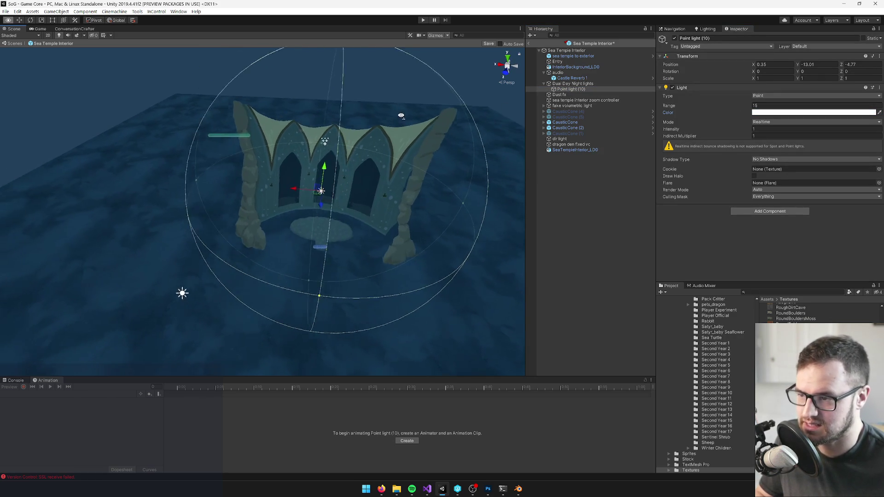
left_click(566, 117)
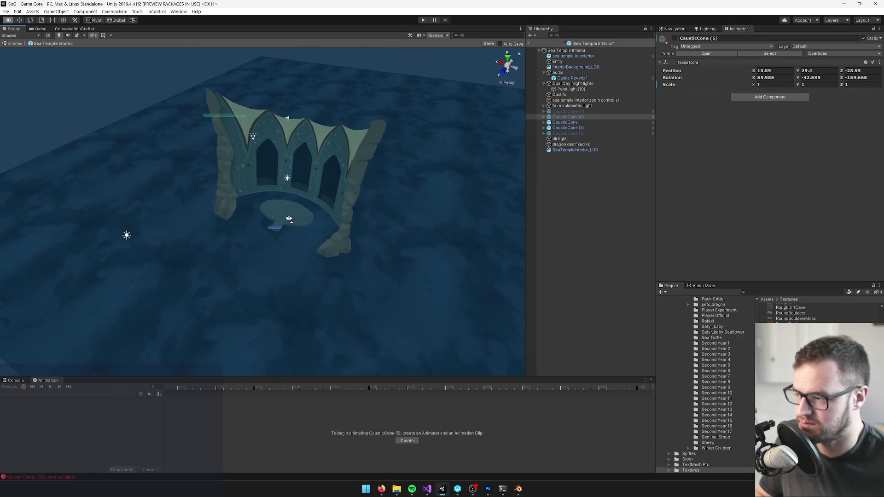
scroll(256, 180, "up", 5)
scroll(277, 182, "up", 10)
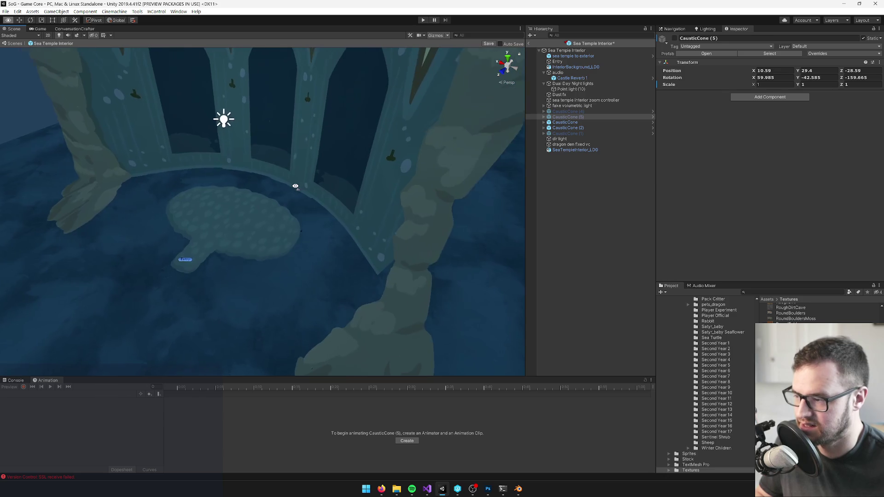
left_click_drag(294, 188, 258, 200)
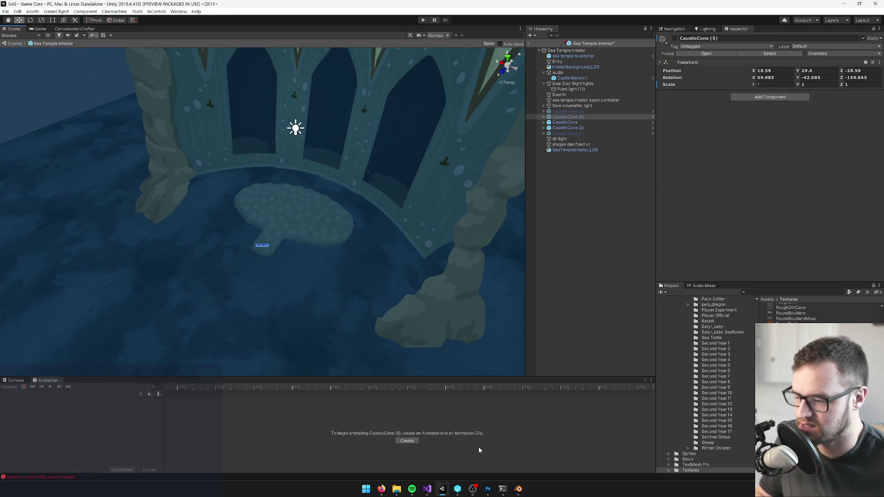
- In Blender's SeaTempleInterior.blend, select the temple's floor platform plane
left_click(516, 491)
scroll(324, 274, "up", 6)
right_click(318, 304)
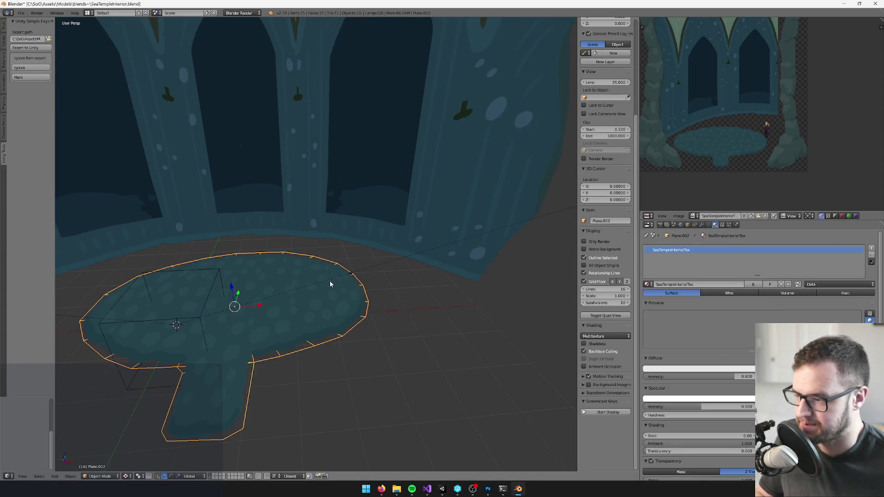
- Inspect the mushroom-shaped Plane.002 platform in Blender, then bring up Sea Temple Interior.psd in Photoshop
left_click_drag(317, 303, 311, 240)
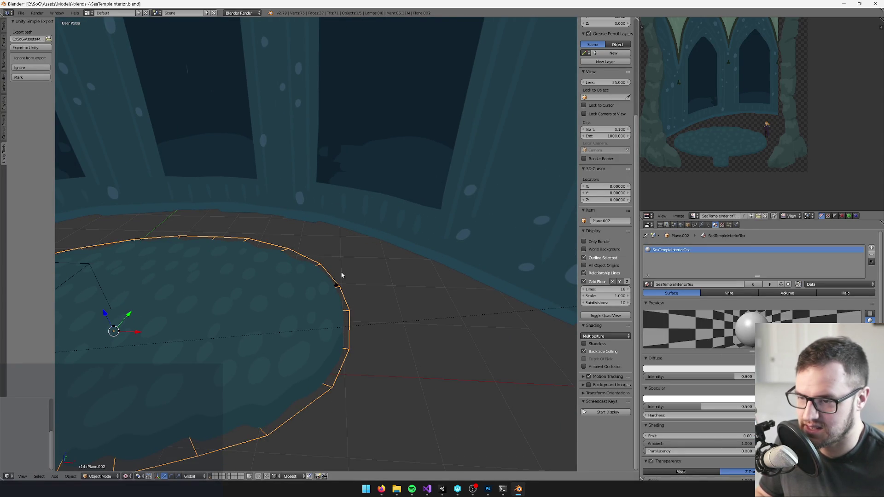
scroll(340, 275, "down", 8)
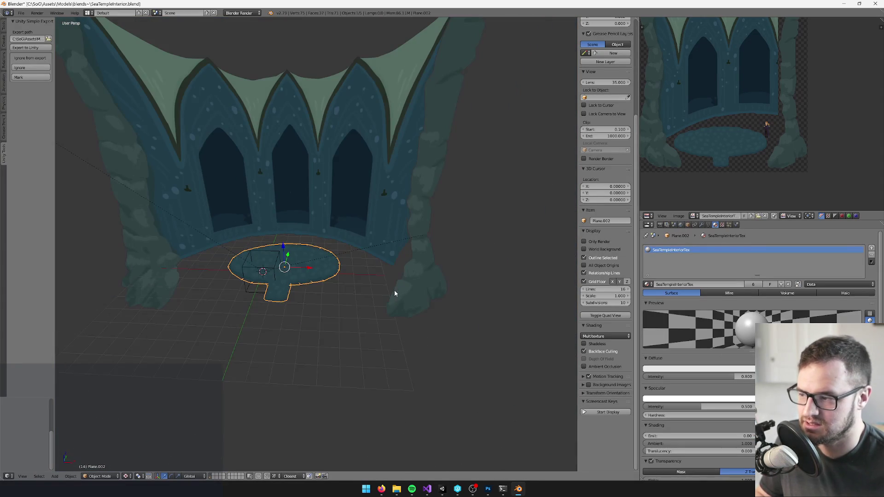
left_click_drag(394, 293, 447, 290)
scroll(451, 291, "up", 4)
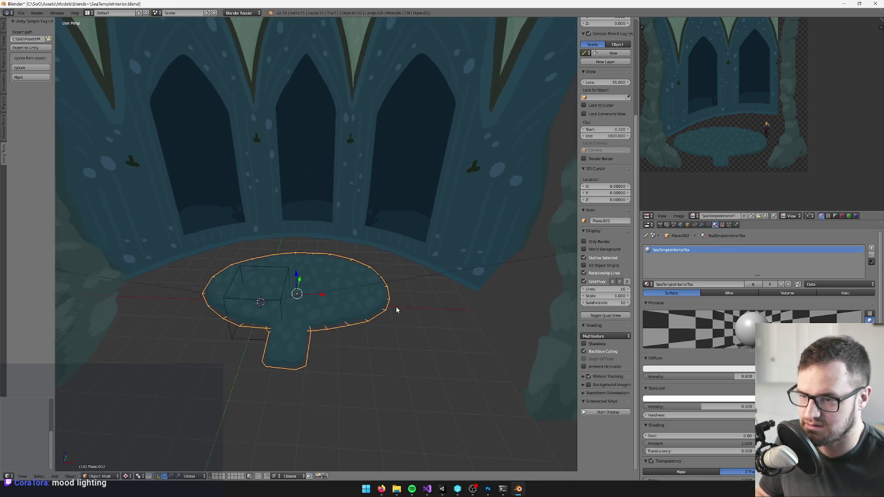
key("alt+Tab")
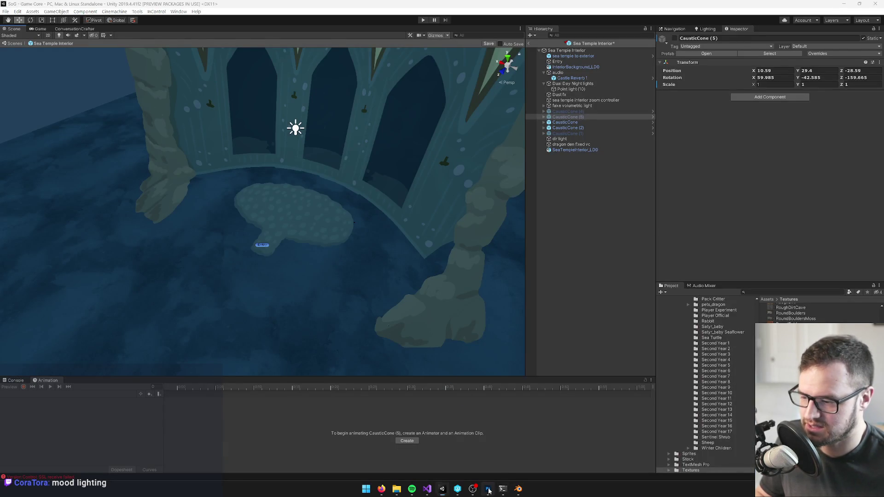
left_click(488, 490)
- Remove the character figure from SeaTempleInteriorTex.psd, save it, and let Unity reimport it
key("v")
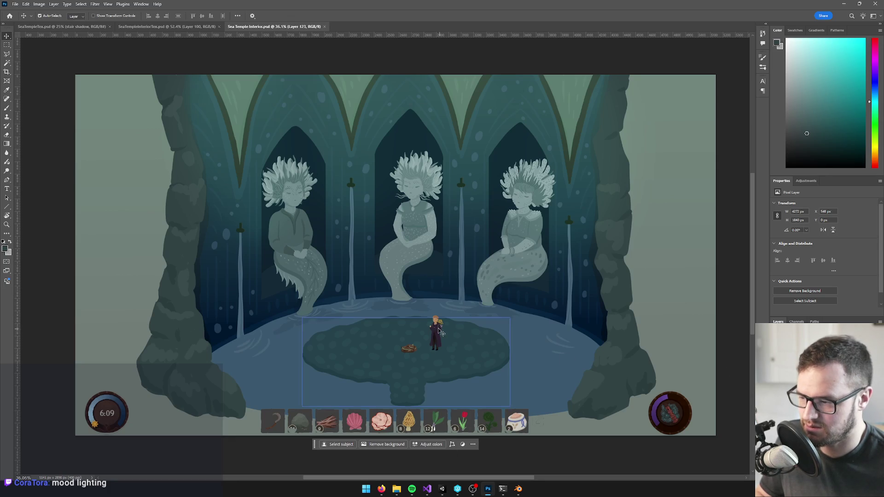
left_click(163, 26)
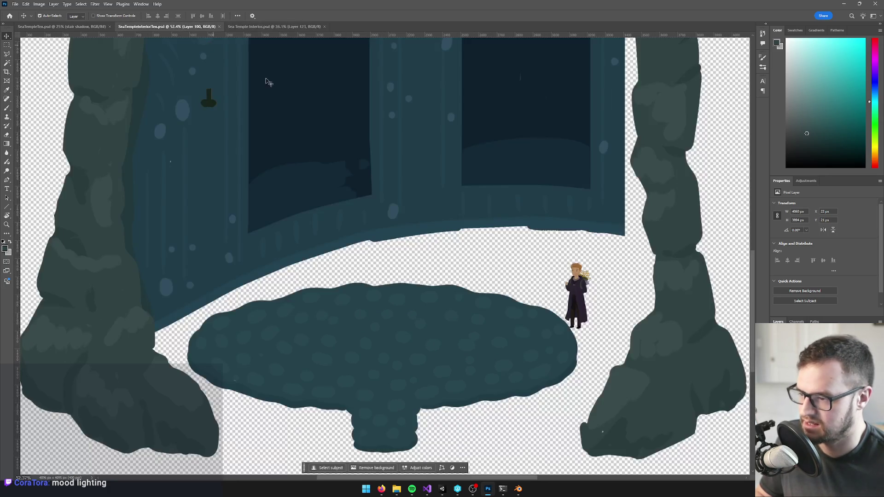
left_click(579, 286)
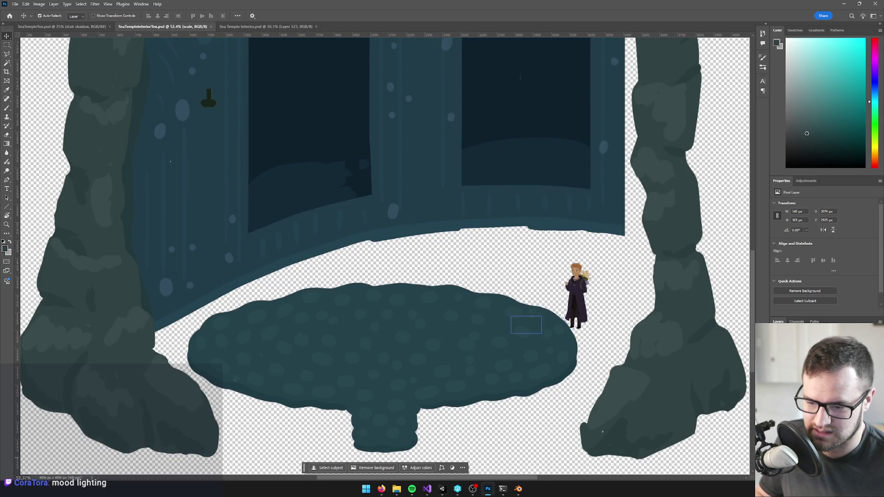
key("Delete")
key("ctrl+s")
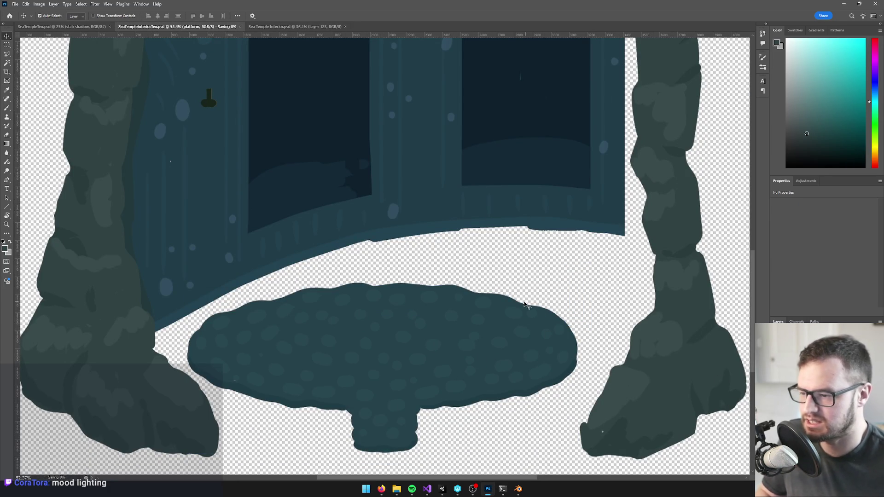
key("alt+Tab")
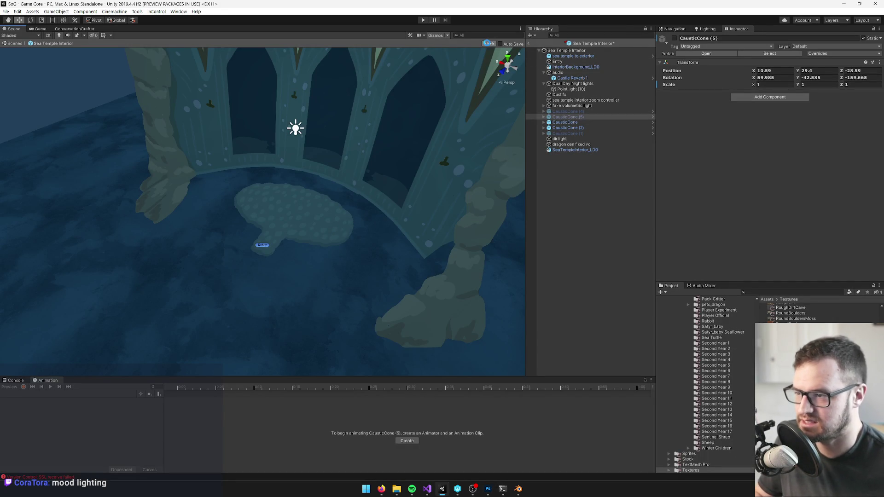
- Save the temple prefab, return to the scene, and locate the Sea Temple Interior prefab asset
left_click(487, 43)
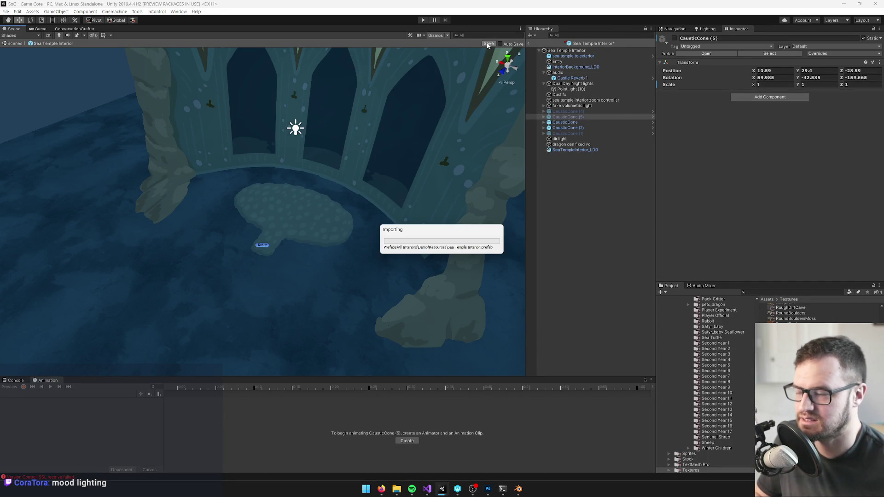
left_click(528, 43)
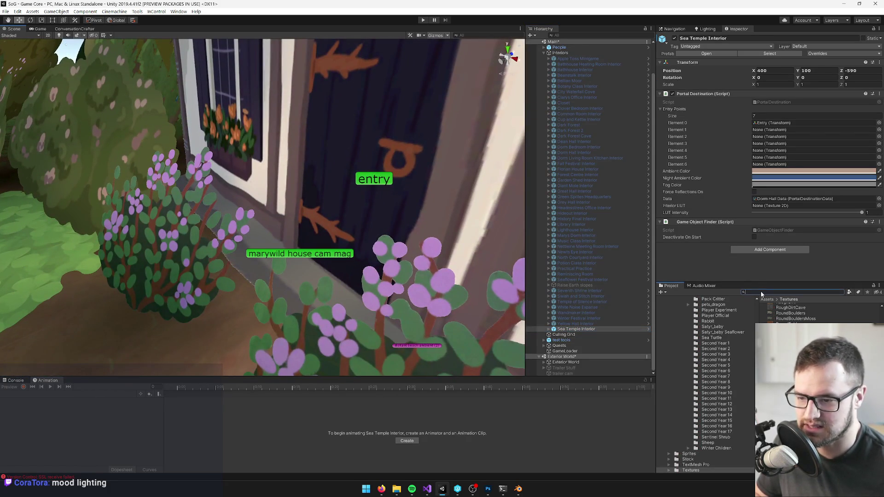
left_click(762, 292)
type("sea temple int")
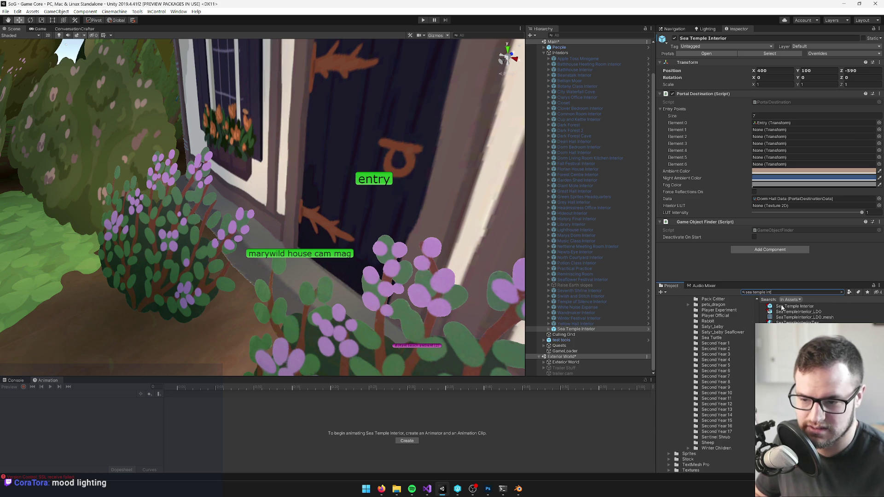
left_click(781, 307)
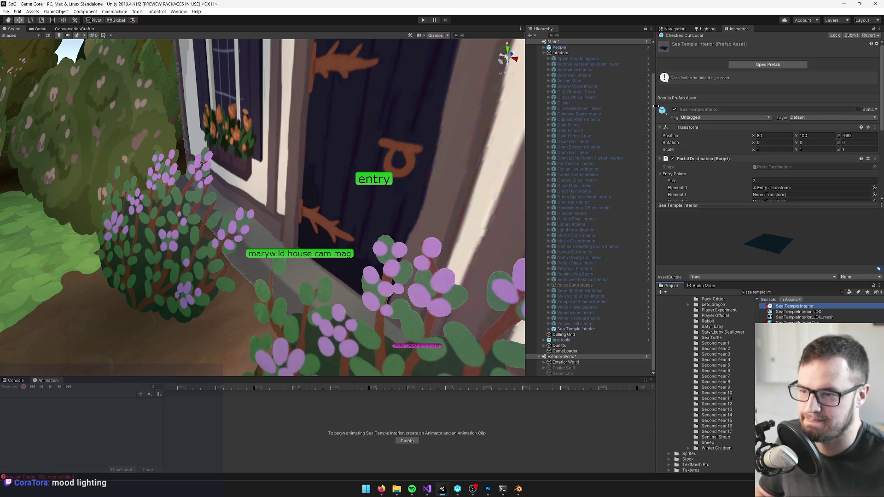
- Set the entry portal's To World Name to Sea Temple Interior
left_click(382, 240)
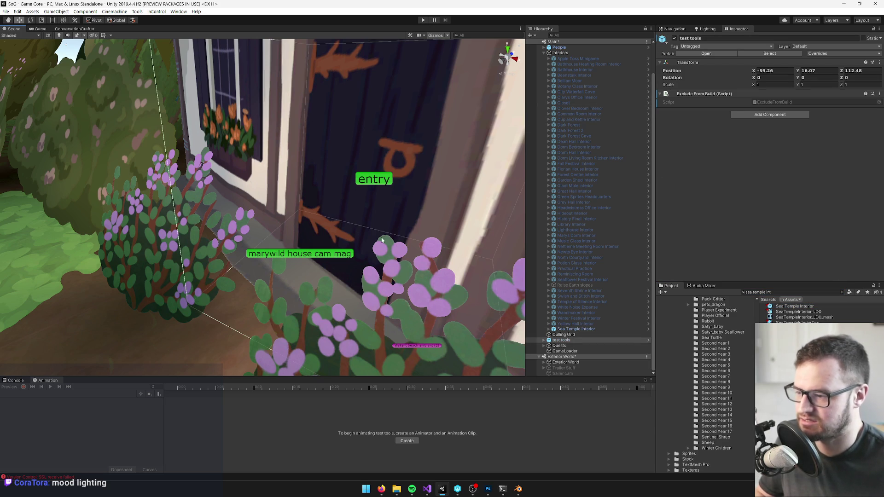
left_click(376, 181)
scroll(782, 115, "down", 5)
left_click(793, 186)
type("Sea Temple Interior")
scroll(41, 51, "down", 10)
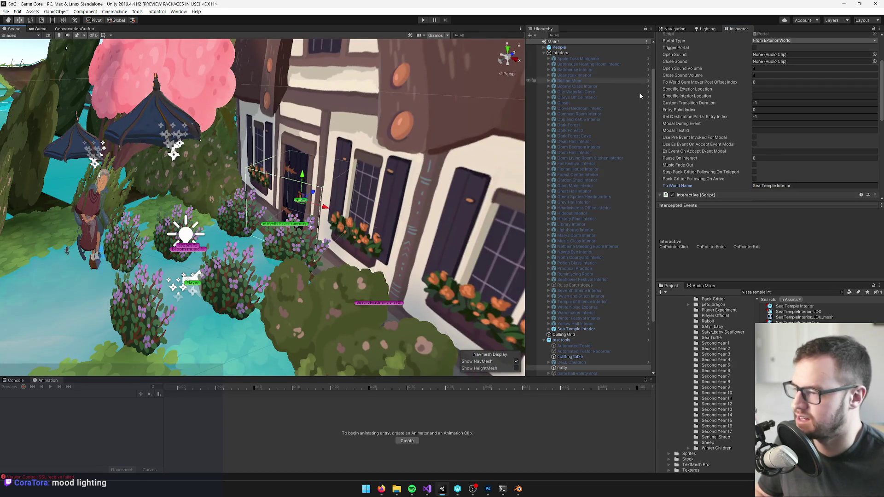
scroll(566, 69, "up", 3)
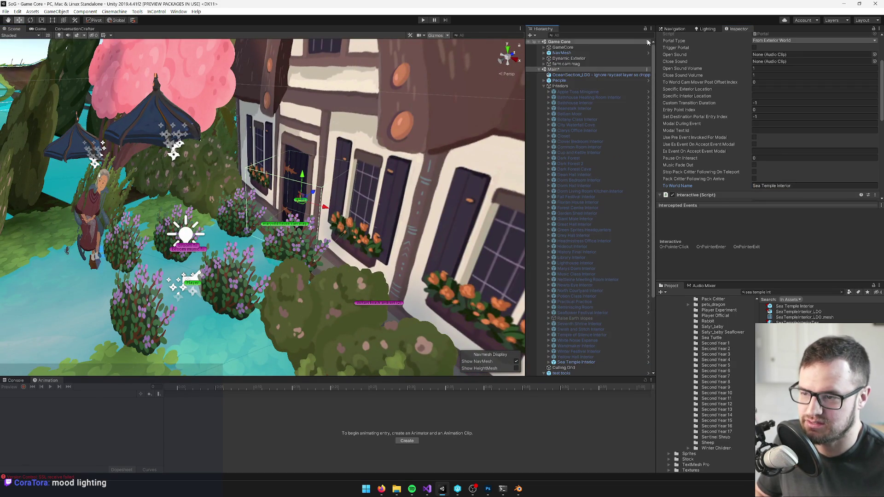
- Set GameCore's Game Start Settings to Developer Start Settings
left_click(560, 49)
left_click(543, 47)
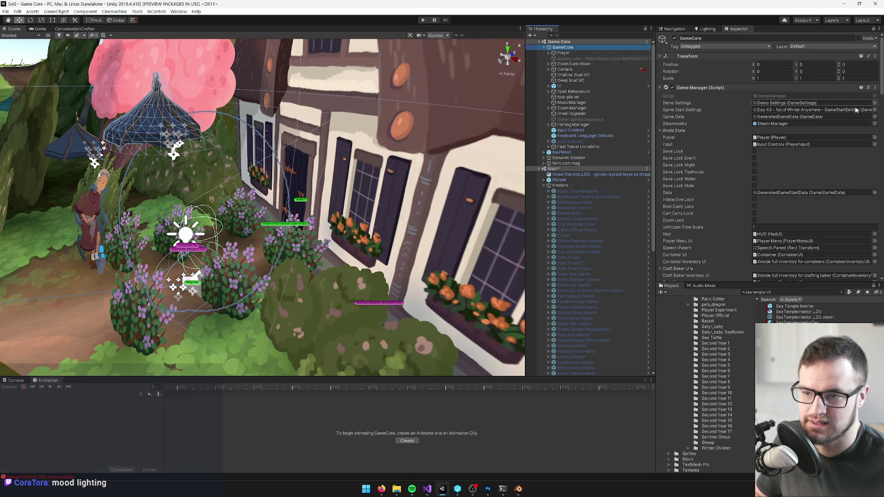
left_click(874, 110)
type("deve")
left_click(394, 137)
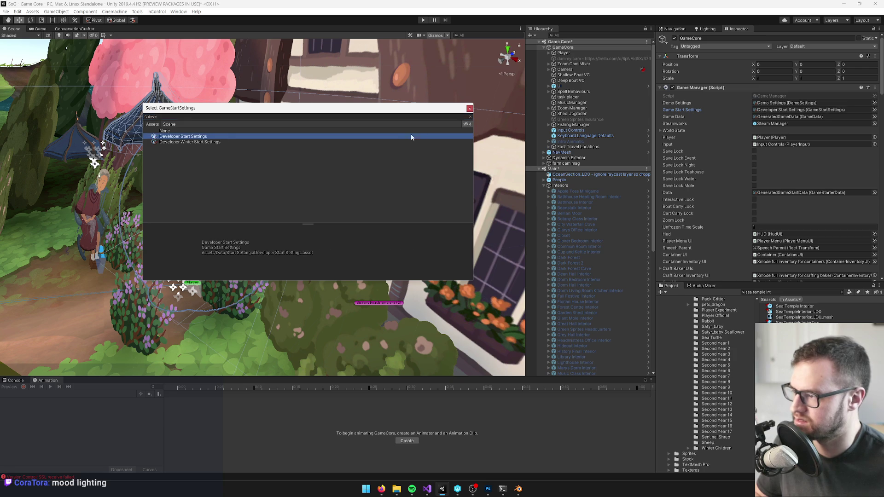
left_click(469, 108)
- Deactivate the Sea Temple Interior object so the game view shows the forest cottage
left_click(46, 30)
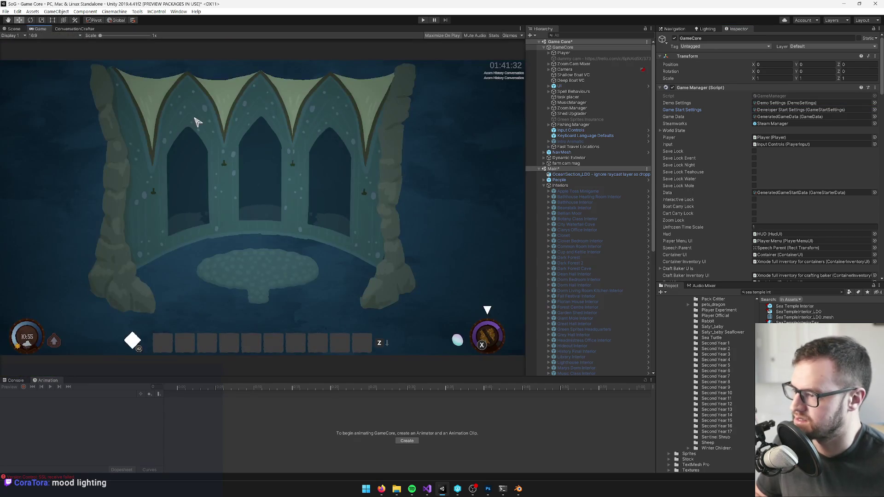
scroll(575, 253, "down", 5)
scroll(574, 253, "down", 2)
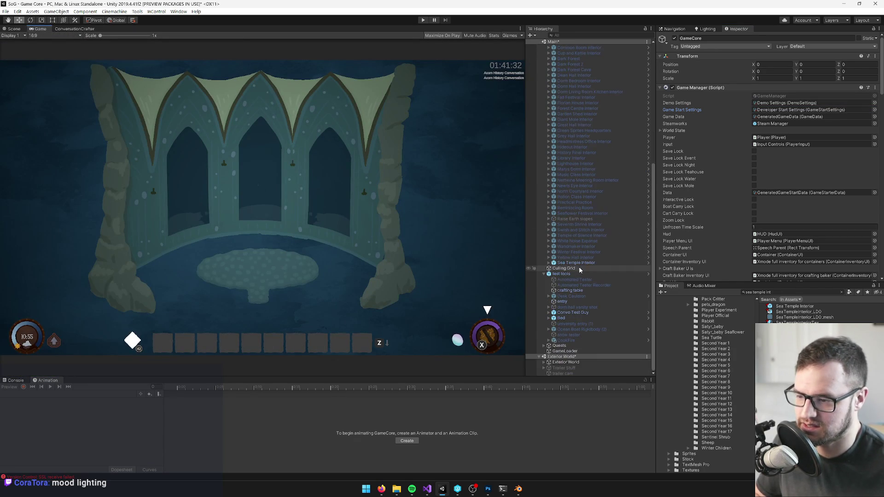
left_click(576, 263)
left_click(674, 38)
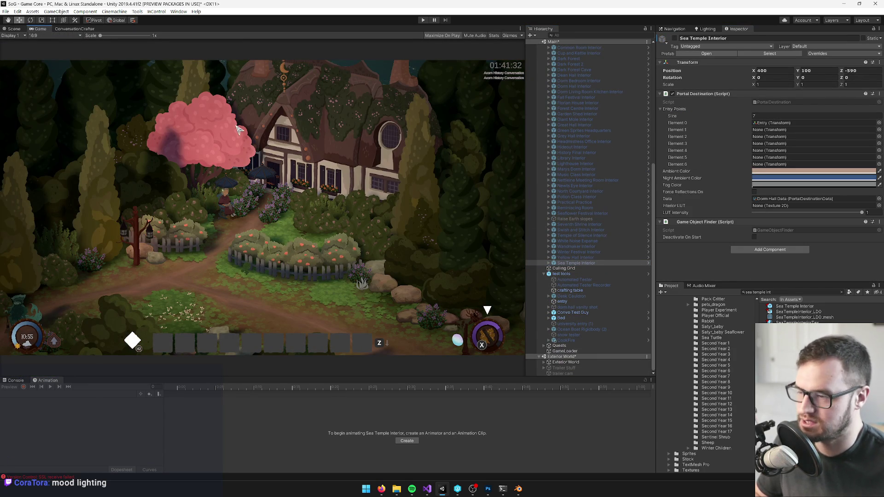
- Play-test the temple interior, then bring up Sea Temple Interior.psd in Photoshop
left_click(423, 21)
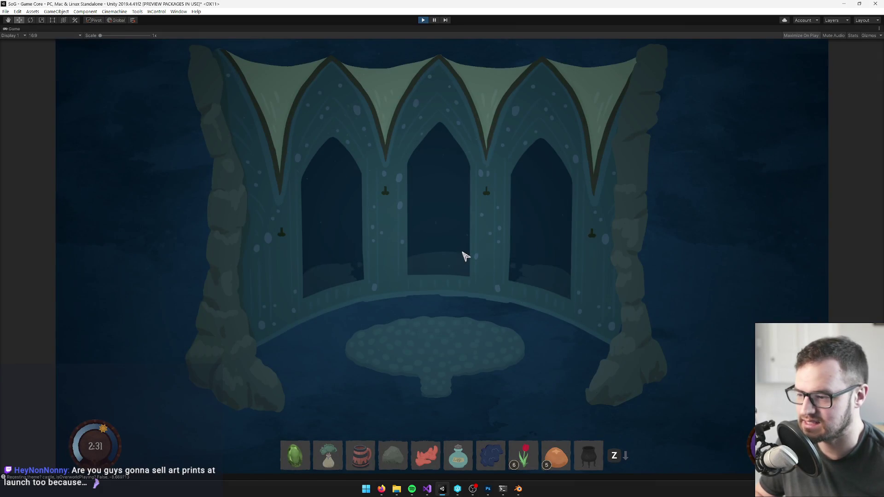
left_click(423, 20)
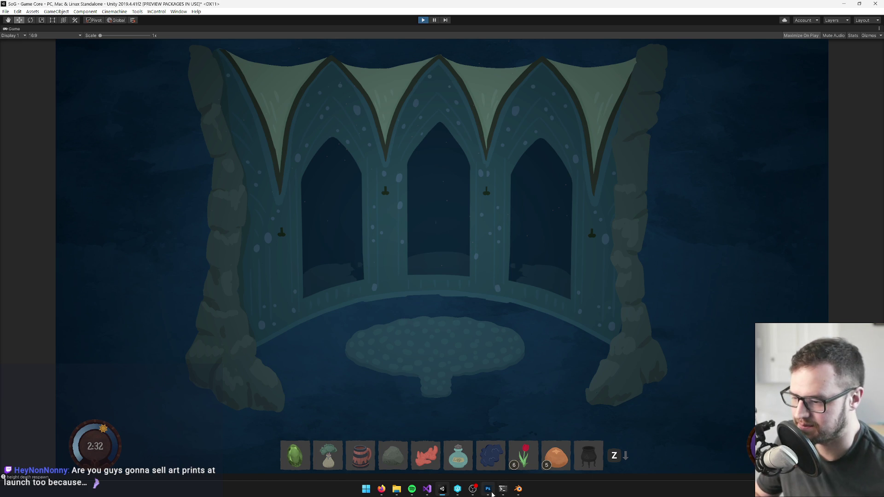
left_click(487, 489)
left_click(277, 26)
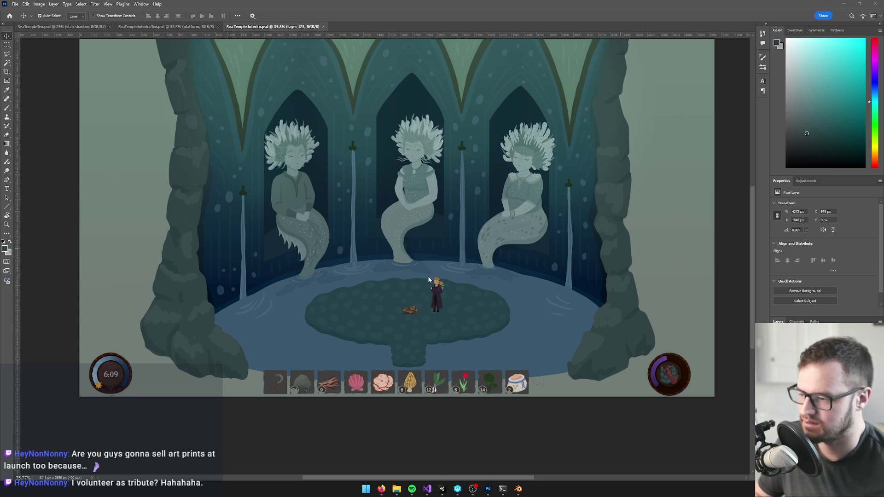
- Look over the temple model and floor platform in Blender, then return to Unity
left_click(518, 488)
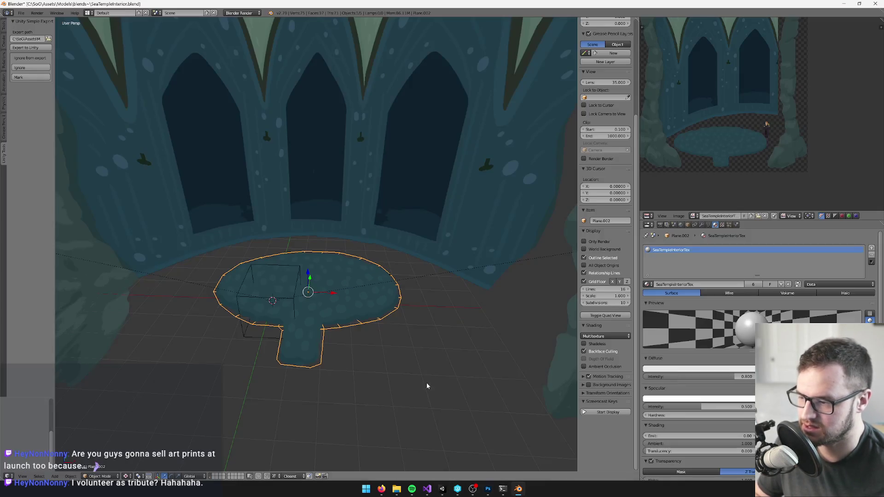
scroll(380, 285, "up", 4)
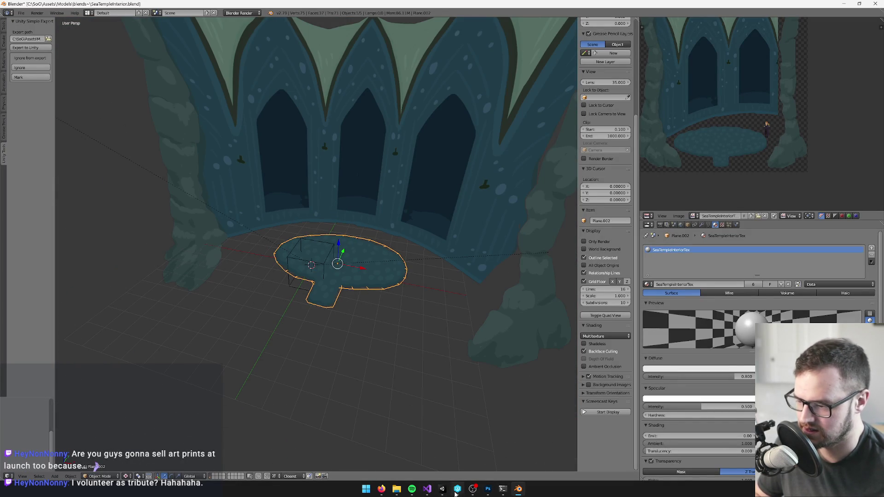
mouse_move(441, 490)
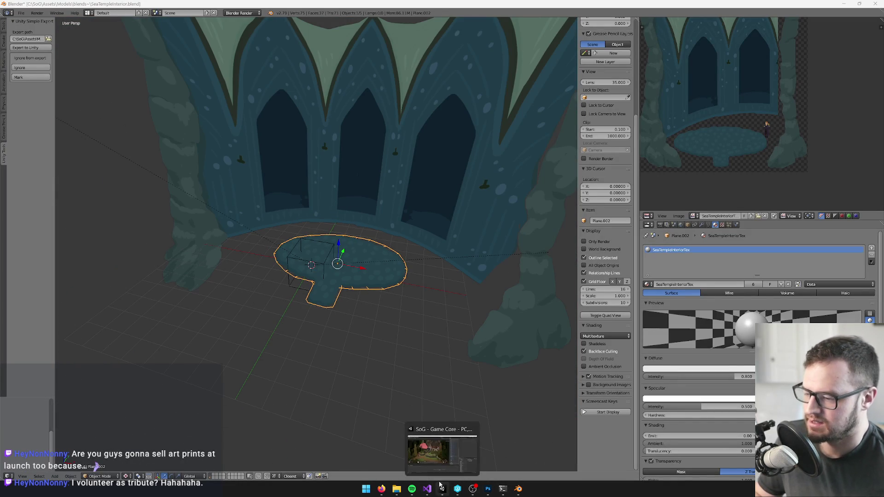
left_click(443, 492)
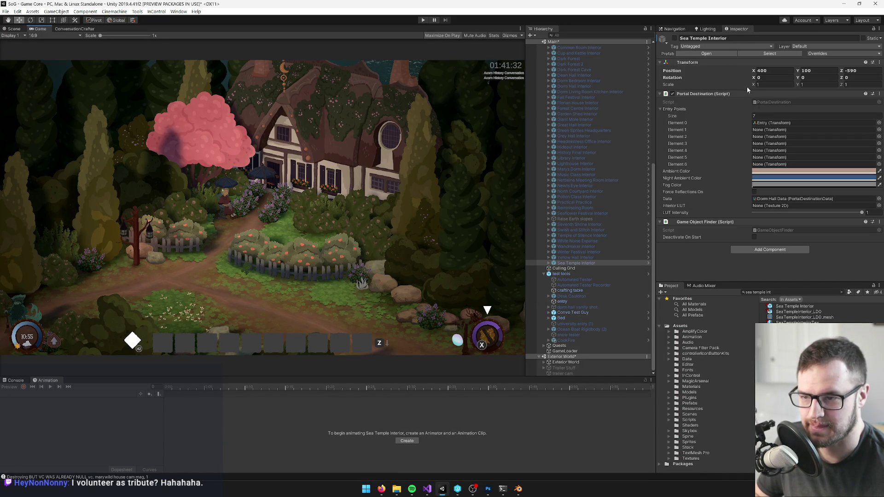
- Reduce Sea Temple Interior's entry points to 1 and open its destination data asset
left_click(761, 116)
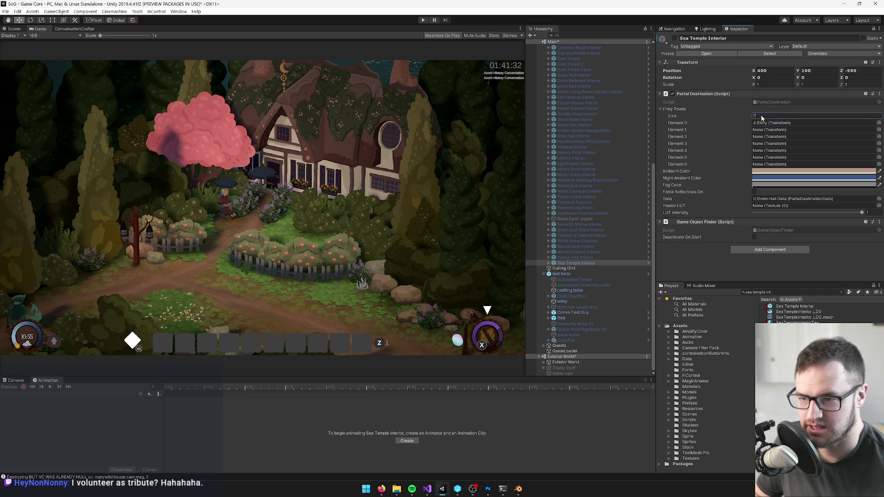
type("1")
key("Return")
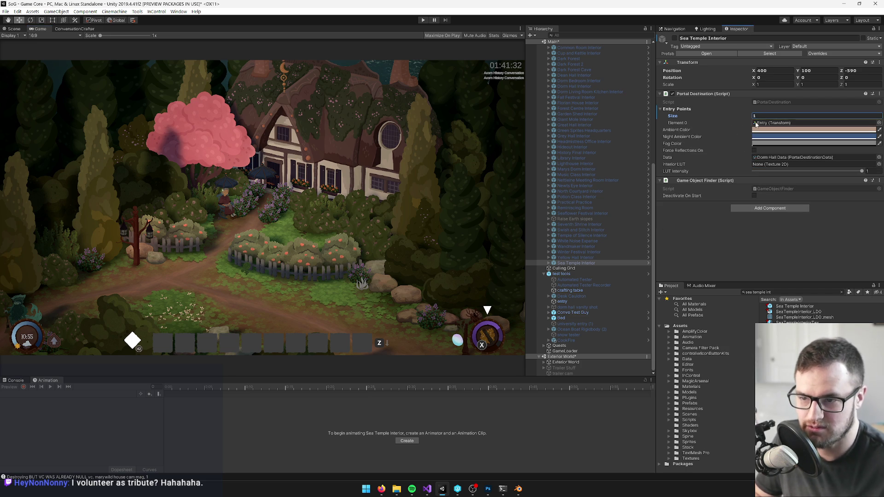
left_click(777, 158)
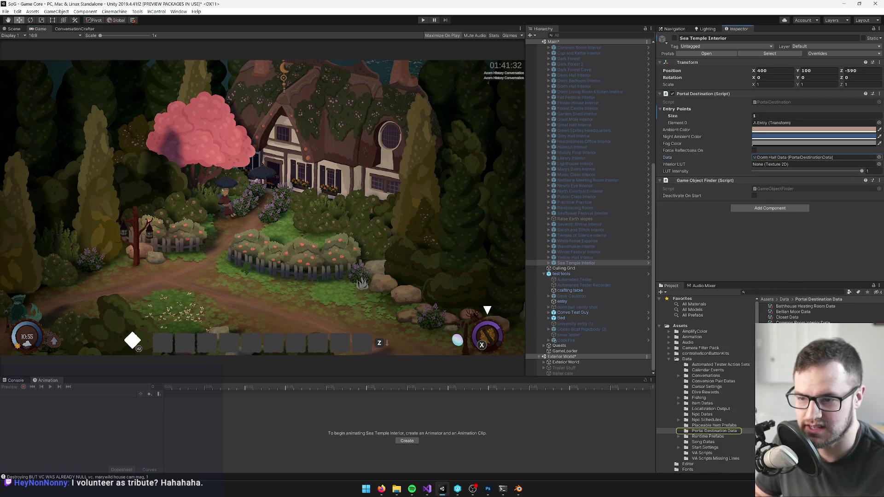
left_click(778, 157)
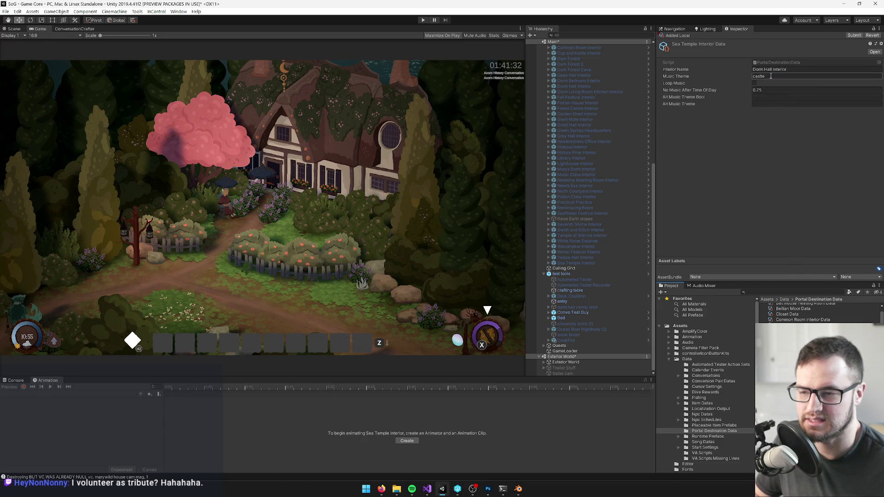
- Set No Music After Time Of Day to 0 and enable Loop Music
left_click(765, 89)
left_click(764, 90)
type("0")
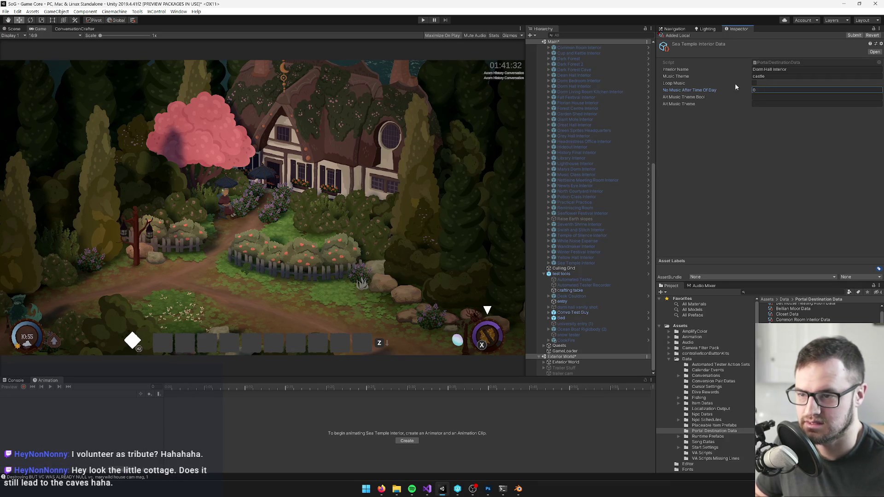
left_click(753, 84)
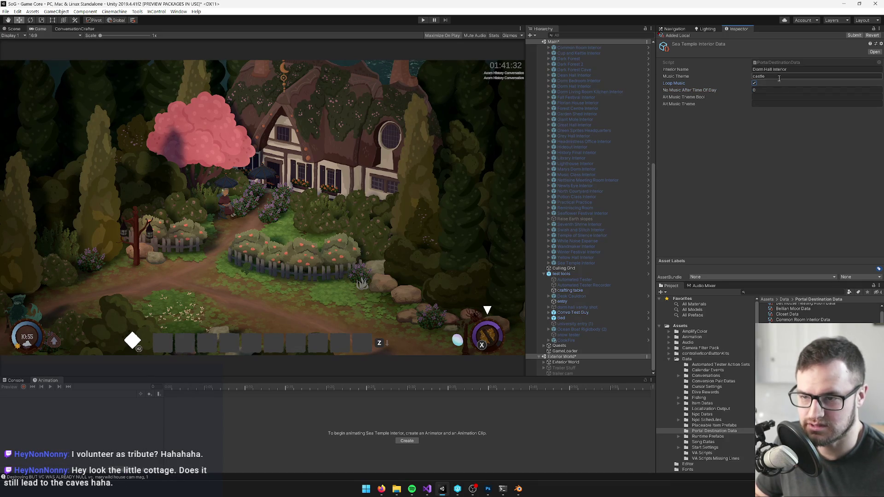
left_click_drag(653, 170, 653, 48)
left_click(580, 47)
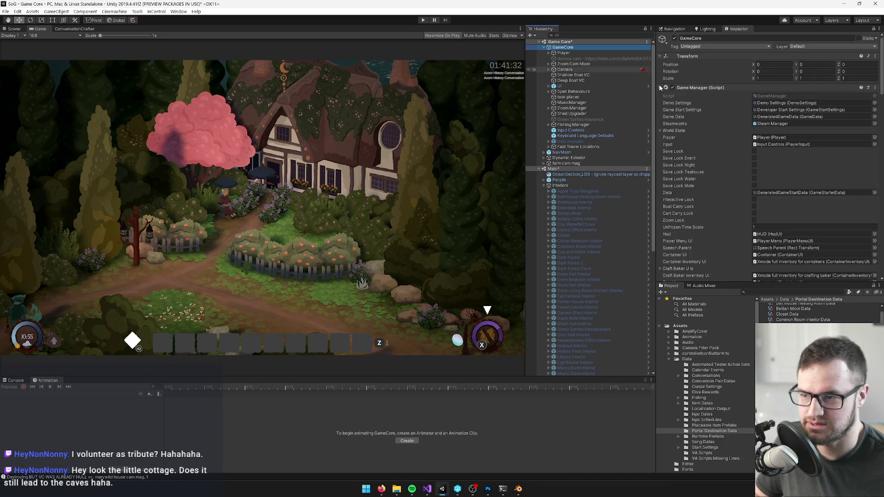
- Filter the Hierarchy for 'musicman' and select MusicManager to show its themes
left_click(602, 35)
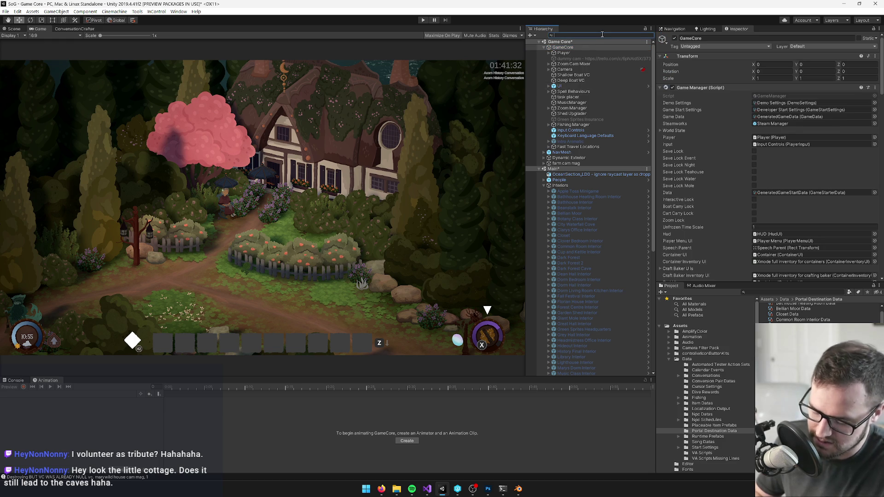
type("musicman")
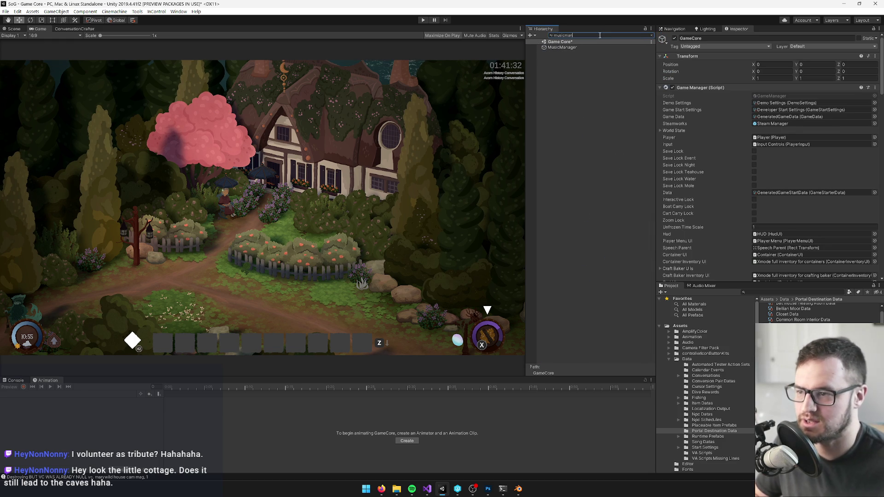
left_click(580, 48)
left_click(651, 35)
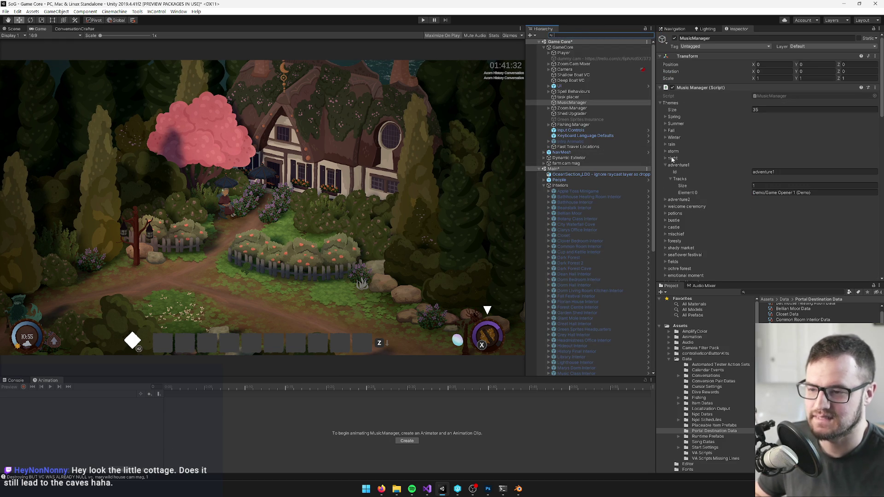
- Expand the cave and ghost story themes, revealing the Dark Forest 2 (Cello) track
left_click(664, 165)
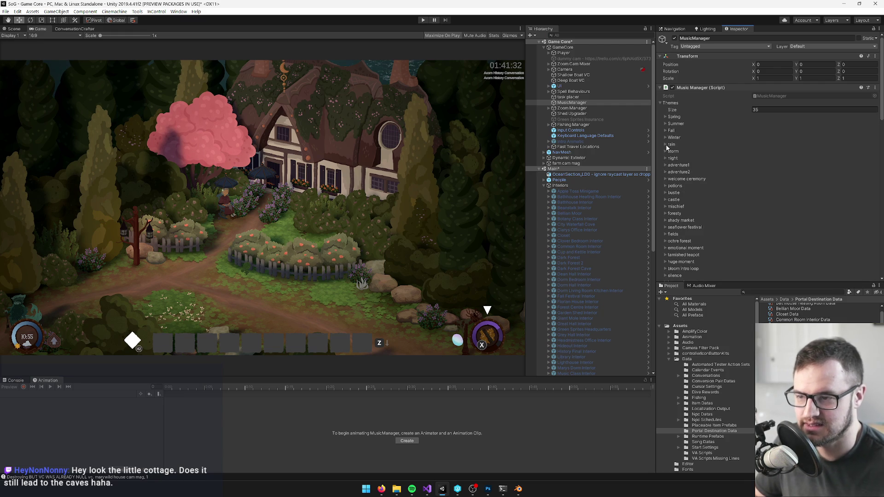
scroll(667, 148, "down", 5)
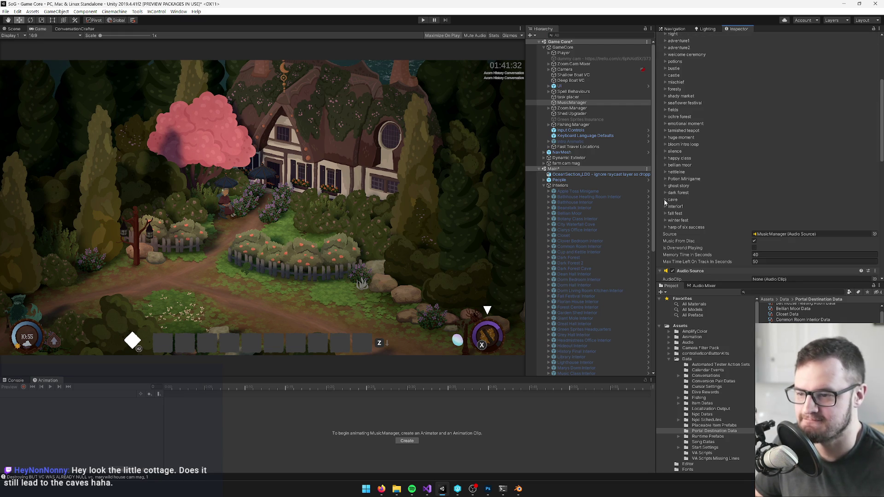
left_click(665, 199)
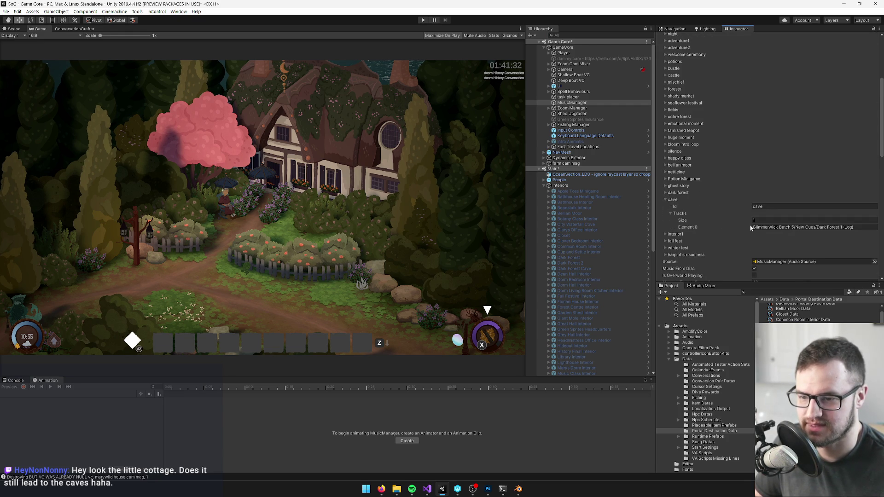
left_click(666, 198)
left_click(665, 186)
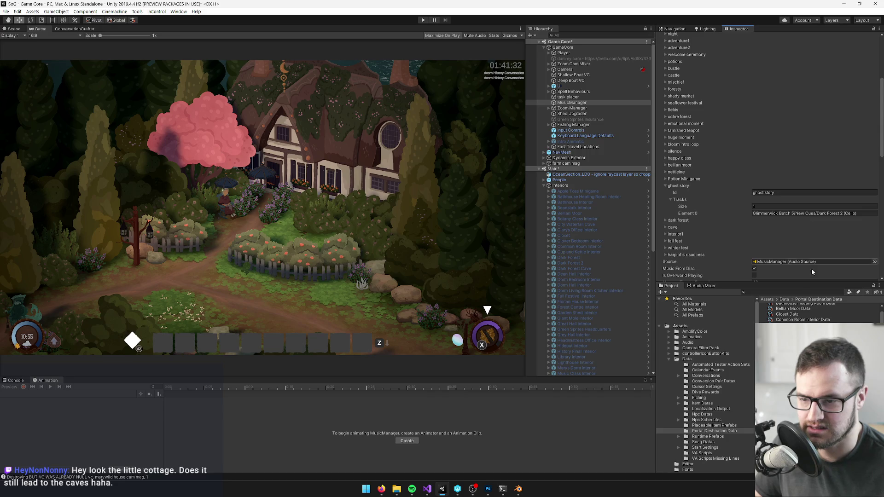
left_click(794, 291)
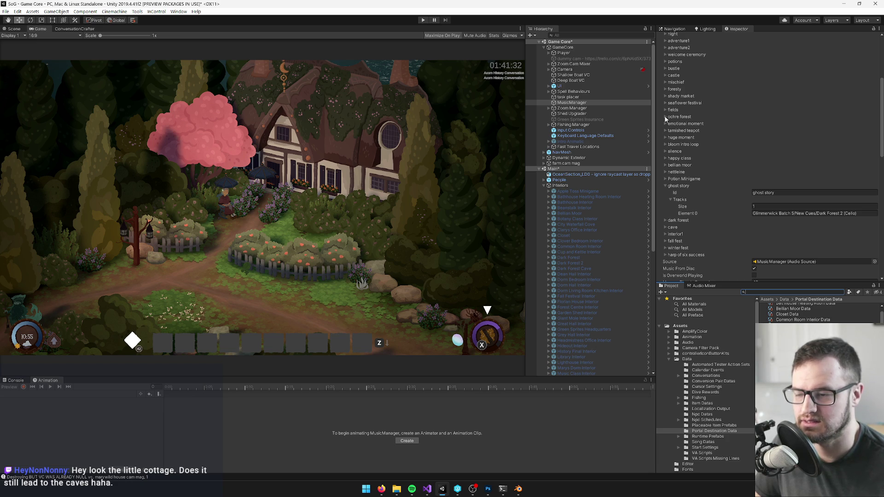
- Expand the ochre forest theme and preview the Ochre Forest audio clip
left_click(665, 117)
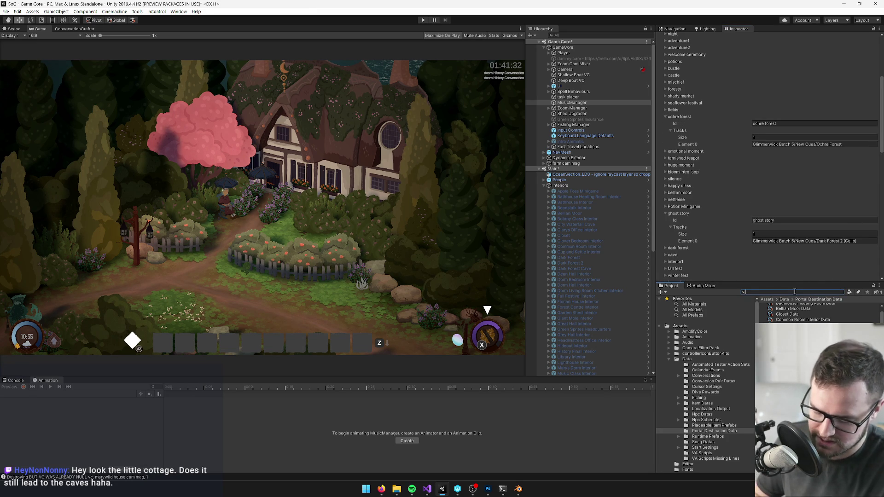
type("ochre fore")
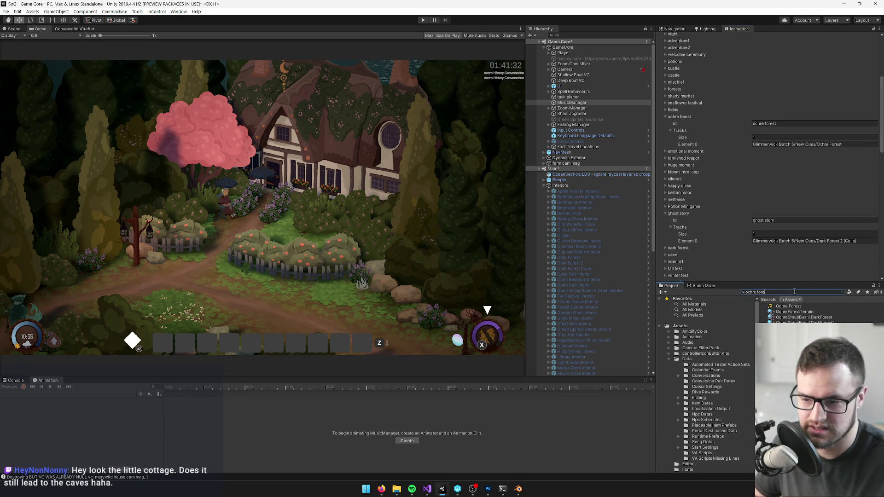
left_click(788, 306)
left_click(855, 205)
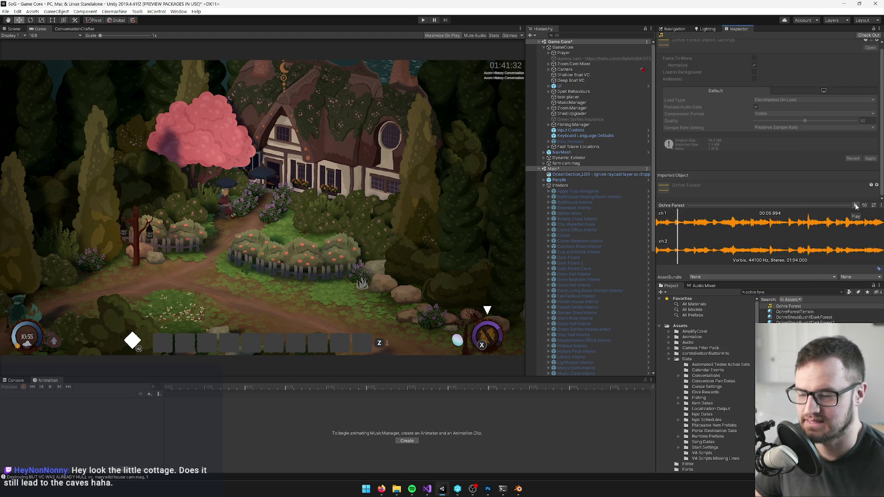
left_click(856, 206)
- Filter the scene Hierarchy by 'music man'
left_click(582, 34)
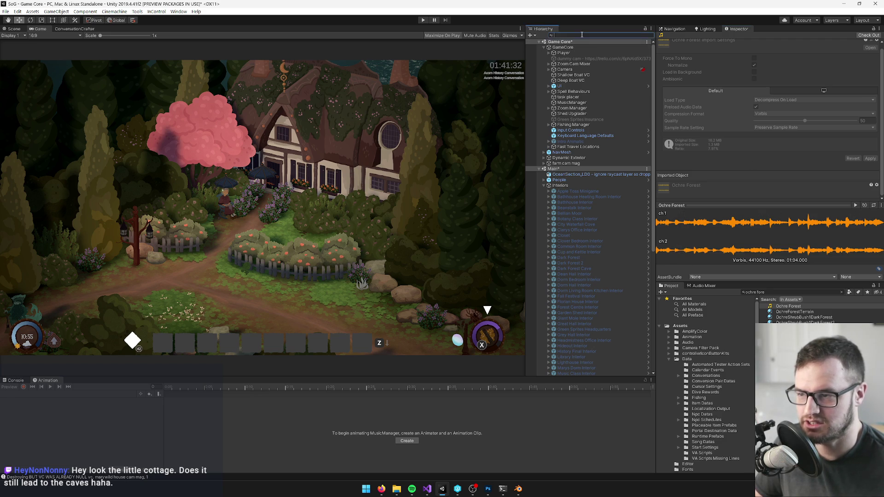
type("music")
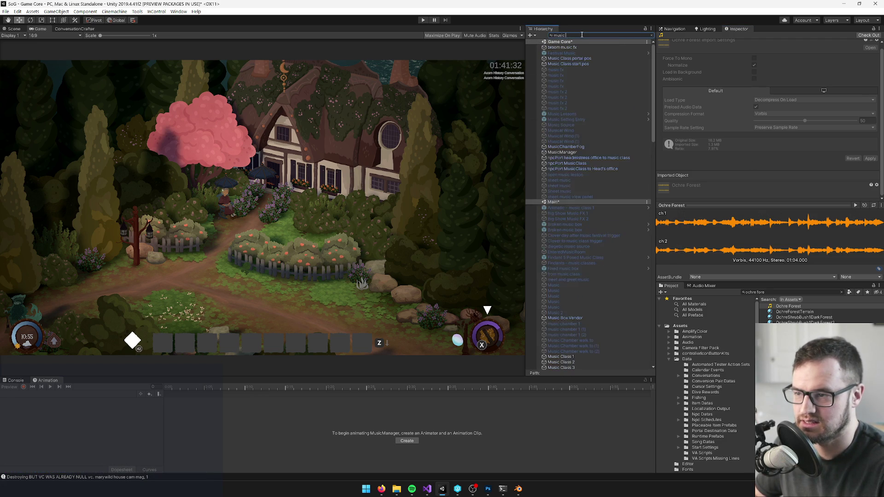
type(" man")
left_click(562, 53)
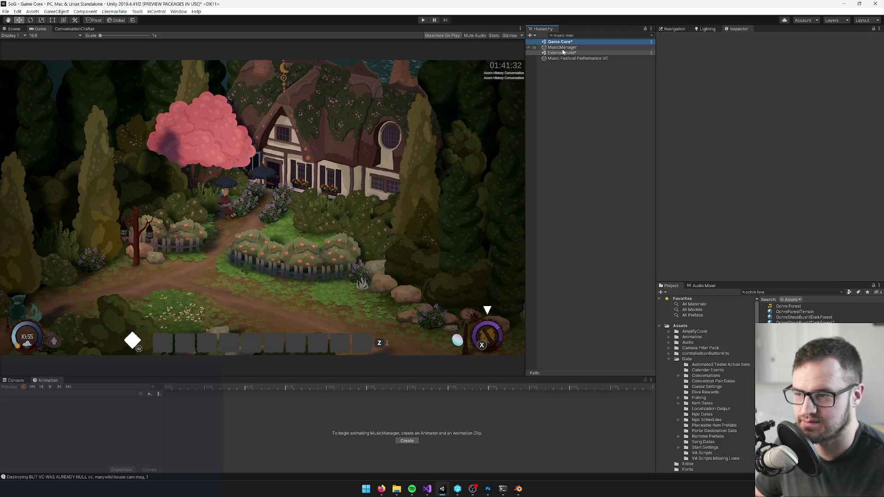
- Select MusicManager and expand shady market, showing its single Misc idea track
left_click(562, 47)
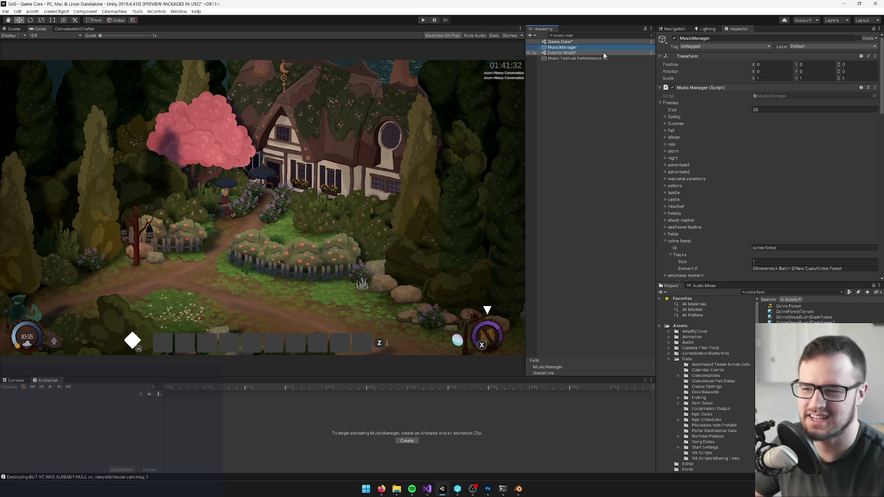
scroll(740, 170, "down", 3)
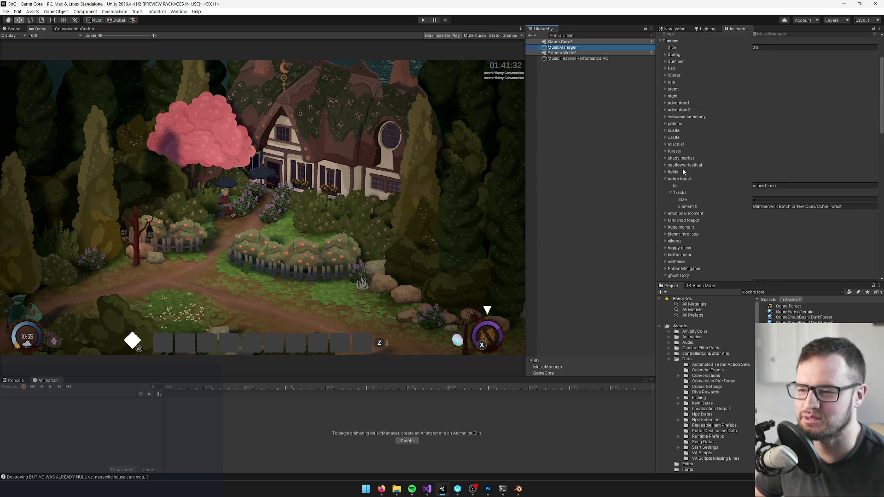
left_click(664, 158)
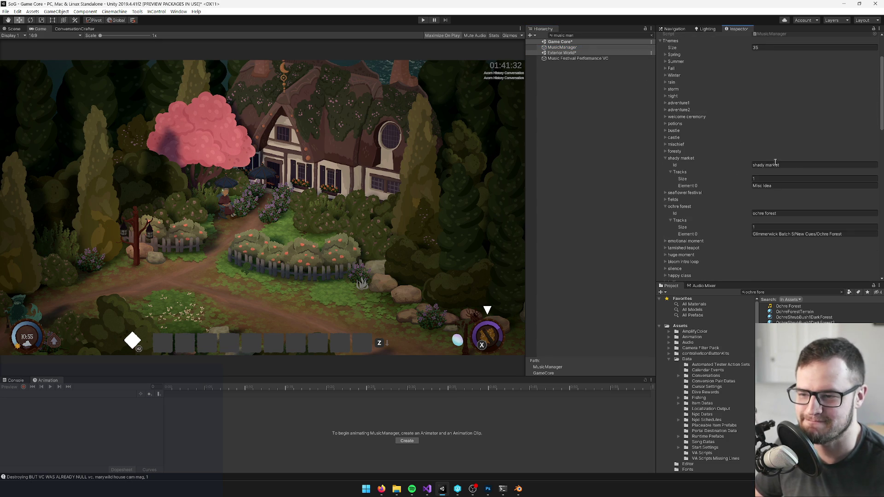
scroll(692, 131, "up", 3)
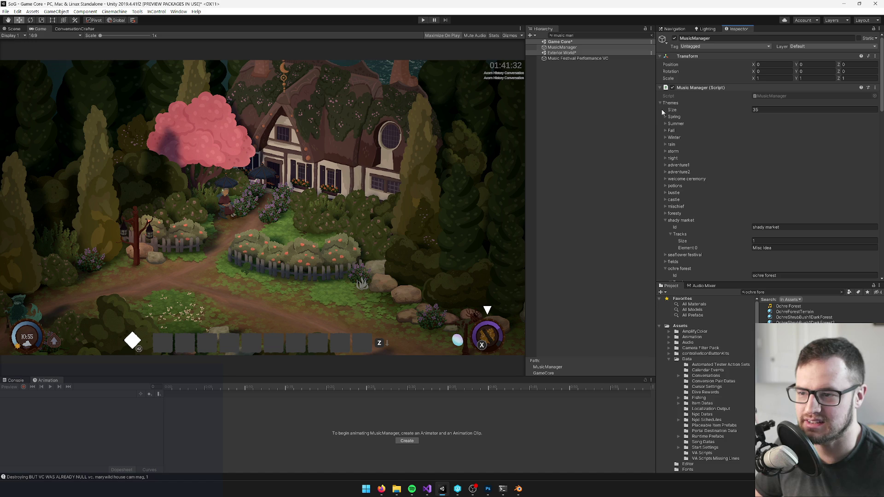
- Search the Project assets for 'shady mark', then replace the query with 'misc id'
left_click(795, 292)
type("sa")
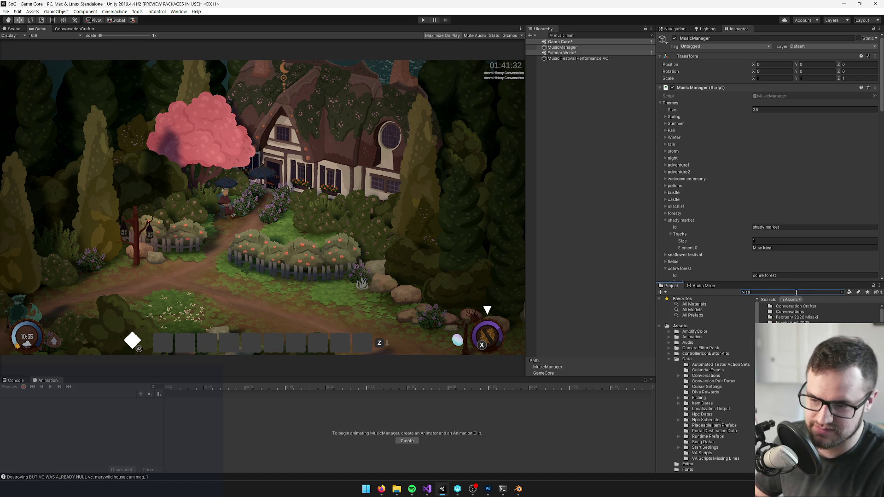
key("BackSpace")
type("hady")
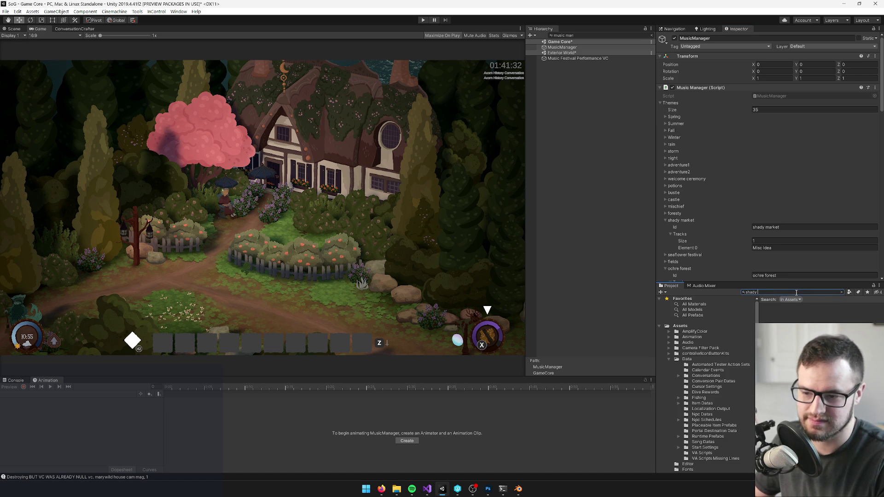
type(" market")
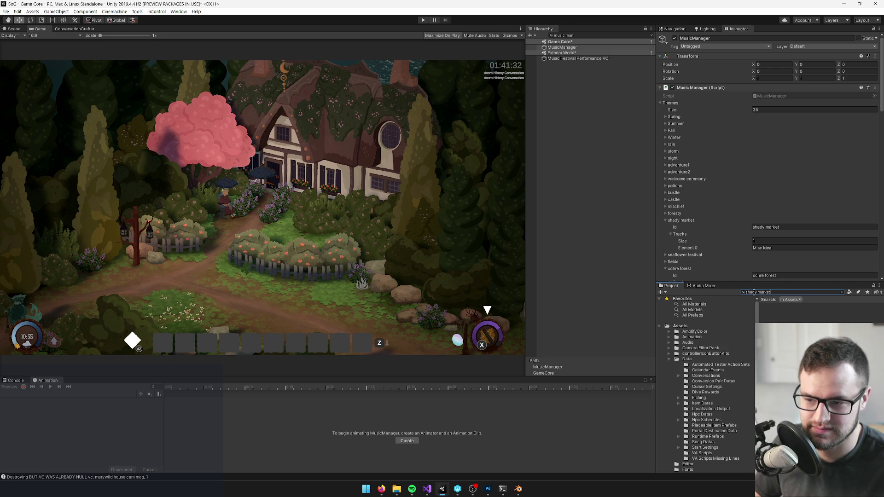
key("ctrl+a")
type("misc id")
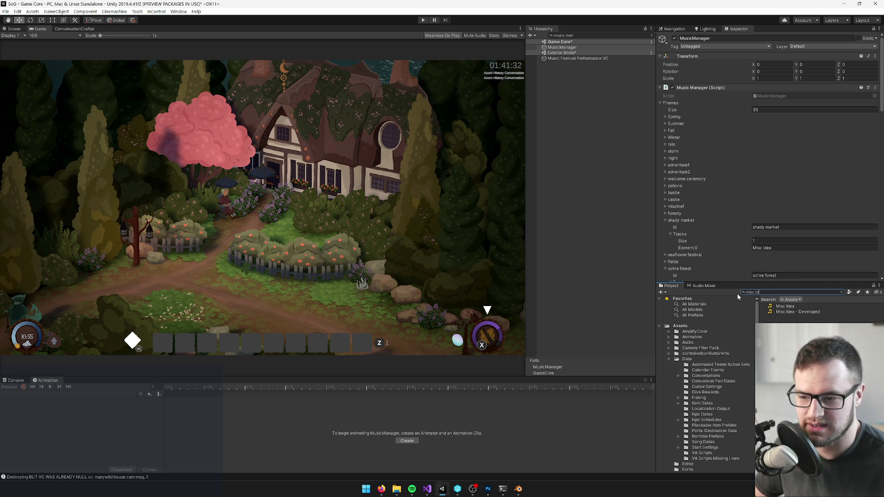
- Preview Misc Idea - Developed, then play the original Misc Idea track
left_click(786, 307)
left_click(790, 312)
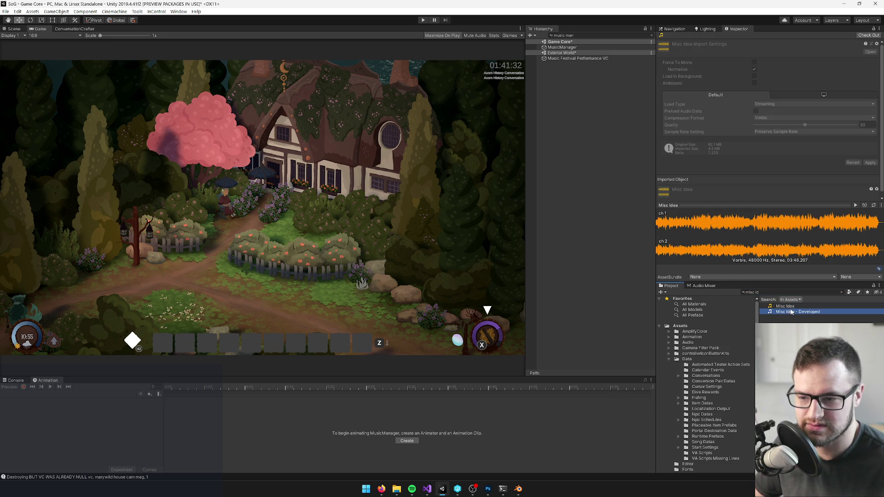
left_click(858, 205)
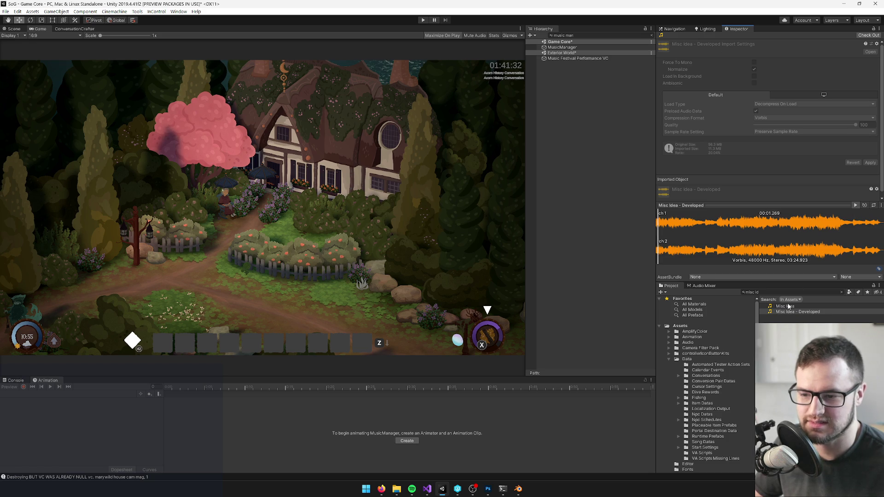
left_click(786, 307)
left_click(857, 205)
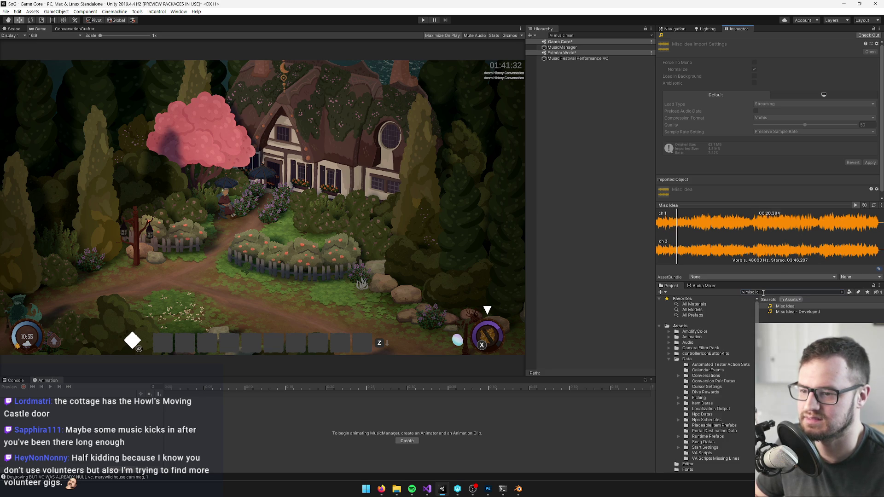
- Search 'heating' and open the Bathhouse Heating Room Data asset
key("BackSpace")
key("BackSpace")
key("BackSpace")
type("heating")
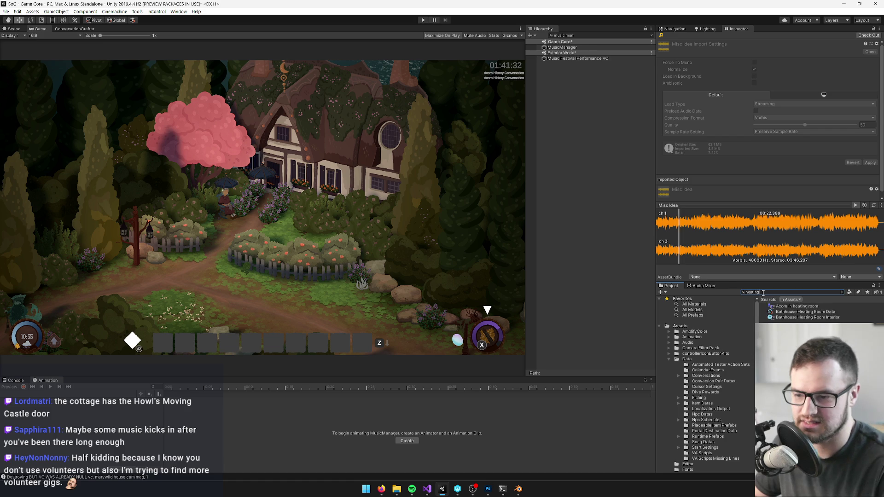
left_click(781, 318)
left_click(787, 312)
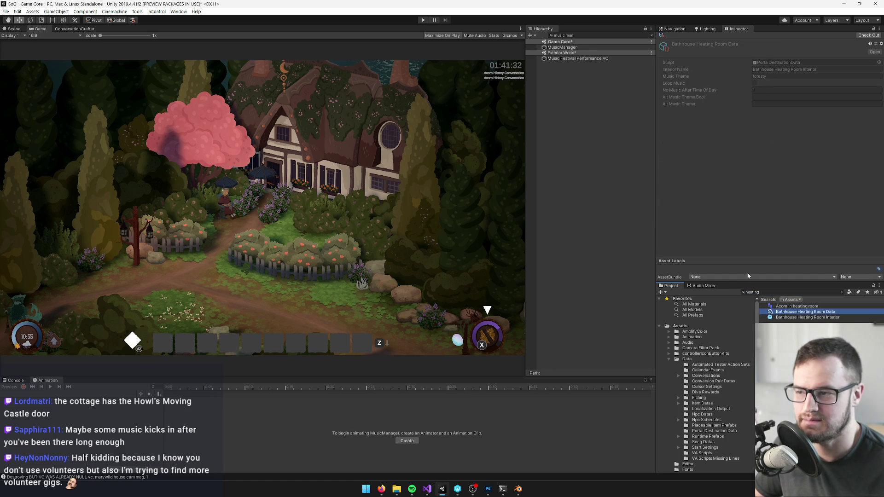
- Preview the foresty track, stop it, and reselect MusicManager
left_click(763, 292)
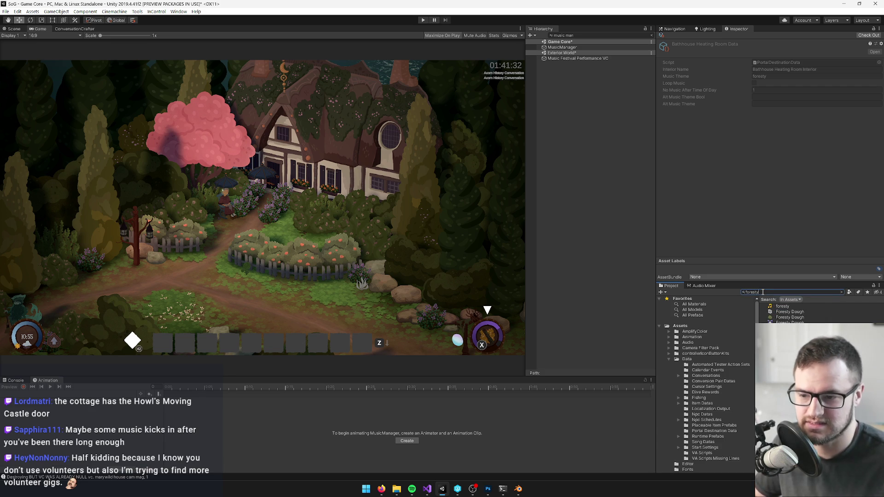
left_click(782, 306)
left_click(856, 206)
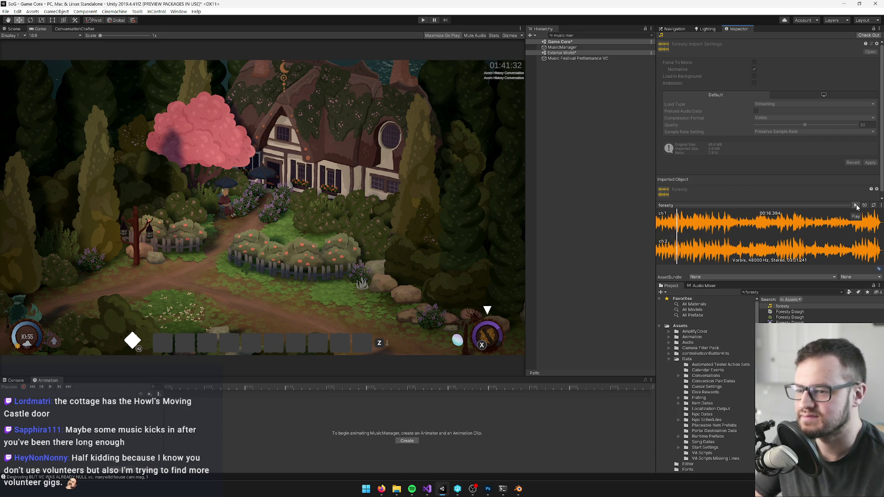
left_click(856, 206)
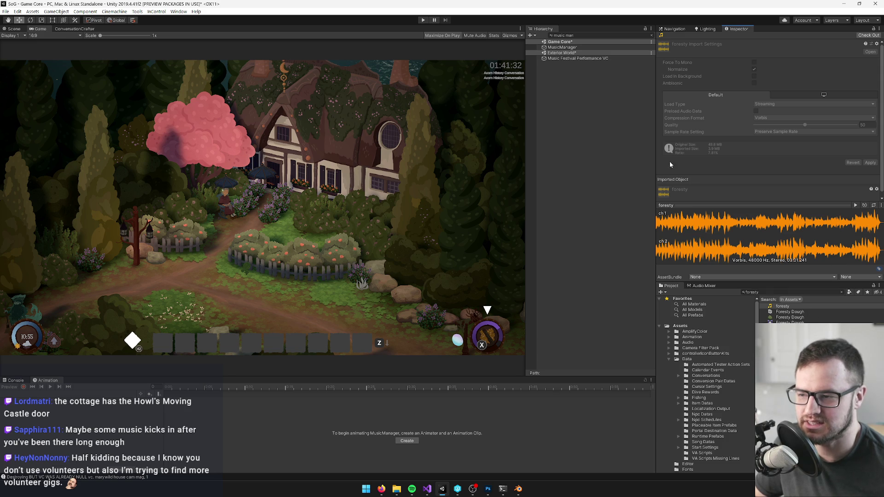
left_click(564, 47)
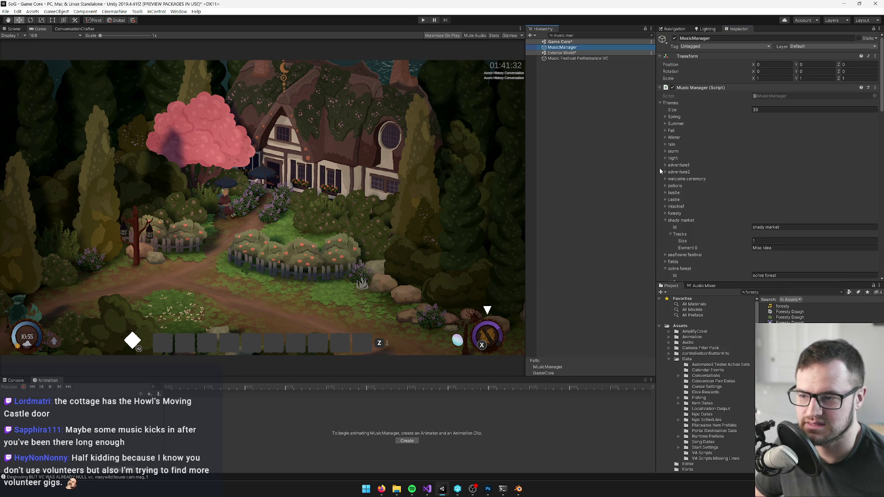
- Expand the adventure2 and adventure1 themes and check adventure1's Element 0 track
left_click(665, 172)
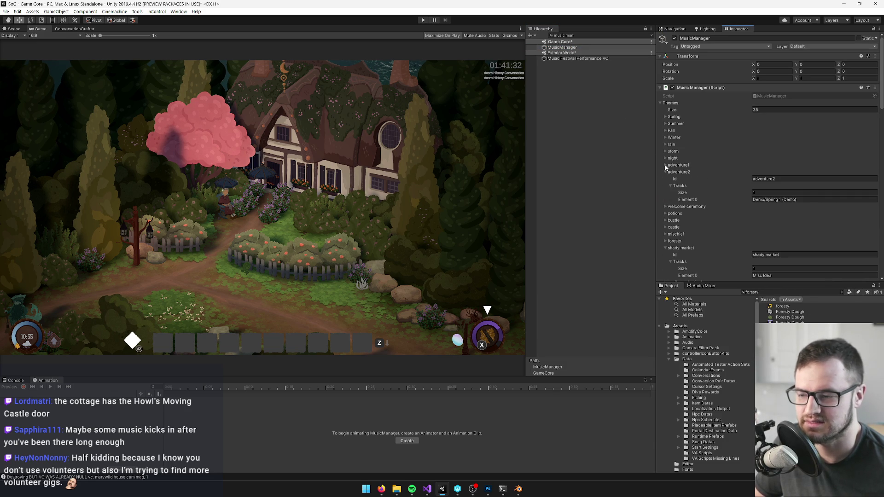
left_click(665, 164)
left_click(764, 192)
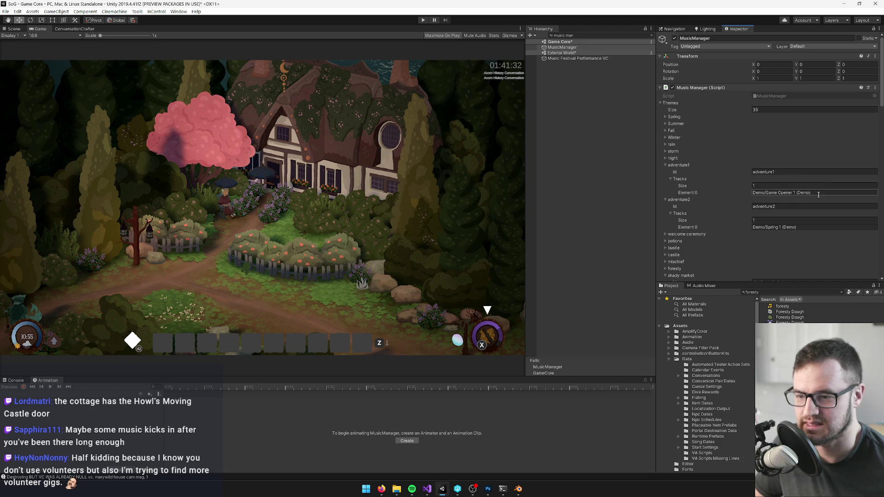
- Search the Project for 'opener 1' and play the Game Opener 1 (Demo) preview
left_click(790, 291)
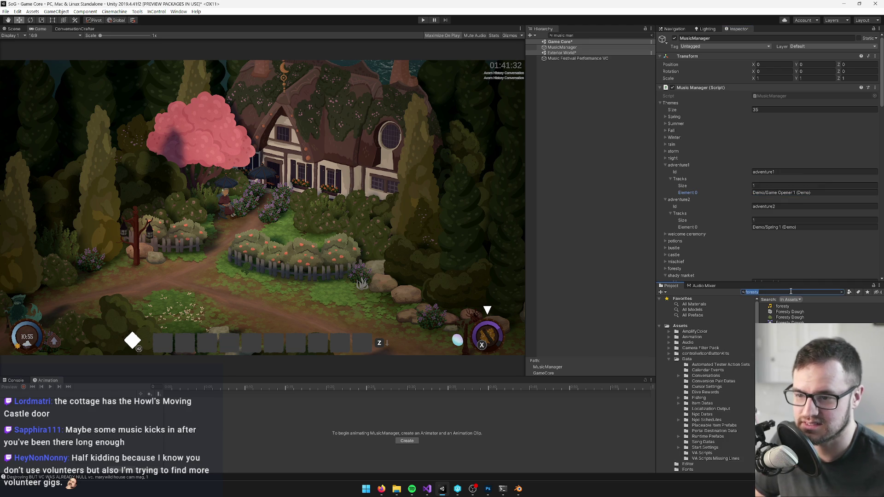
type("opener 2")
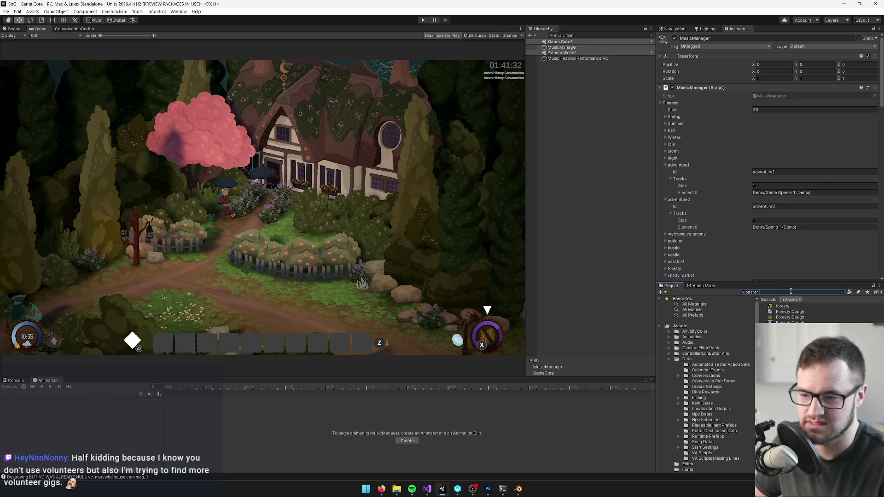
key("BackSpace")
type("1")
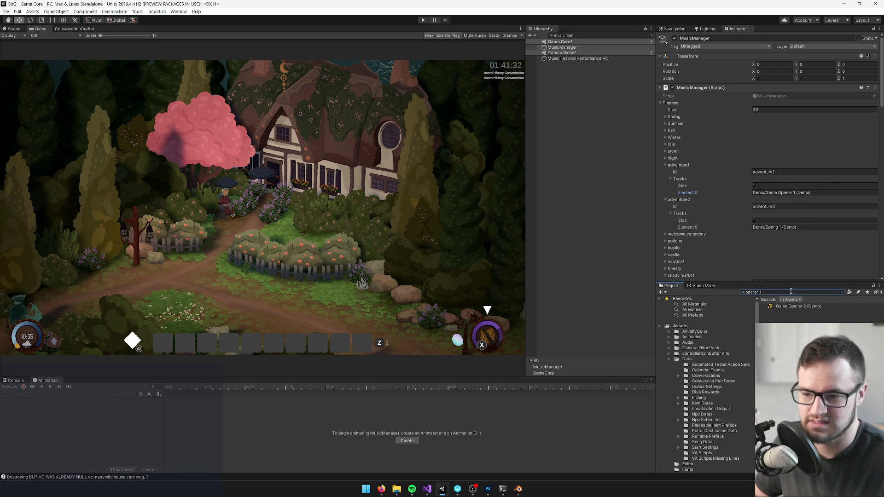
left_click(810, 307)
left_click(855, 205)
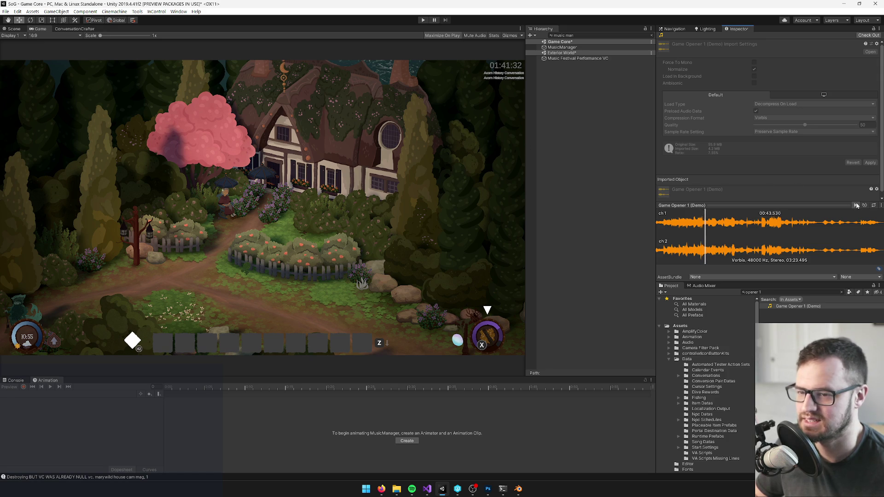
- Expand MusicManager's Fall theme and preview the Fall 2 (Ichiko) clip found by searching 'ichik'
left_click(770, 291)
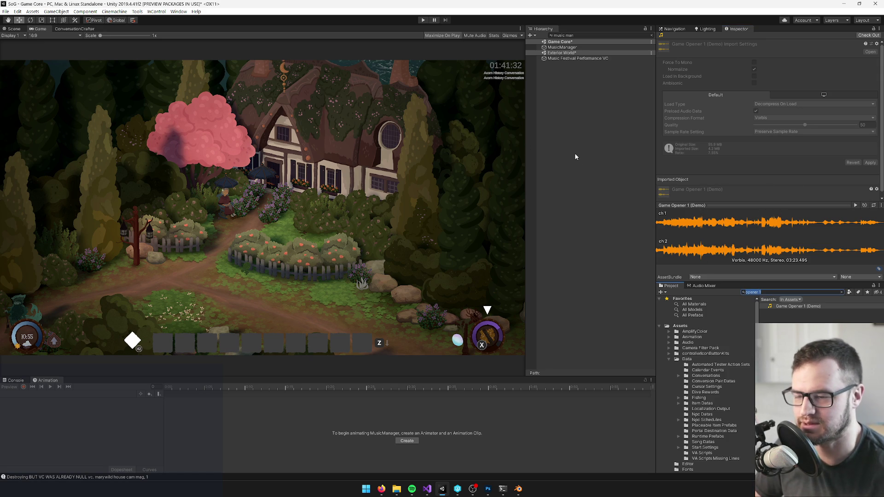
left_click(561, 47)
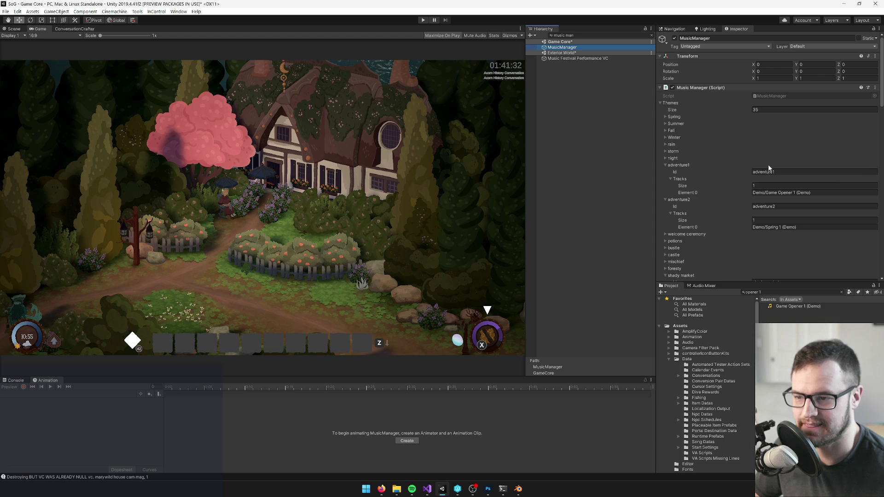
left_click(665, 130)
left_click(804, 292)
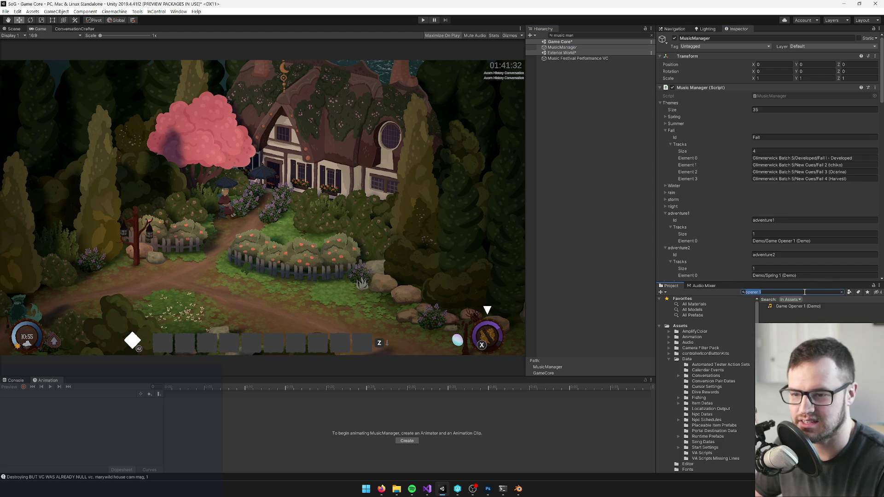
type("ichik")
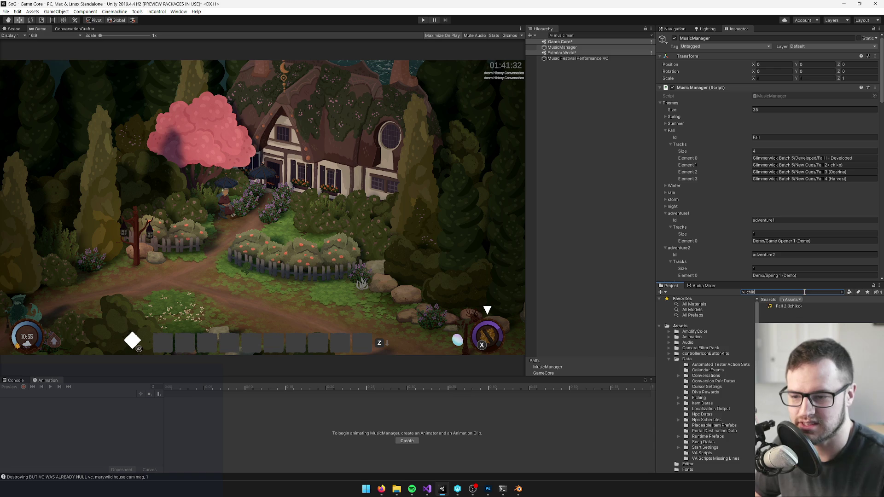
left_click(786, 305)
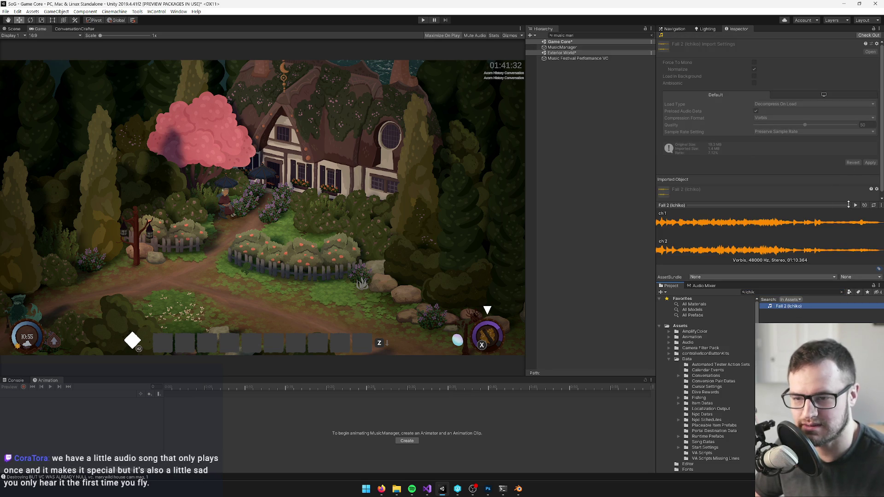
left_click(855, 206)
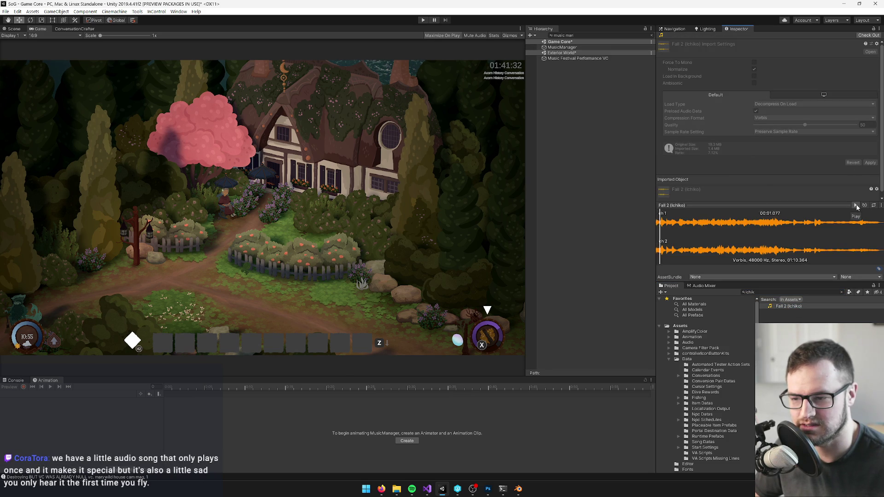
- Expand the Winter theme, preview Ambient 1 (Rain), then return to MusicManager's themes
left_click(586, 48)
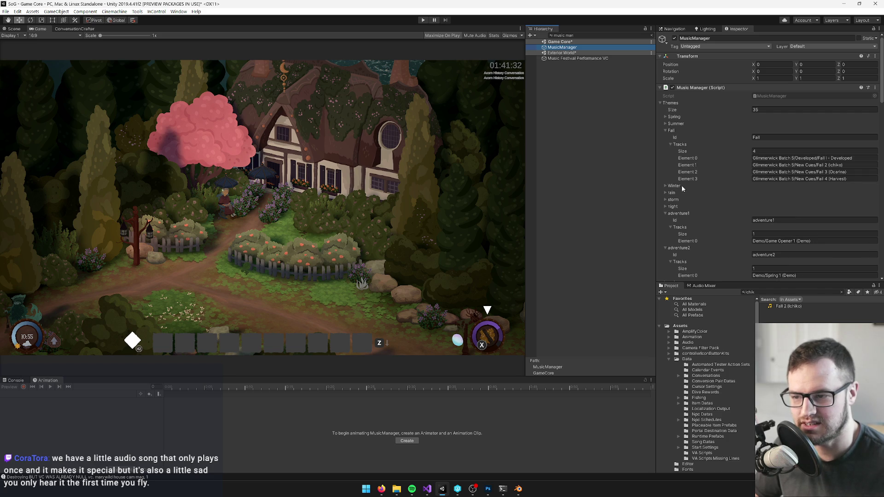
left_click(665, 186)
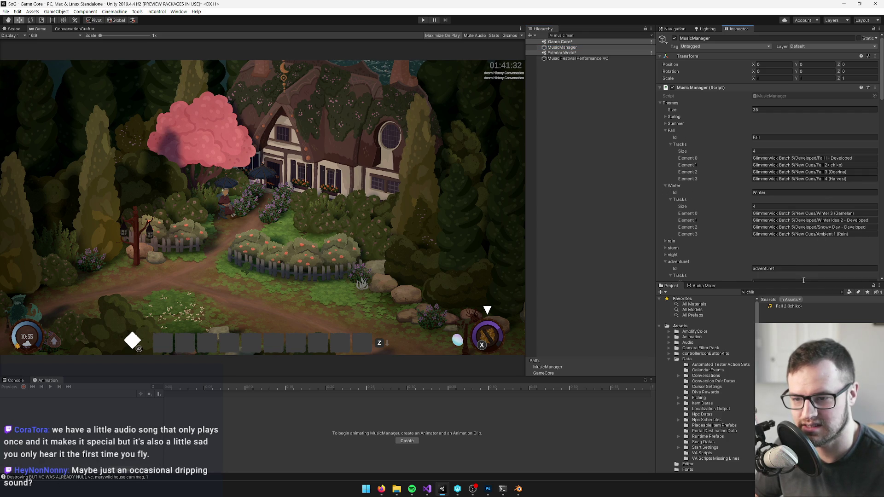
left_click(787, 292)
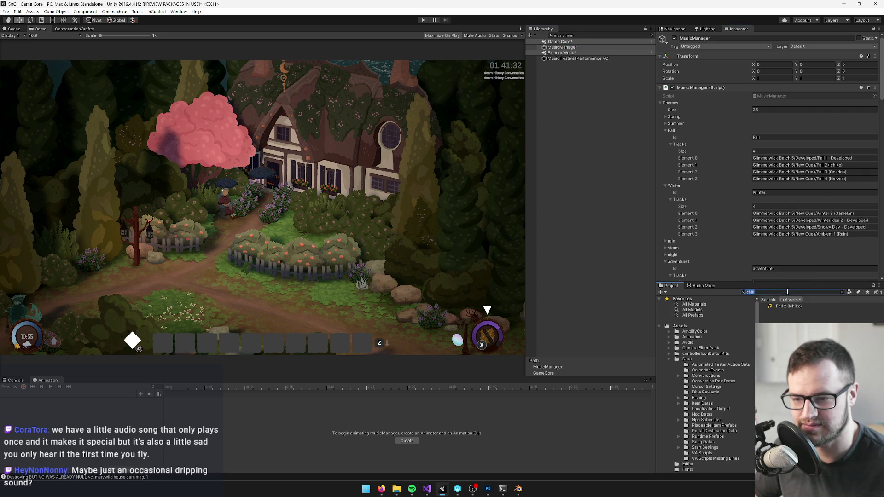
type("ambient 1")
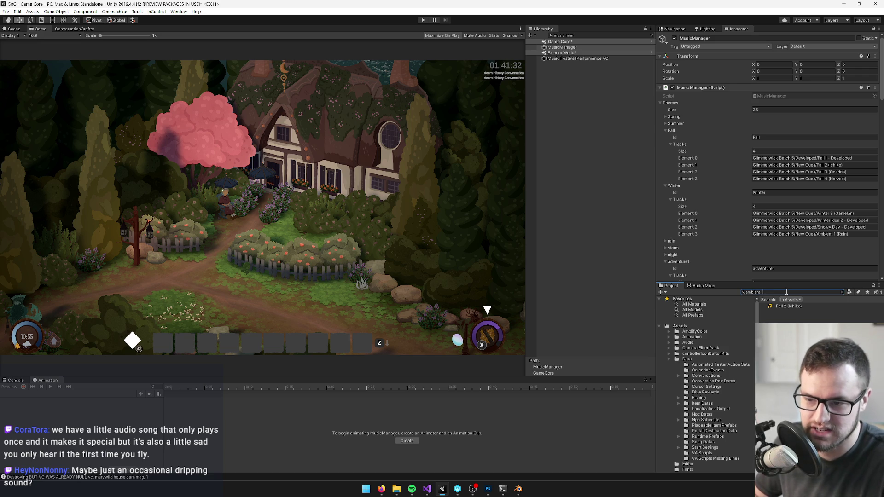
left_click(786, 312)
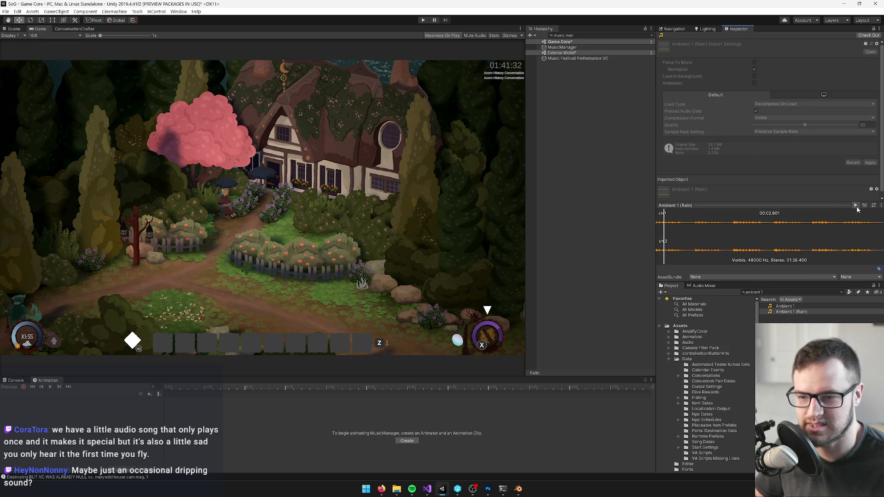
left_click(562, 47)
scroll(753, 178, "down", 5)
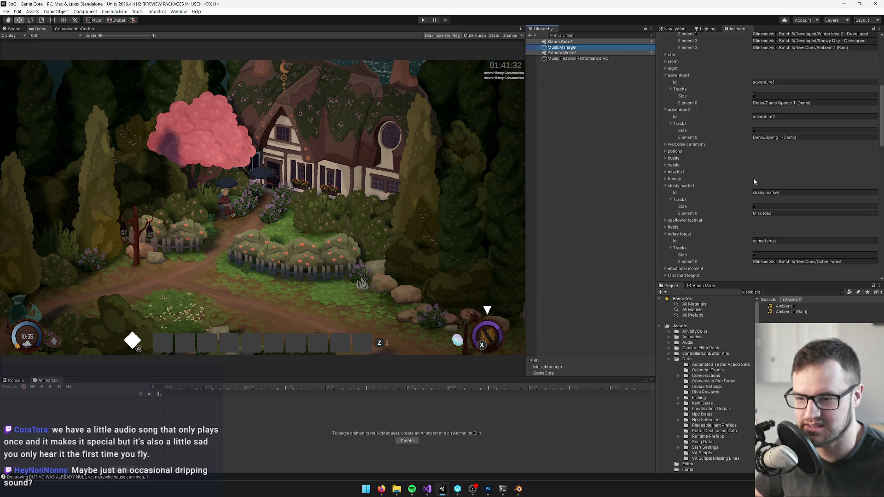
- Scroll through MusicManager's music themes and expand the interior1 entry
scroll(751, 179, "down", 5)
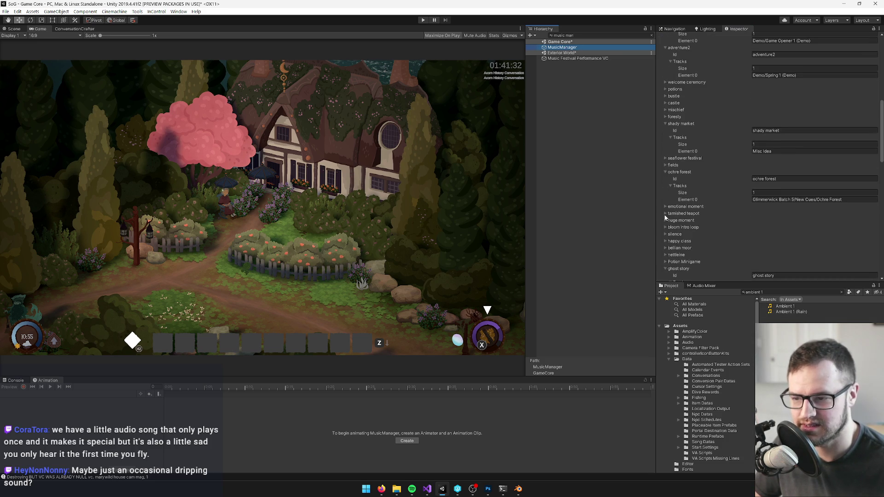
scroll(671, 256, "down", 3)
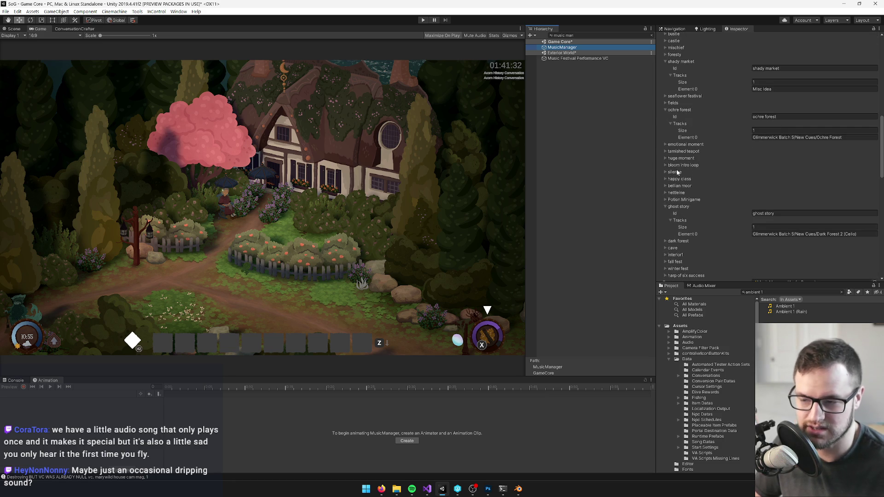
scroll(666, 186, "down", 1)
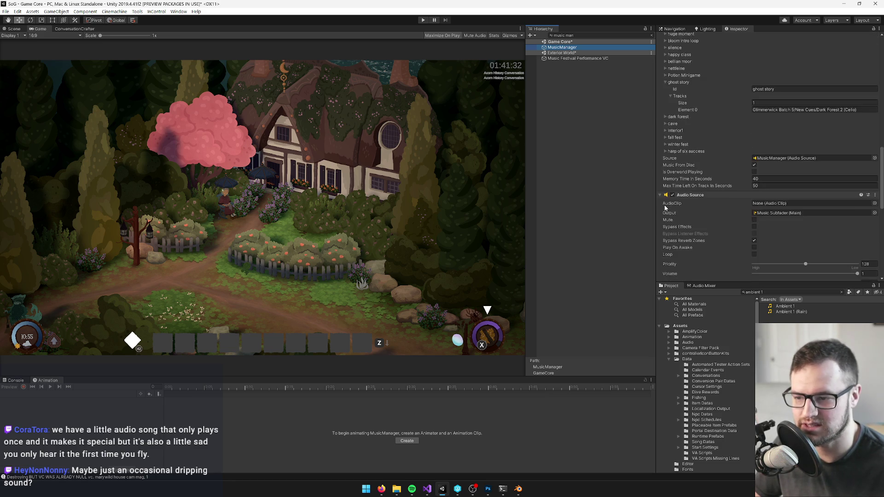
scroll(679, 172, "down", 2)
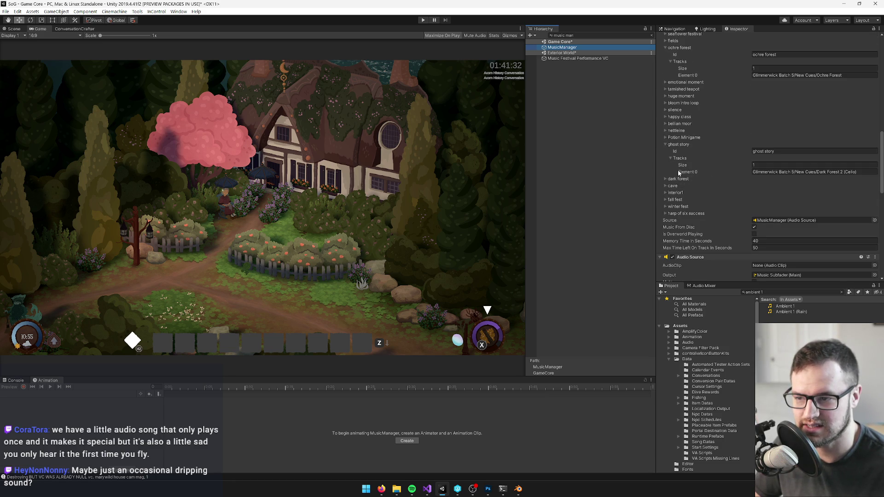
left_click(664, 194)
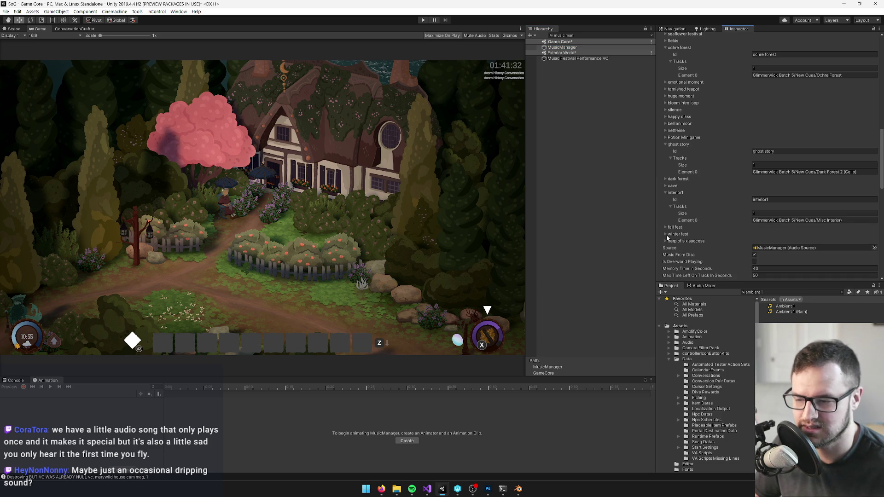
- Check the shady market theme Id and search the Project for 'sea temple'
scroll(666, 231, "up", 3)
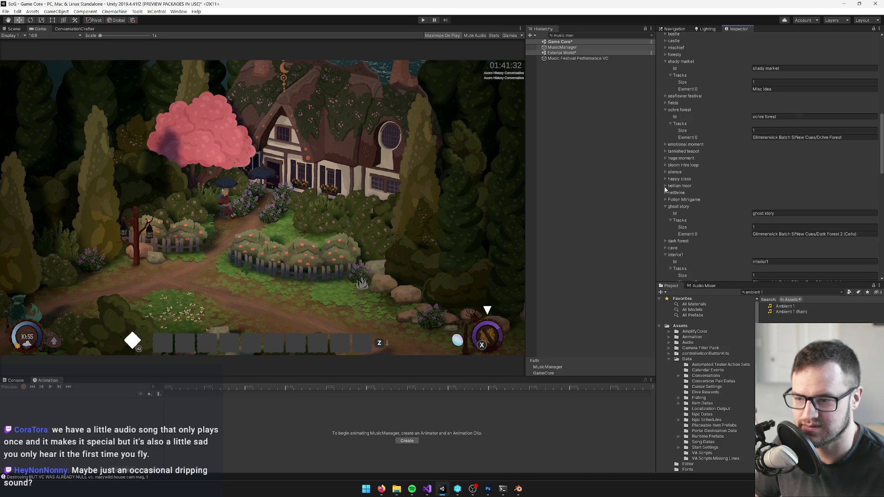
scroll(668, 162, "up", 3)
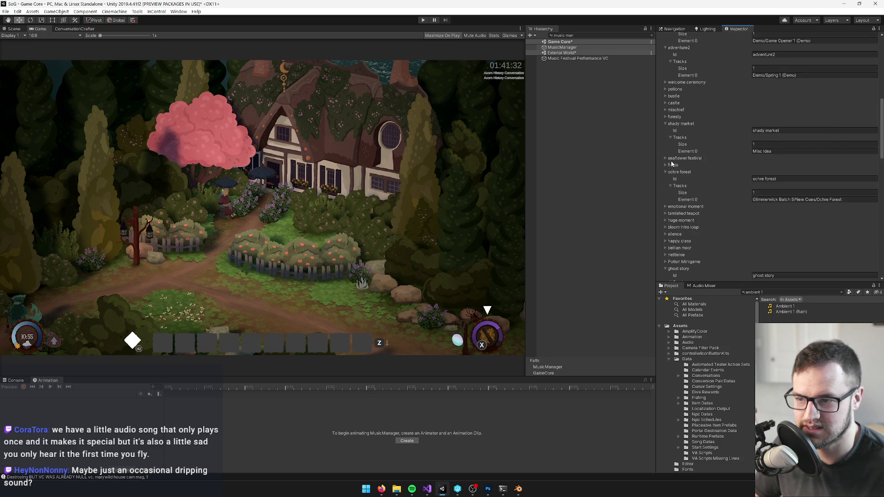
left_click(773, 130)
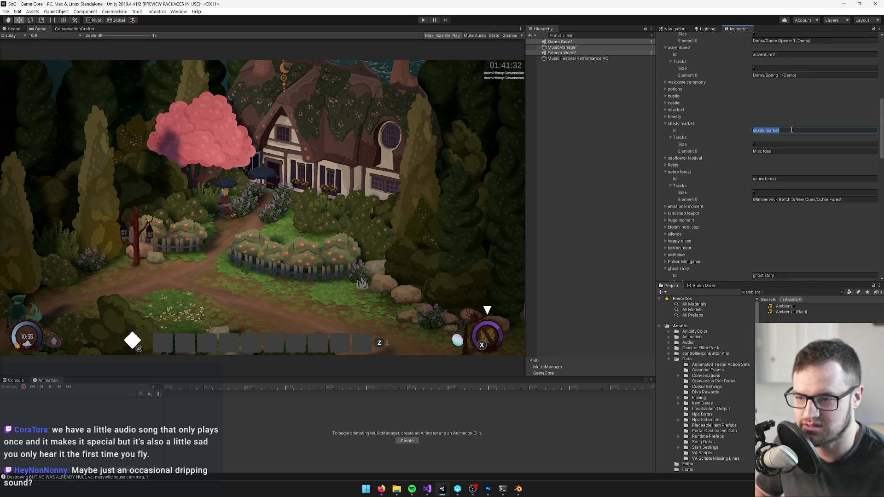
left_click(774, 292)
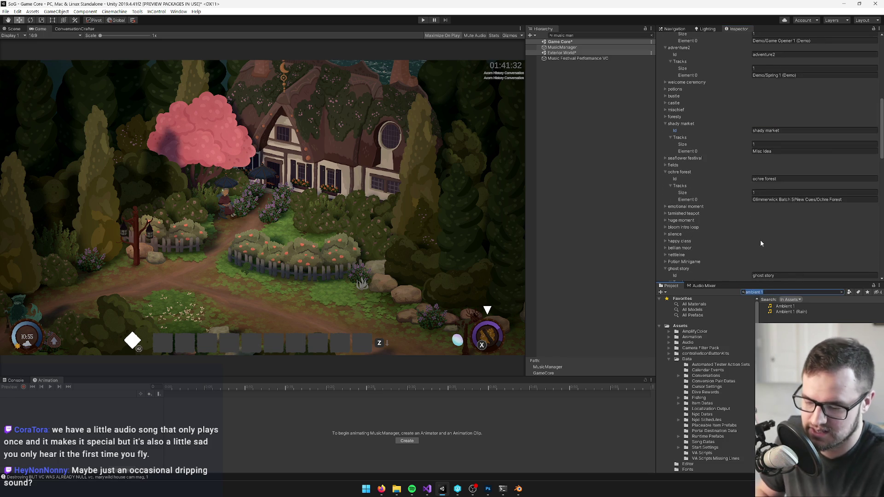
type("sea temple")
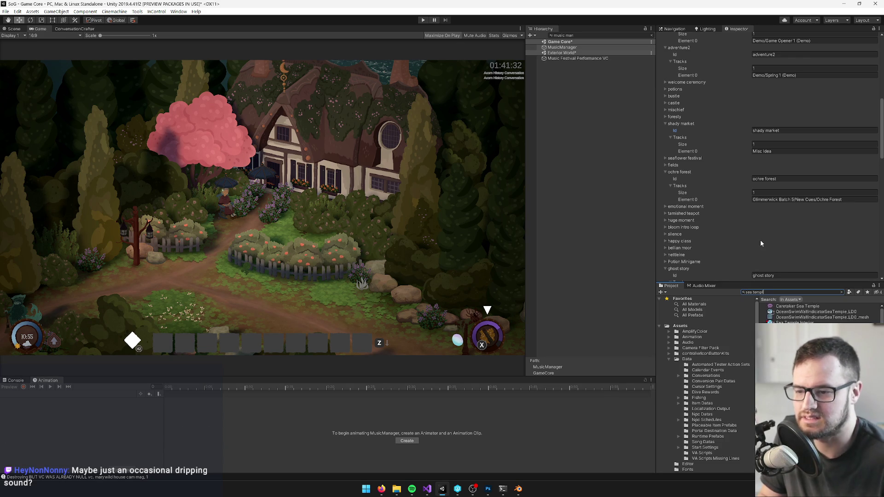
- Change the Sea Temple Interior prefab's Entry Points size from 7 to 1
left_click(782, 322)
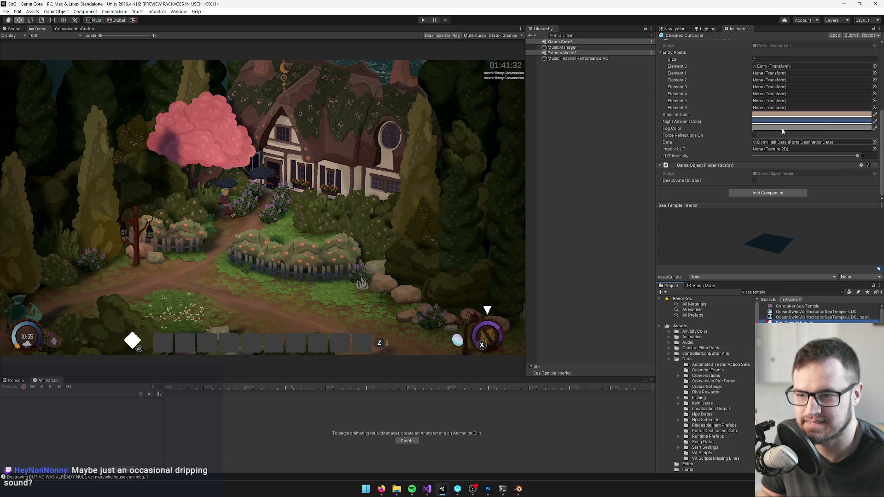
scroll(764, 87, "up", 3)
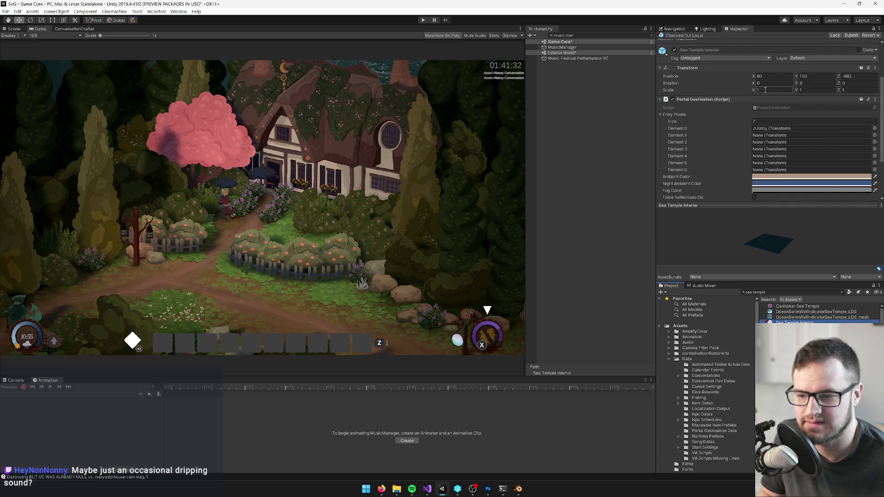
left_click(767, 120)
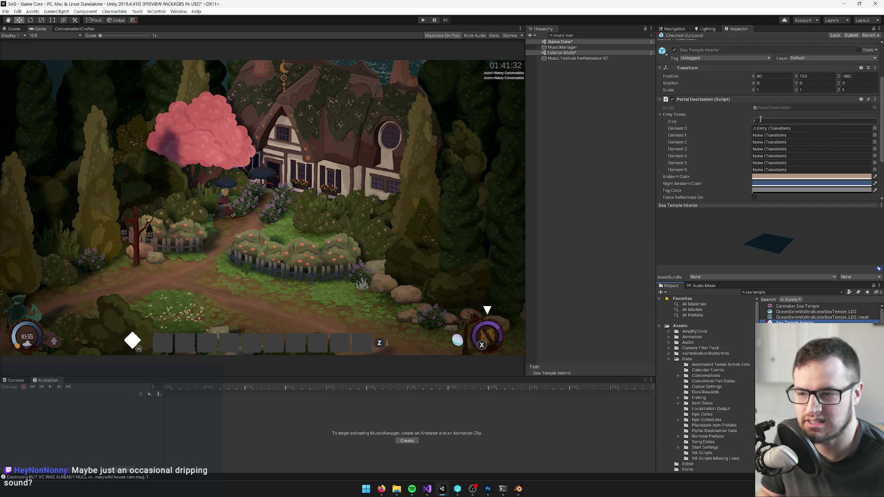
left_click(760, 120)
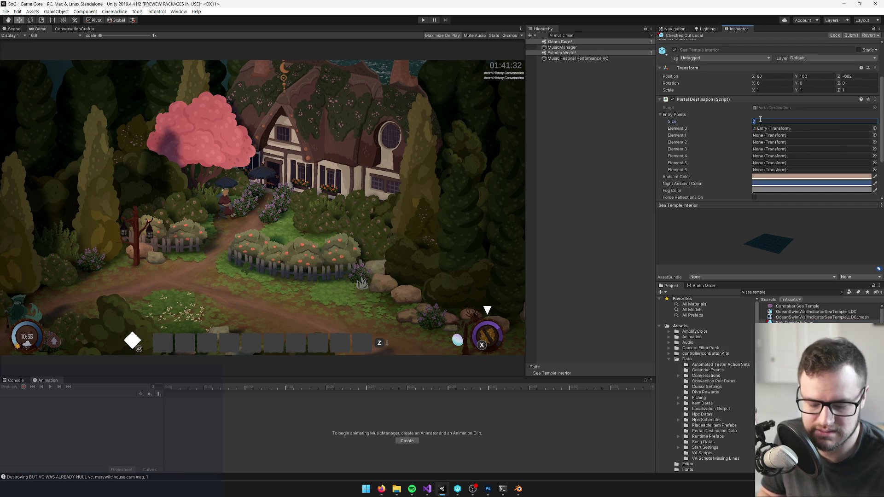
type("1")
key("Return")
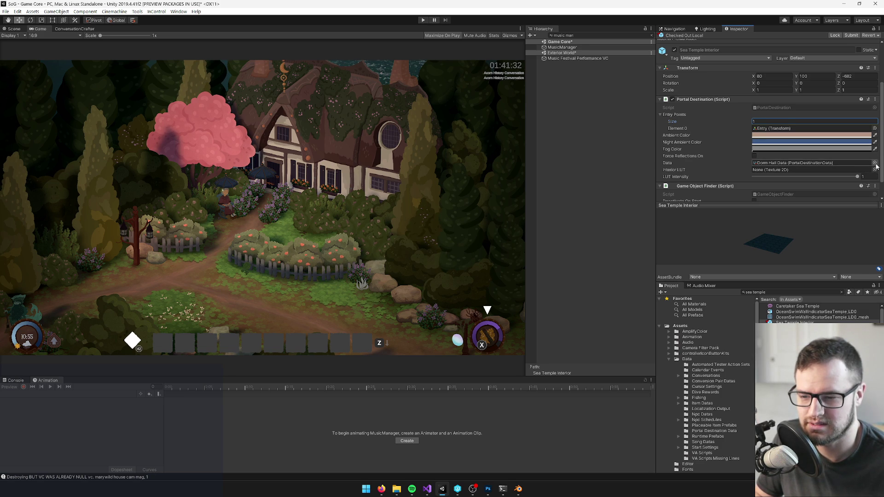
- Open the Dorm Hall Interior prefab for comparison
left_click(783, 292)
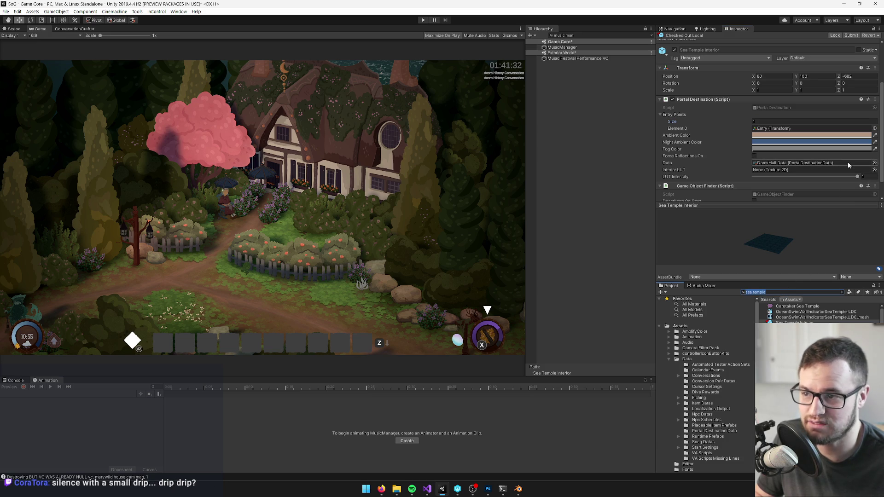
type("dorm")
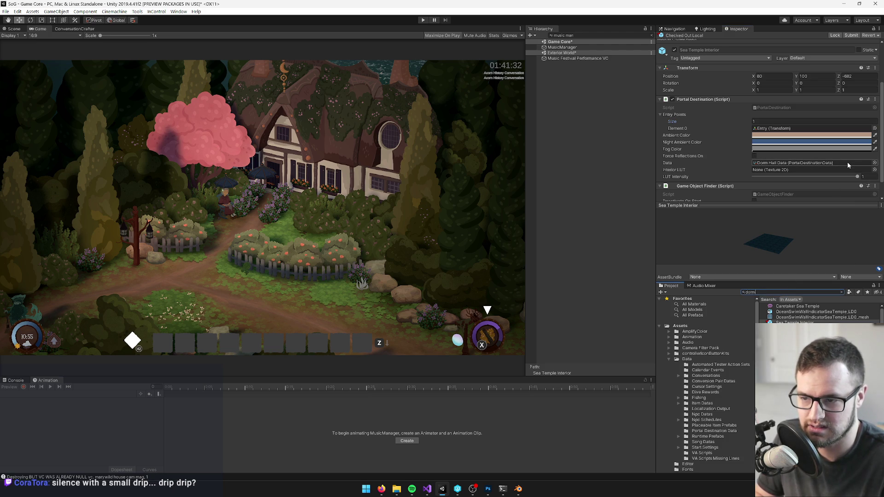
type(" hall in")
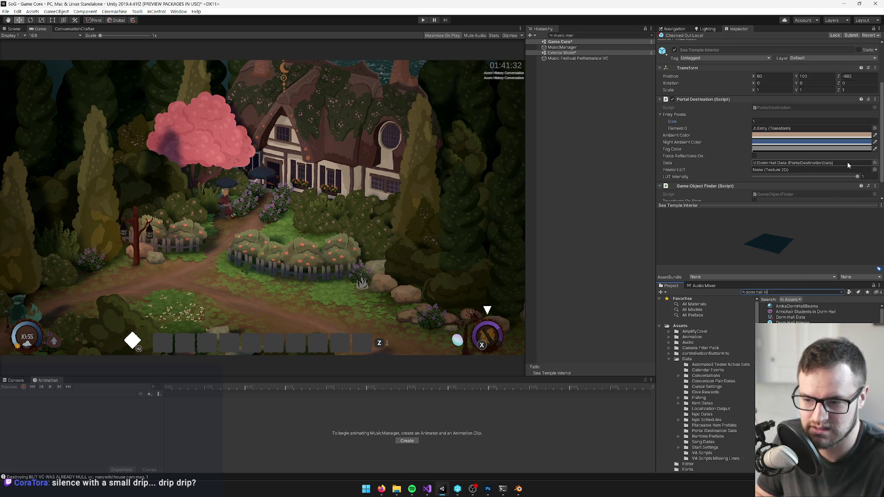
type("t")
left_click(784, 305)
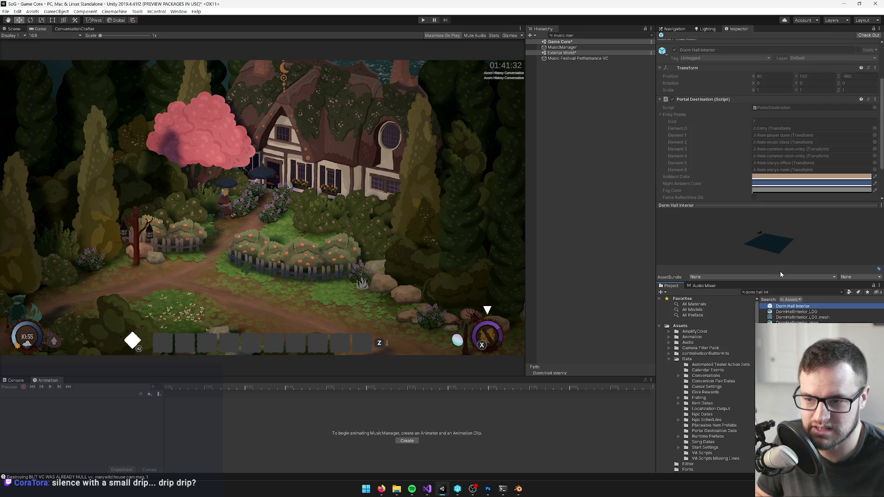
scroll(778, 157, "down", 3)
- Assign Sea Temple Interior Data as the Sea Temple Interior prefab's destination data
left_click(787, 292)
type("sea temple")
left_click(793, 321)
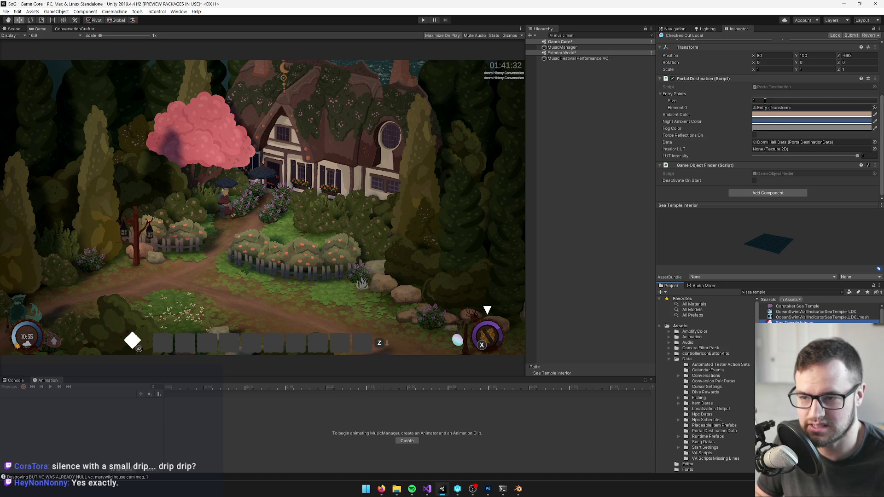
left_click(874, 143)
type("sea tem")
left_click(201, 138)
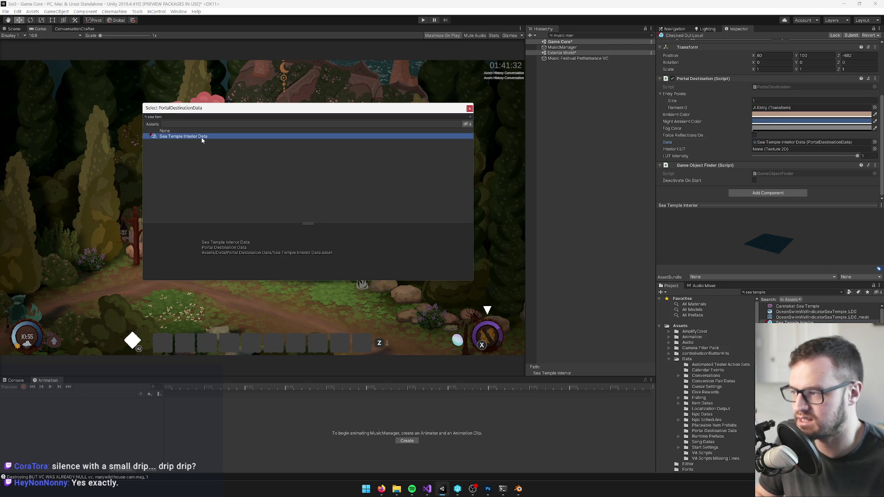
- Open Sea Temple Interior Data and set its Music Theme to 'shady market'
left_click(469, 109)
left_click(766, 142)
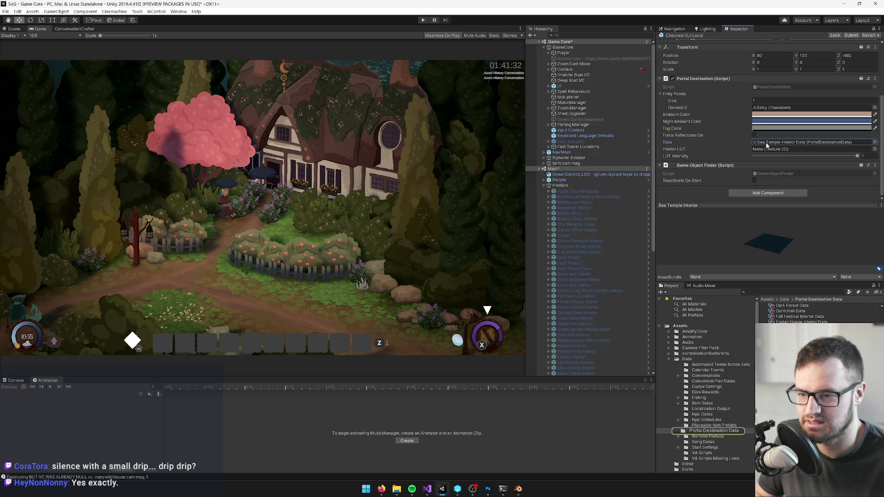
double_click(766, 142)
left_click(788, 76)
type("shady market")
key("Tab")
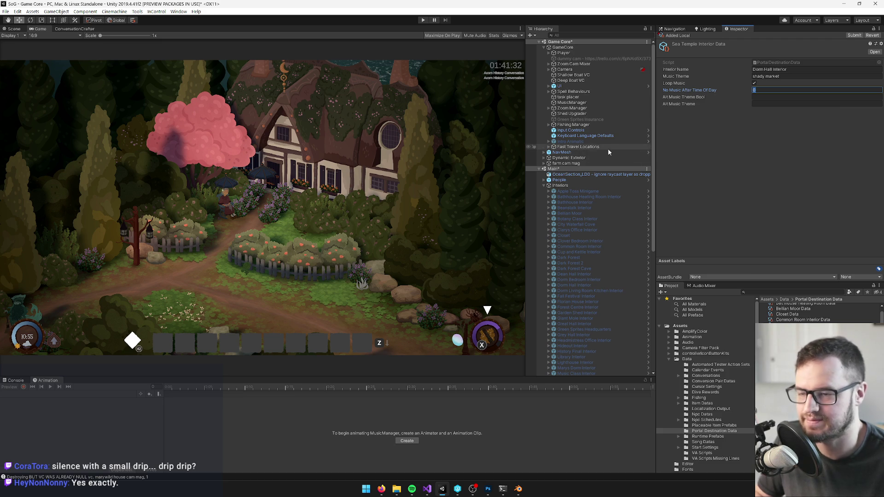
- Save the project and briefly review the sea temple artwork in Photoshop
left_click(7, 12)
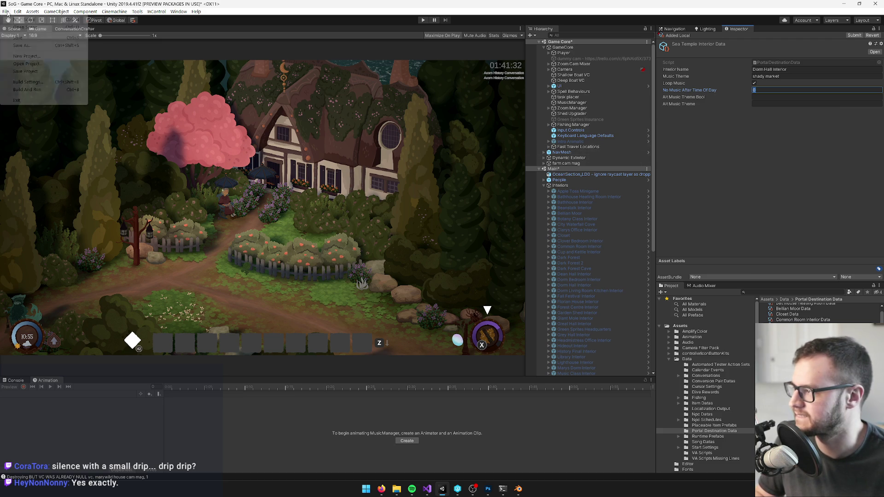
left_click(28, 71)
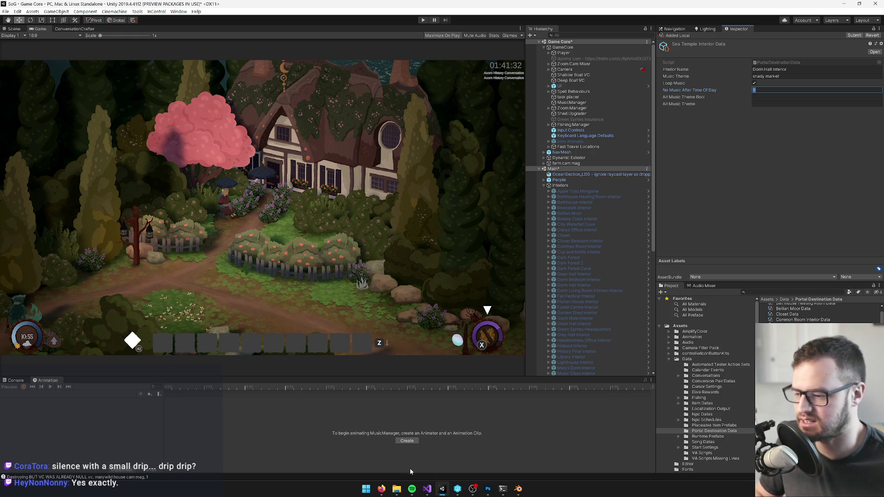
left_click(488, 489)
scroll(385, 175, "up", 5)
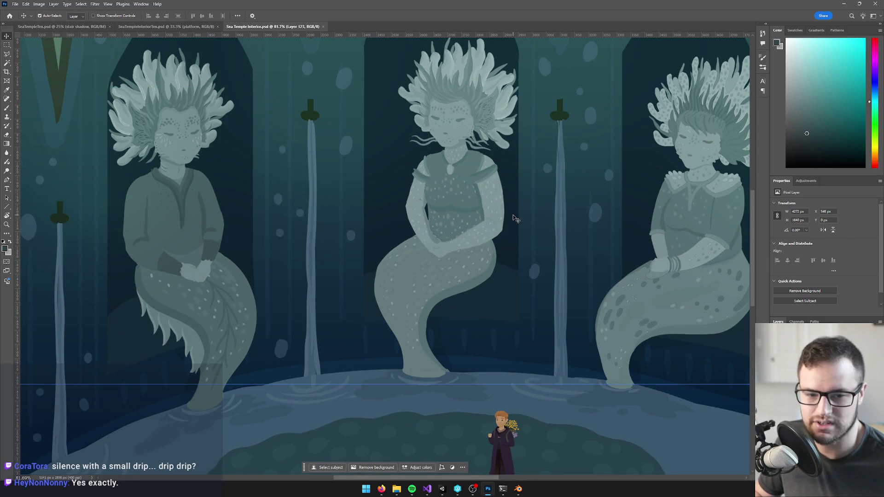
scroll(477, 253, "down", 4)
scroll(479, 250, "up", 2)
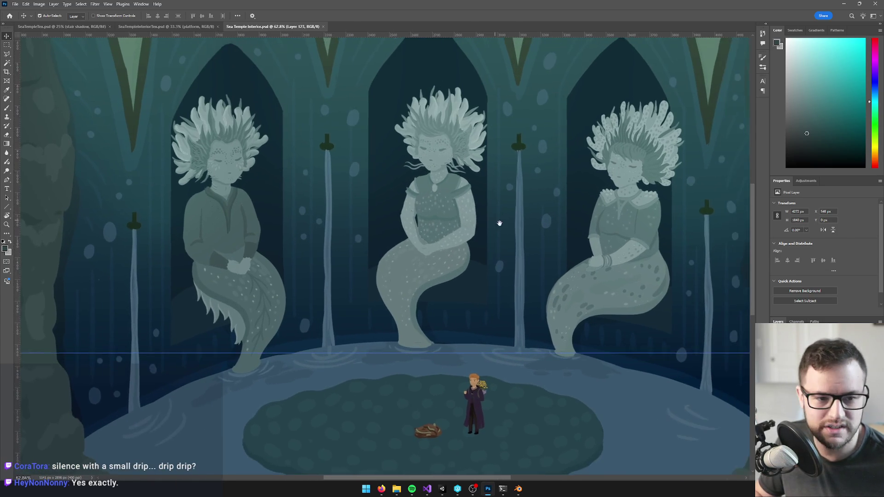
scroll(530, 223, "down", 2)
key("alt+Tab")
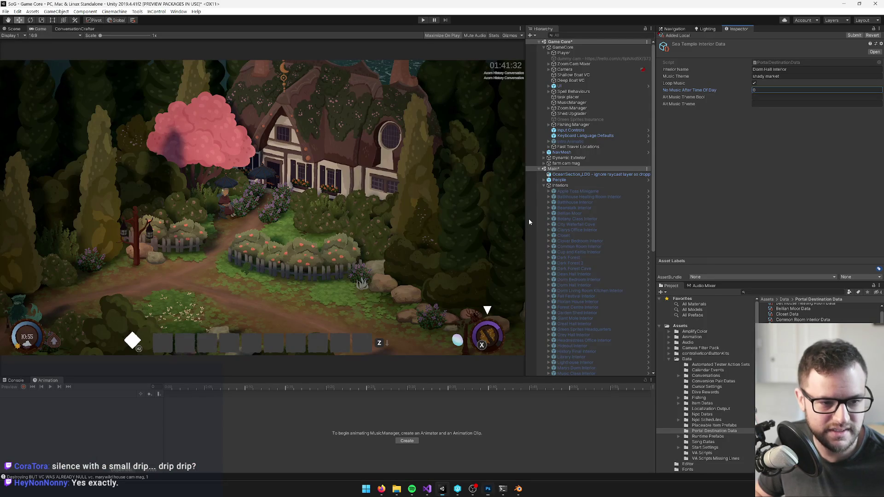
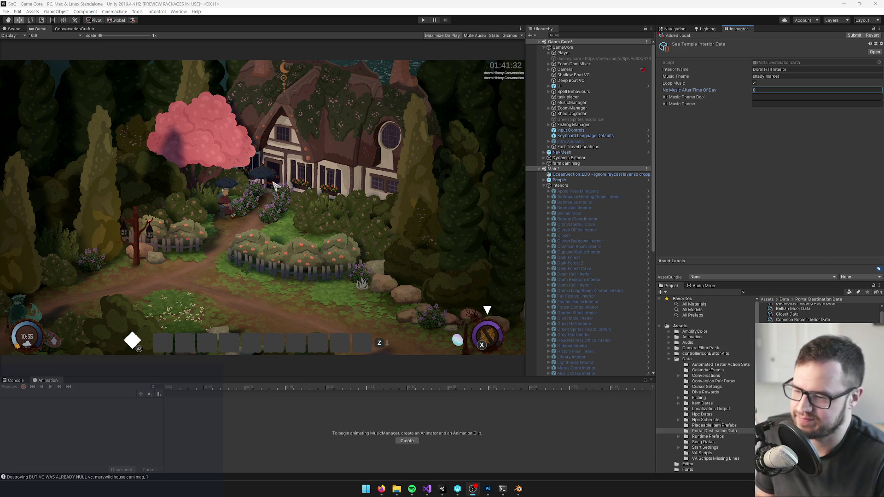
- Search the Project for 'sea temple int' and open the Sea Temple Interior prefab
left_click(264, 160)
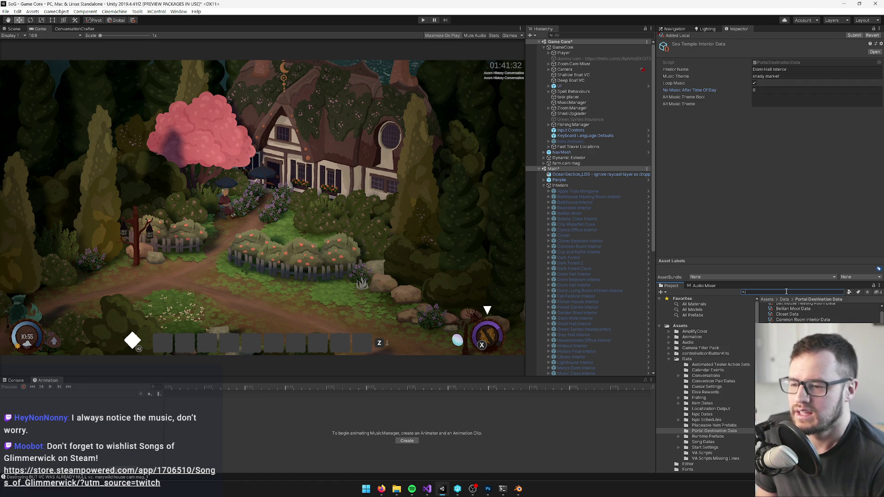
type("sea temple int")
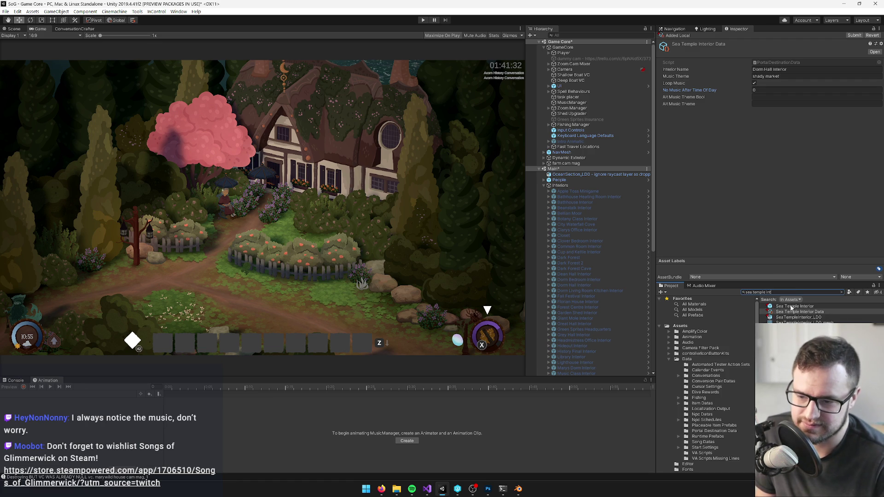
left_click(794, 306)
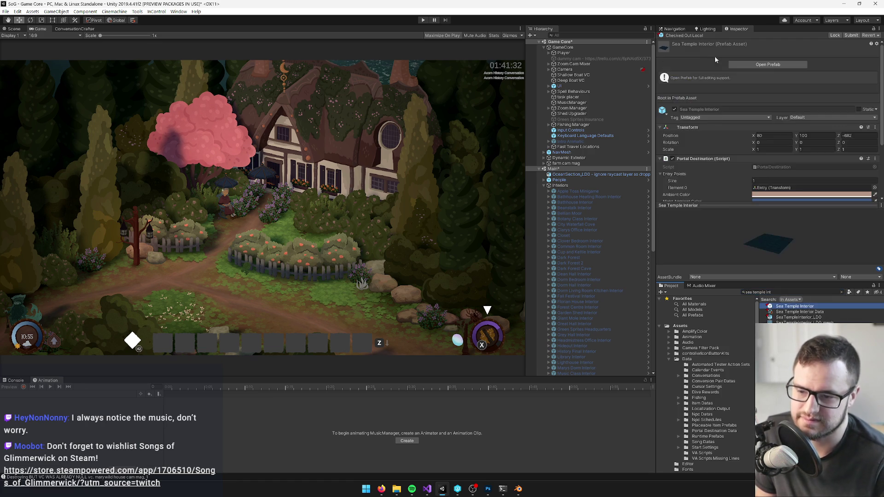
left_click(745, 63)
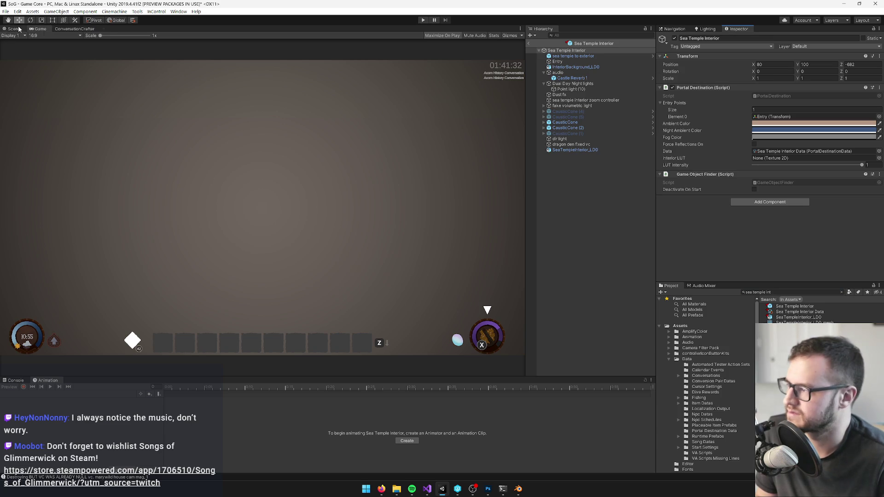
- On SeaTempleInterior_LD0, untick Convex and remove the Mesh Collider component
left_click(19, 29)
left_click_drag(276, 207, 510, 153)
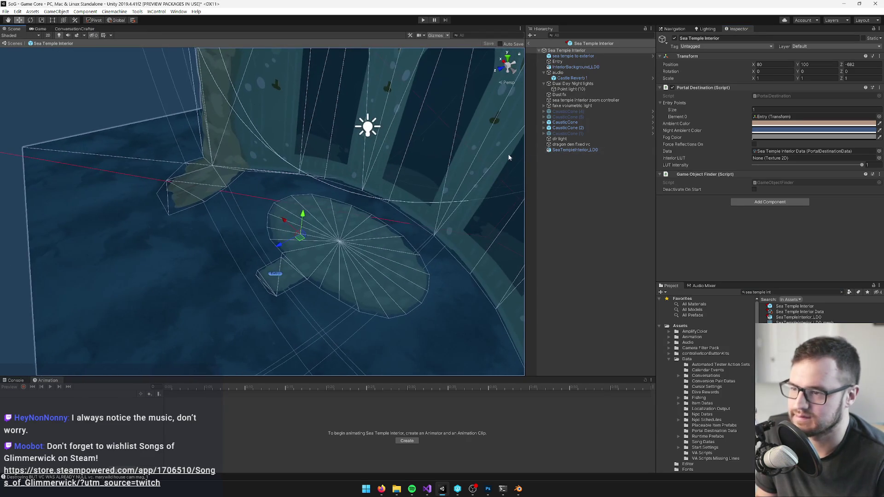
left_click(401, 214)
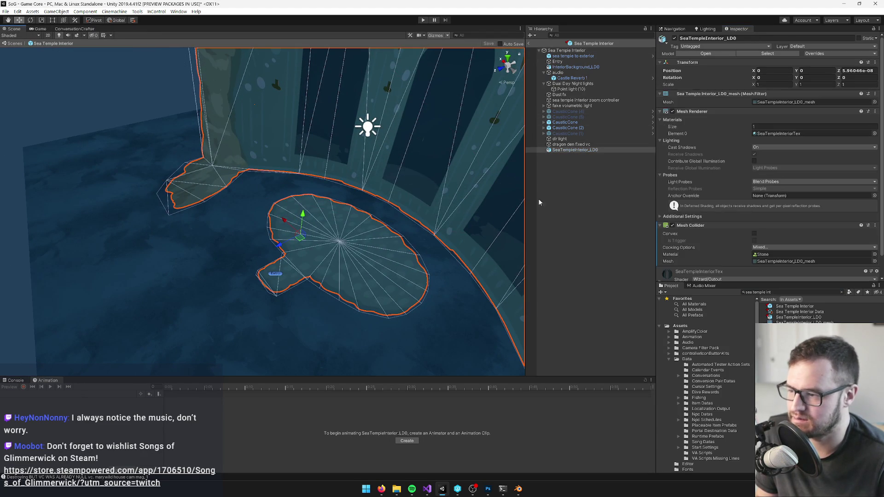
scroll(773, 238, "down", 2)
left_click_drag(276, 208, 264, 122)
scroll(264, 123, "down", 5)
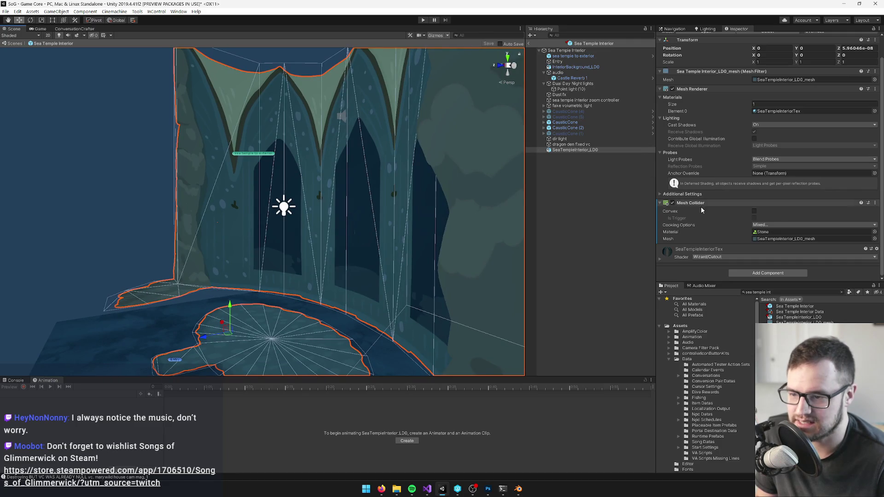
left_click(754, 211)
mouse_move(276, 203)
left_mouse_down("alt")
mouse_move(350, 192)
mouse_move(354, 232)
left_mouse_up("alt")
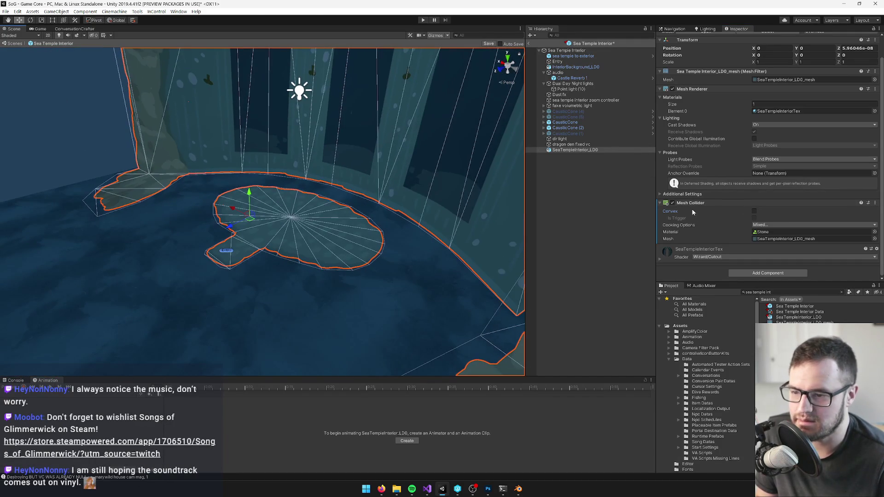
right_click(690, 203)
left_click(724, 228)
- Add a 3D Cube as a child of SeaTempleInterior_LD0
right_click(571, 150)
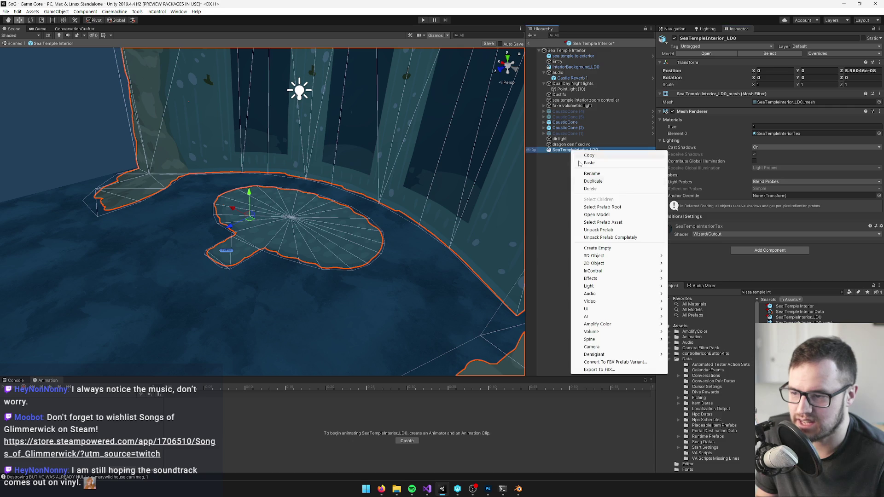
mouse_move(632, 256)
left_click(676, 256)
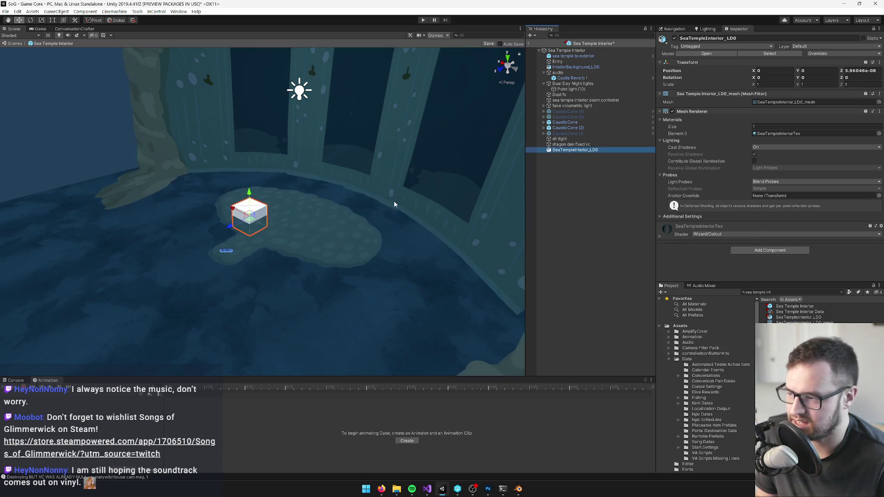
- Move and scale the Cube into a flat slab resting on the round platform's floor
left_click_drag(252, 223, 404, 225)
key("r")
mouse_move(285, 194)
left_mouse_down()
mouse_move(285, 223)
mouse_move(285, 195)
mouse_move(286, 223)
mouse_move(286, 201)
mouse_move(293, 224)
mouse_move(314, 226)
left_mouse_up()
key("w")
key("t")
key("r")
key("w")
left_click_drag(285, 197, 286, 206)
- Remove the Cube's Mesh Renderer and Mesh Filter and give its Box Collider the Stone material
right_click(689, 105)
left_click(718, 120)
right_click(695, 88)
left_click(718, 104)
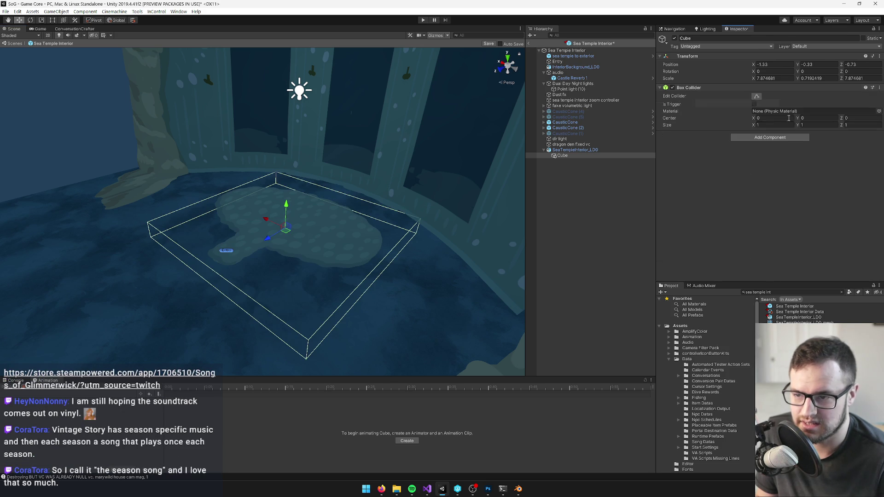
left_click(878, 111)
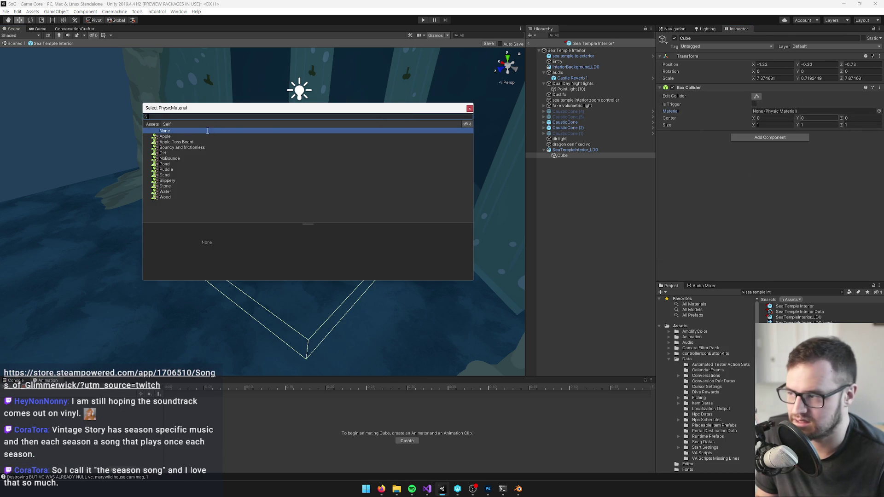
type("stone")
double_click(167, 137)
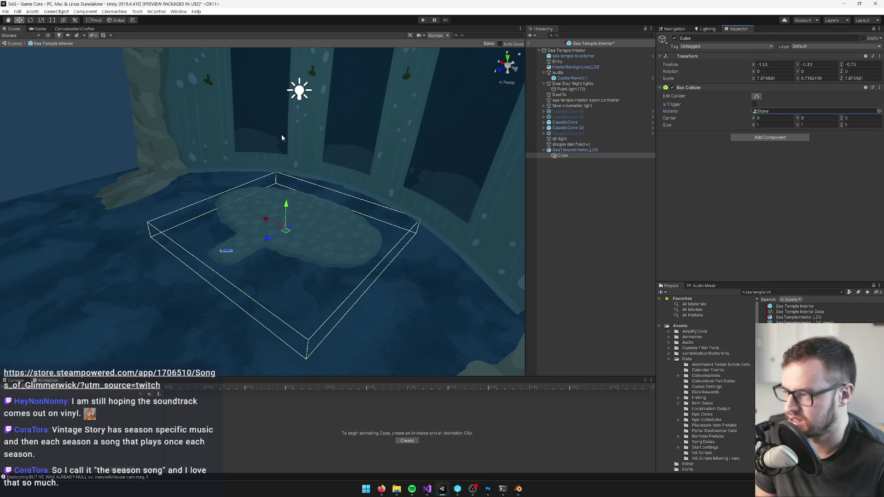
mouse_move(438, 198)
left_mouse_down()
mouse_move(317, 191)
mouse_move(437, 152)
mouse_move(583, 80)
left_mouse_up()
left_click(558, 73)
- Inspect the audio object, the Entry object and the root's referenced entry point
key("f")
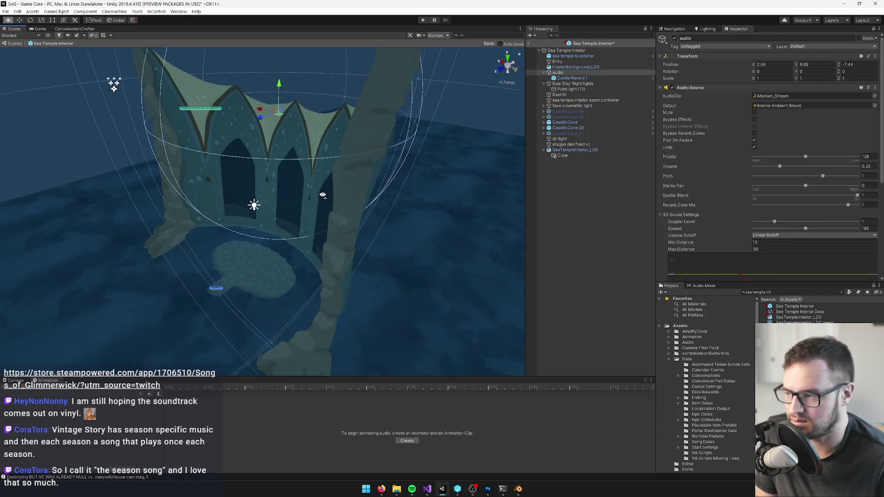
scroll(263, 224, "down", 3)
left_click_drag(251, 244, 344, 237)
scroll(344, 238, "up", 3)
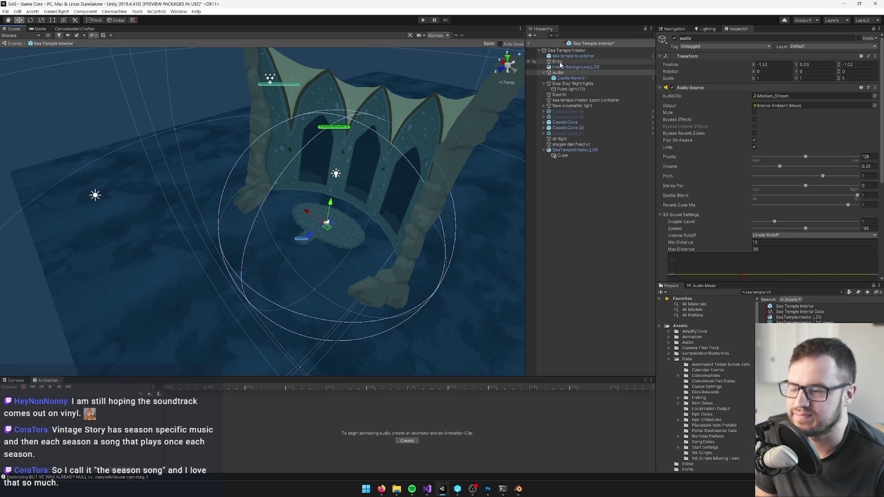
left_click(558, 61)
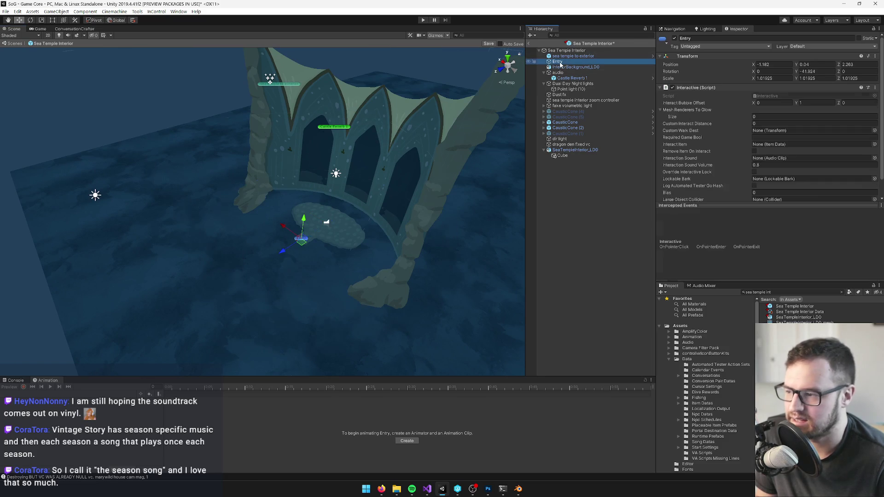
left_click(563, 56)
left_click(562, 51)
left_click(773, 116)
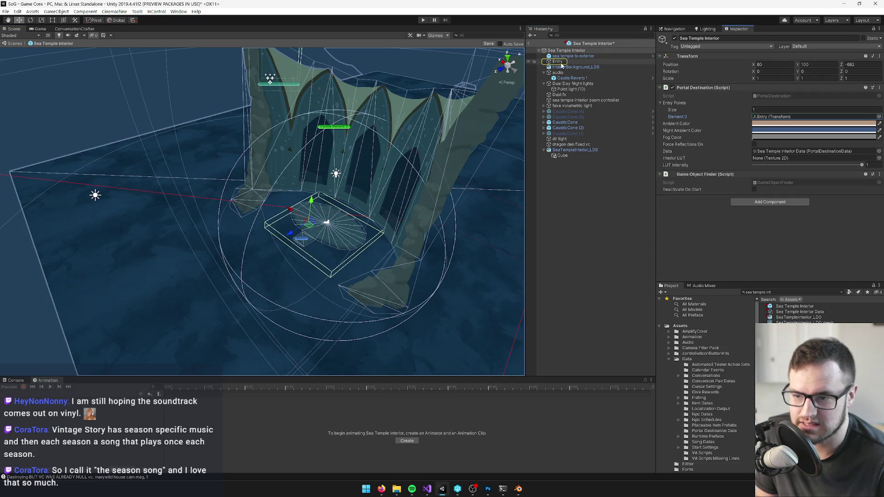
left_click(563, 62)
- Lower, rotate and slide the sea temple to exterior portal onto the platform using Local handles
left_click(570, 56)
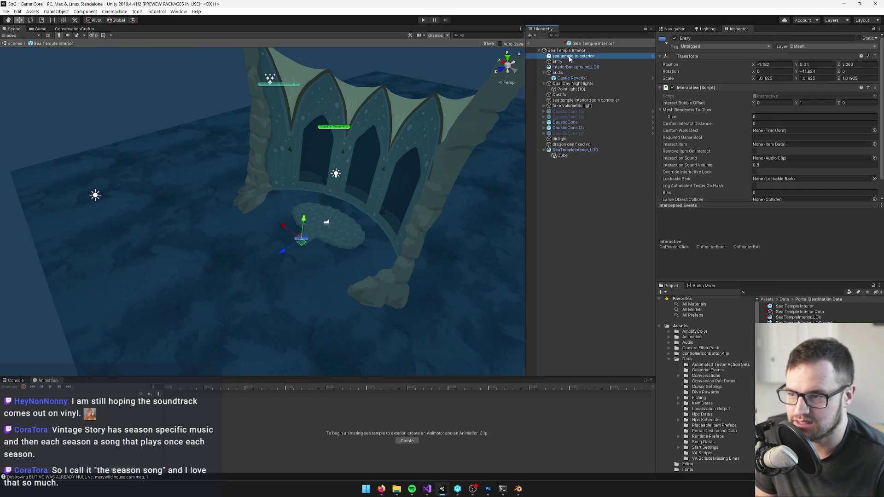
mouse_move(285, 98)
left_mouse_down()
mouse_move(301, 177)
mouse_move(304, 271)
left_mouse_up()
scroll(303, 272, "up", 6)
key("e")
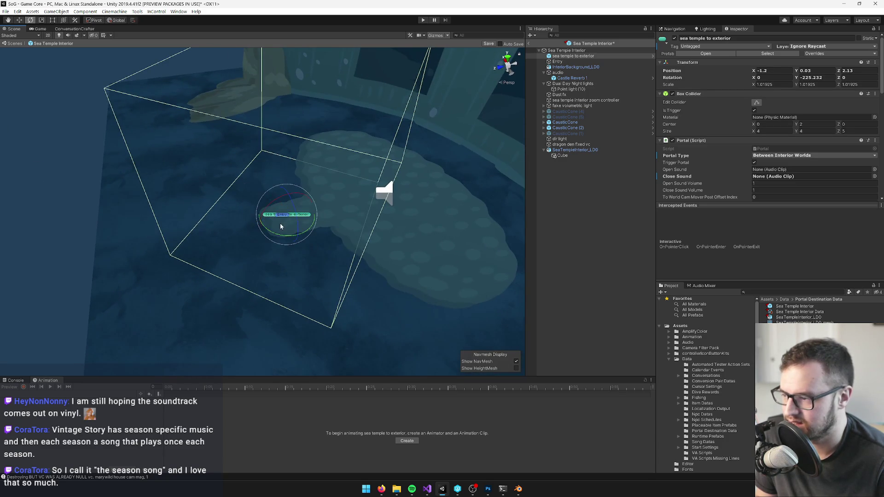
left_click_drag(278, 238, 377, 241)
key("w")
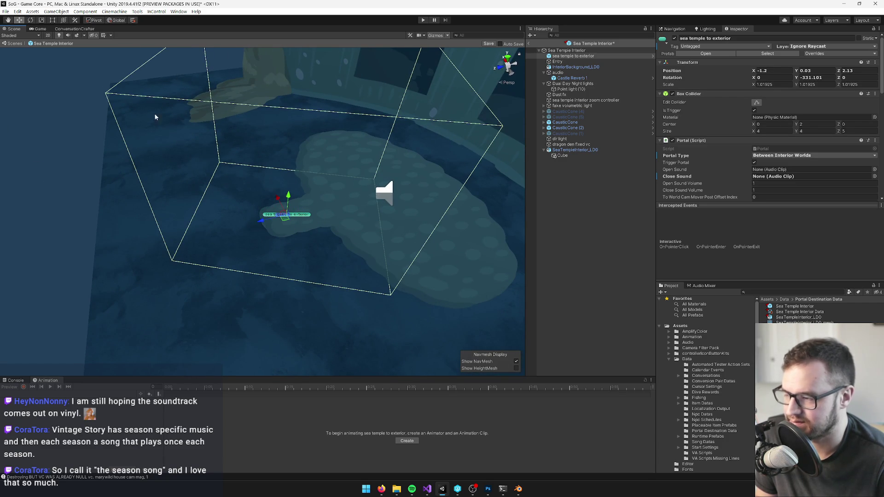
left_click(116, 20)
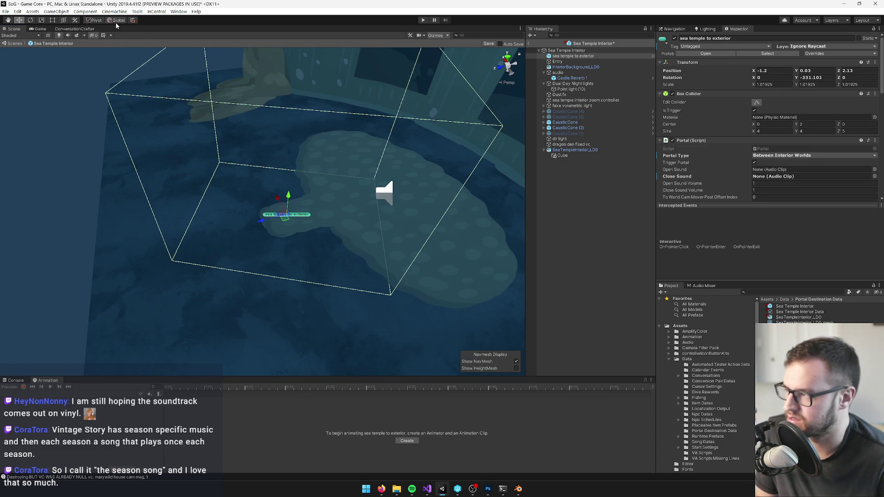
mouse_move(291, 214)
left_mouse_down()
mouse_move(258, 217)
mouse_move(272, 244)
mouse_move(298, 249)
mouse_move(186, 239)
mouse_move(167, 226)
left_mouse_up()
key("e")
key("w")
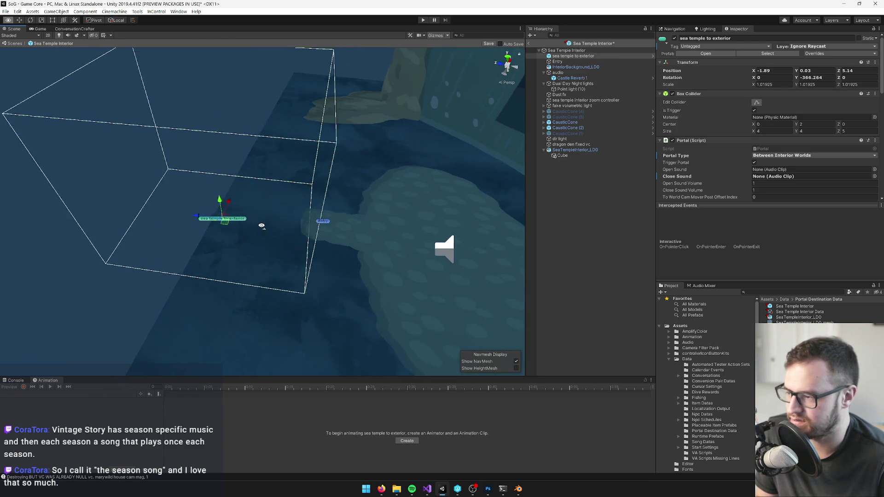
- Move the Entry point beside the platform, save the prefab and exit prefab mode
left_click(275, 221)
mouse_move(276, 227)
left_mouse_down()
mouse_move(322, 224)
mouse_move(325, 209)
left_mouse_up()
key("f")
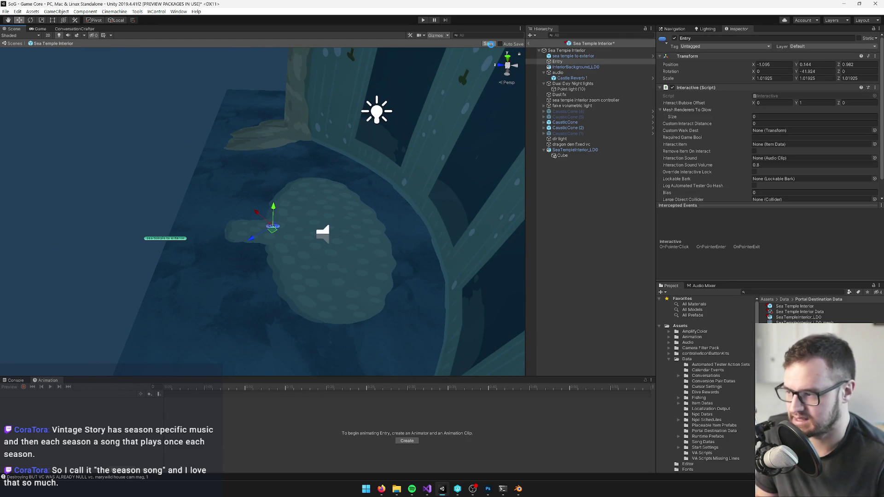
left_click(490, 45)
left_click(528, 45)
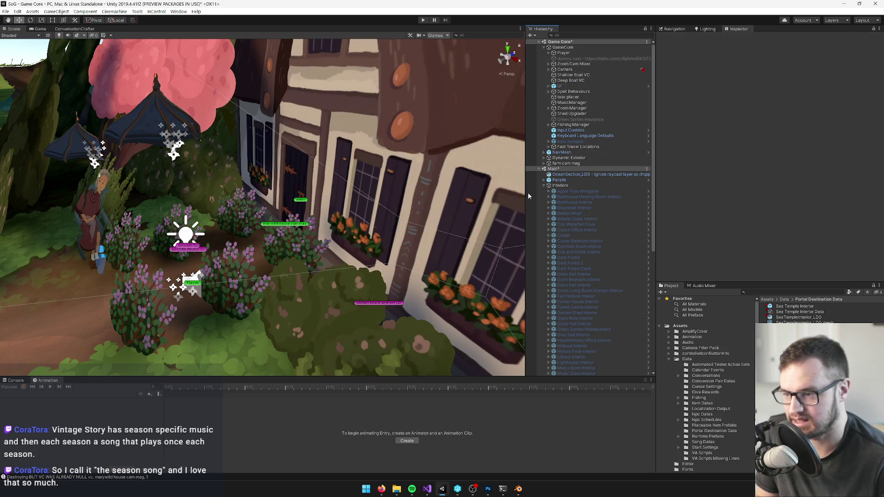
- Switch to the Game view and enter Play mode
left_click(40, 28)
left_click(423, 19)
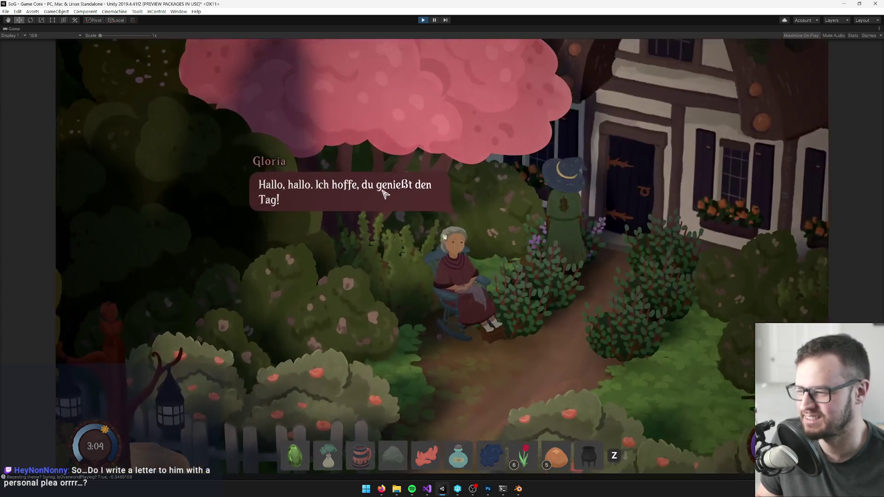
- Talk to the grandmother and leave, then un-maximize the Game view
left_click(385, 192)
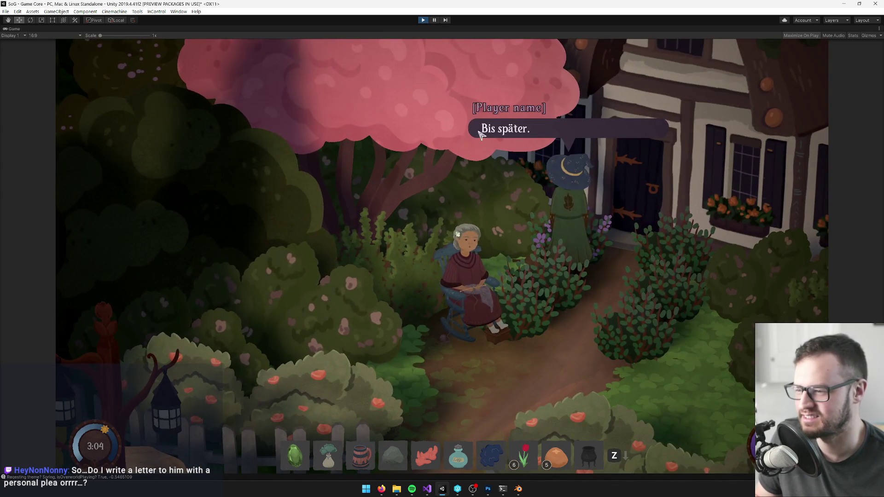
left_click(479, 136)
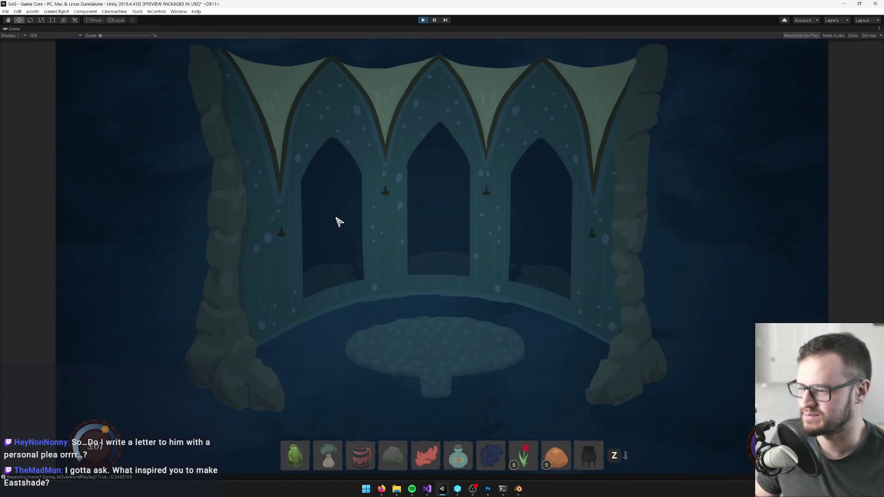
right_click(7, 33)
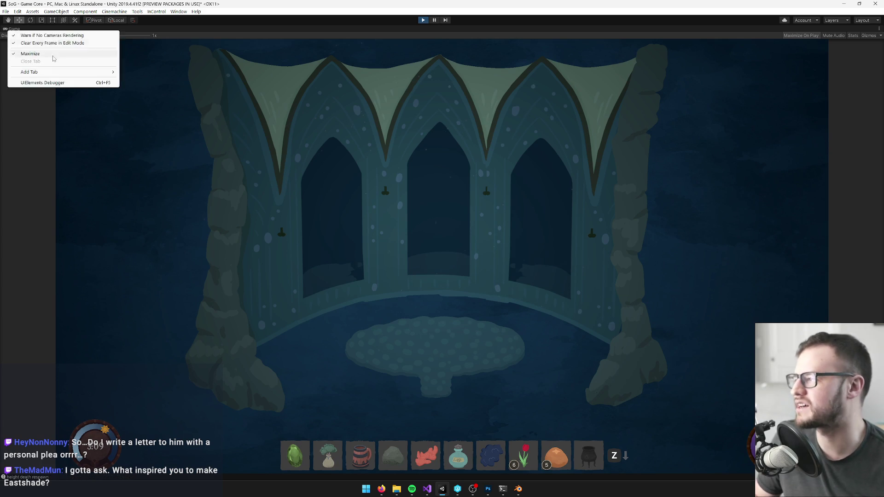
left_click(19, 35)
- Select the Player and frame it in the Scene view
left_click(563, 53)
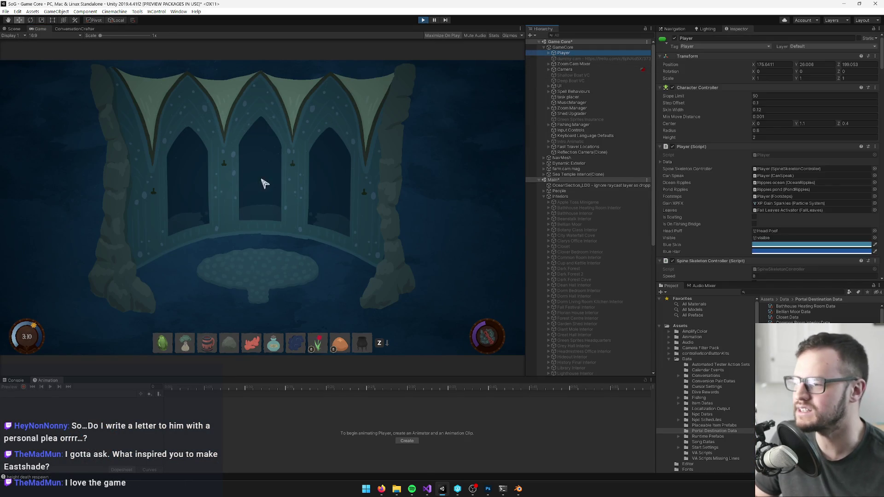
left_click(13, 29)
key("f")
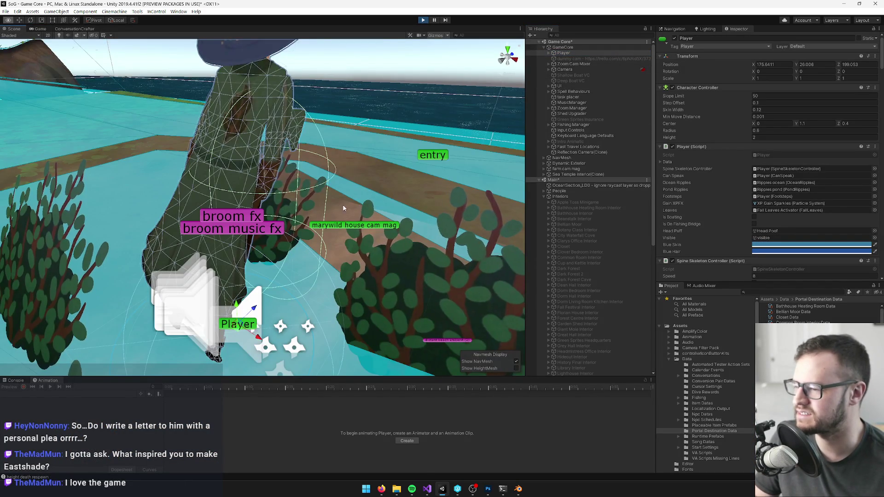
scroll(344, 208, "down", 10)
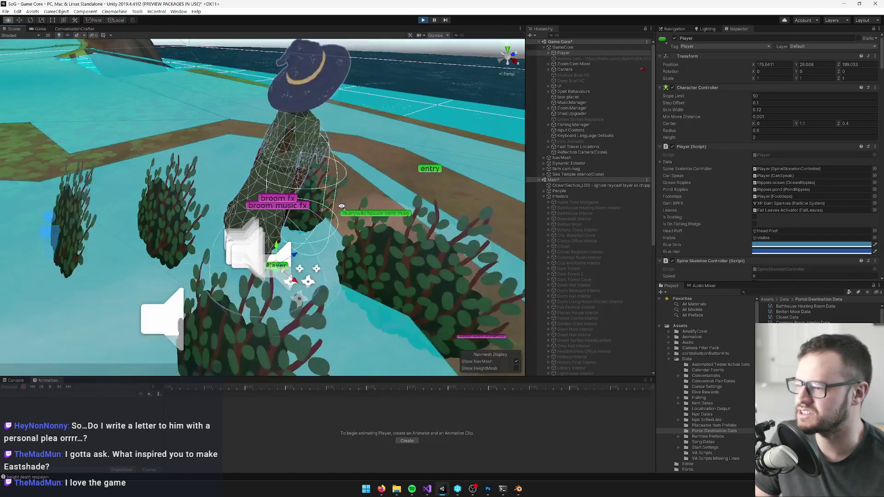
- Return to the Game view and clear all Console messages
left_click(37, 30)
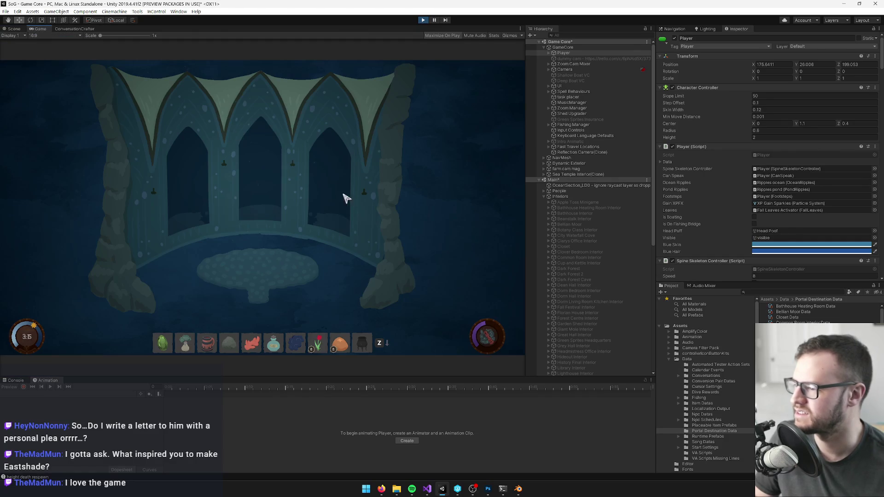
left_click(16, 380)
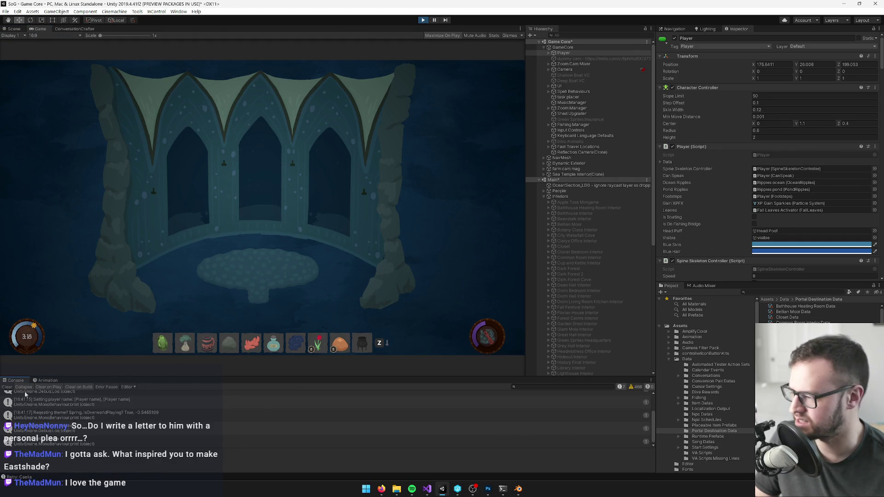
left_click(7, 387)
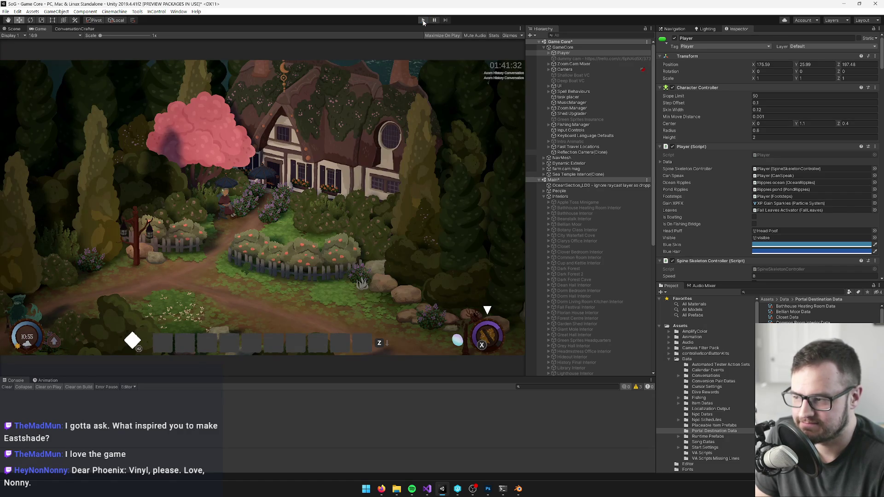
left_click(777, 293)
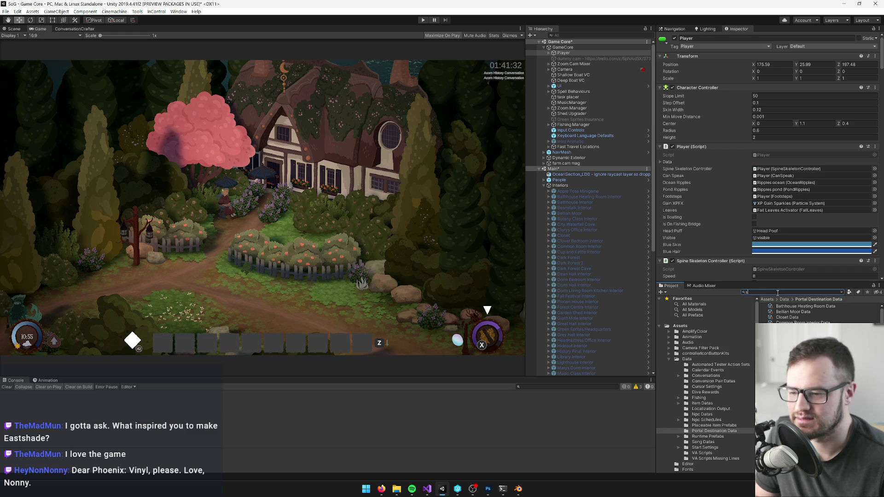
- Select GameCore and expand the Core Assets Interior Datas list in the Inspector
type("ea temple")
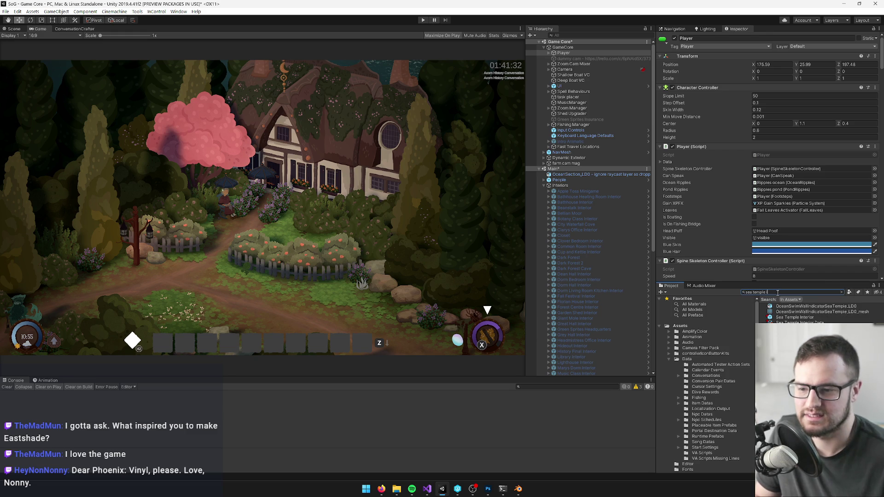
type(" it")
key("BackSpace")
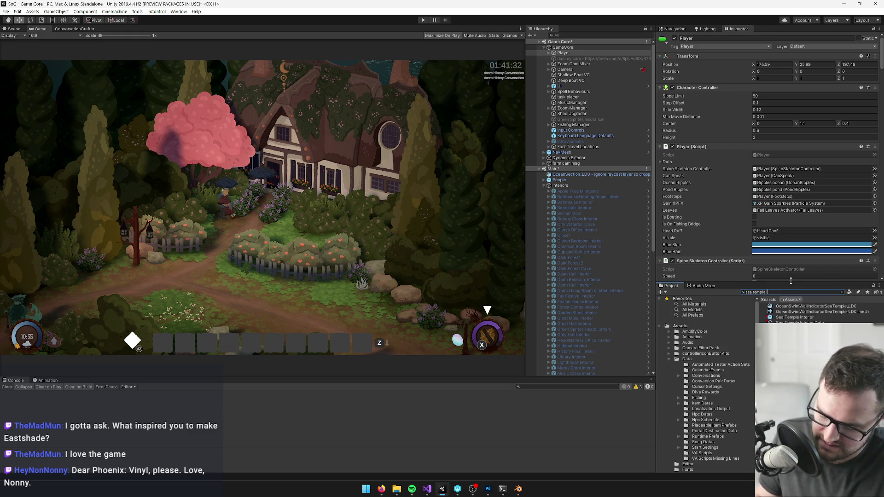
type("nt")
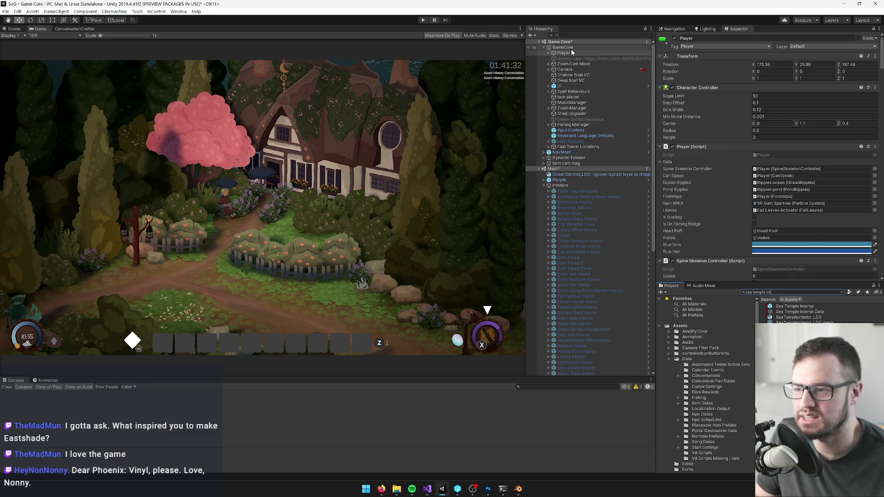
left_click(562, 47)
scroll(697, 94, "down", 15)
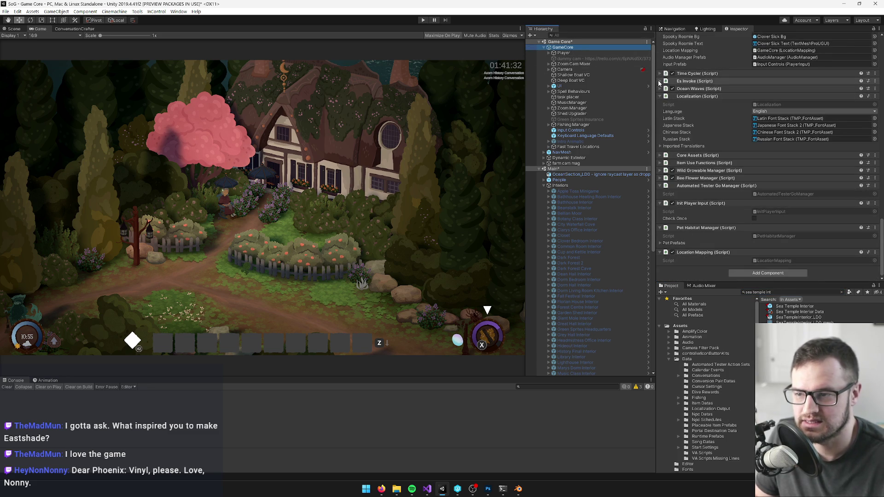
left_click(661, 156)
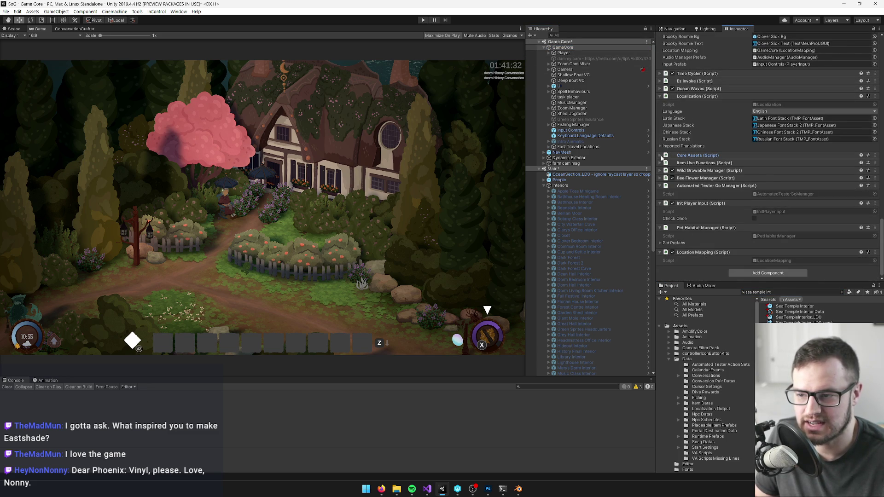
left_click(662, 157)
scroll(663, 159, "down", 3)
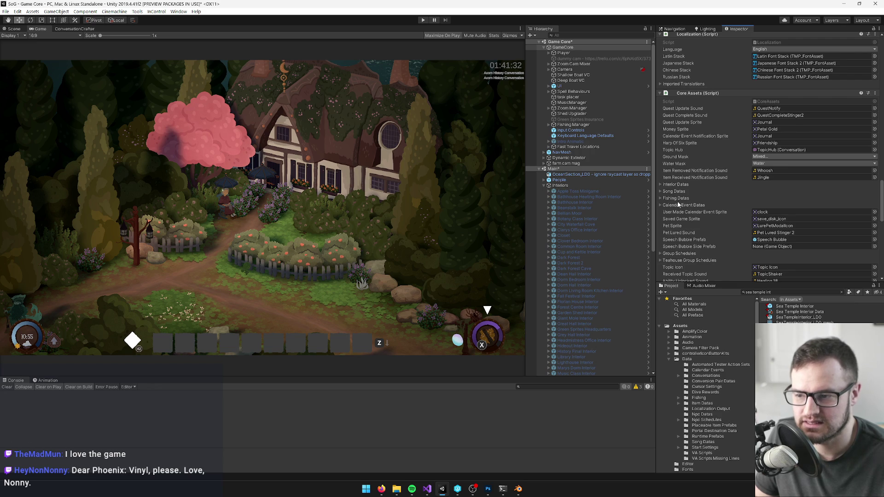
scroll(678, 206, "down", 3)
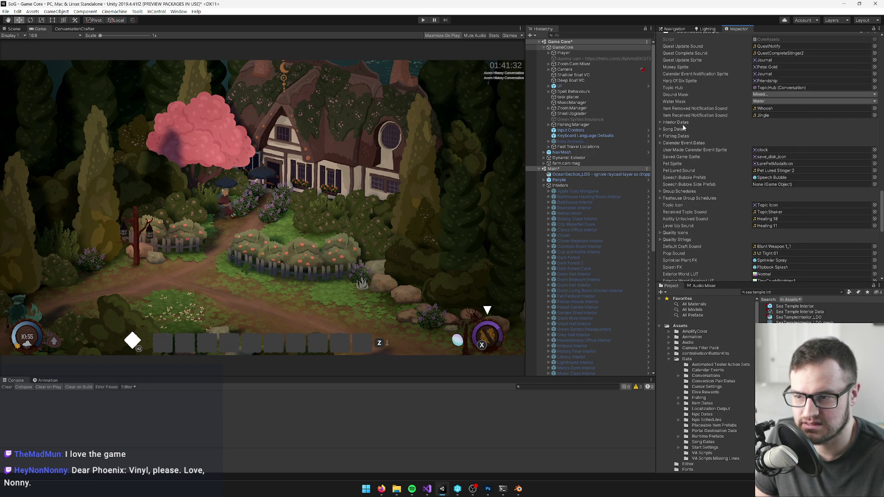
left_click(660, 122)
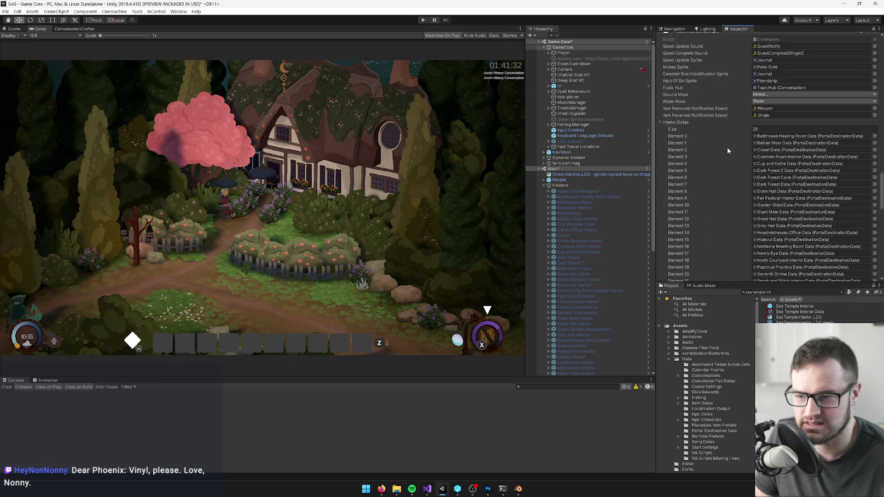
- Duplicate the last Interior Datas entry and set the new Element 26 to Sea Temple Interior Data
right_click(682, 122)
left_click(709, 135)
left_click(874, 129)
type("sea")
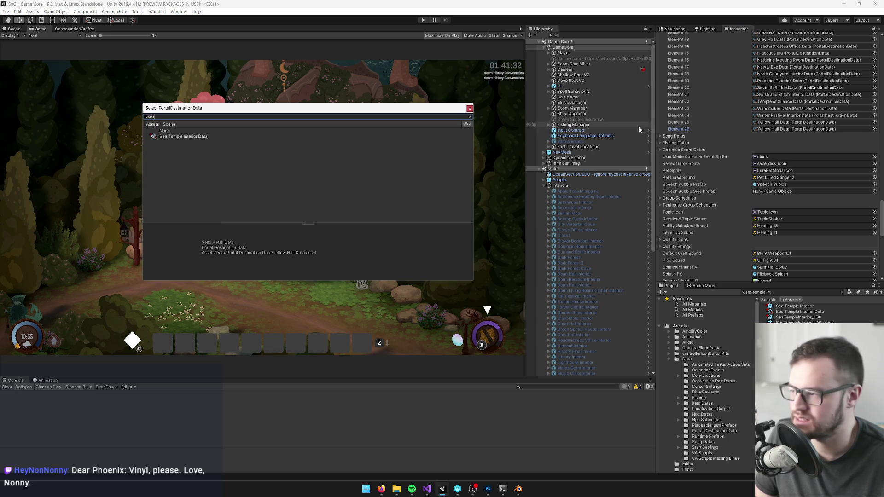
double_click(199, 137)
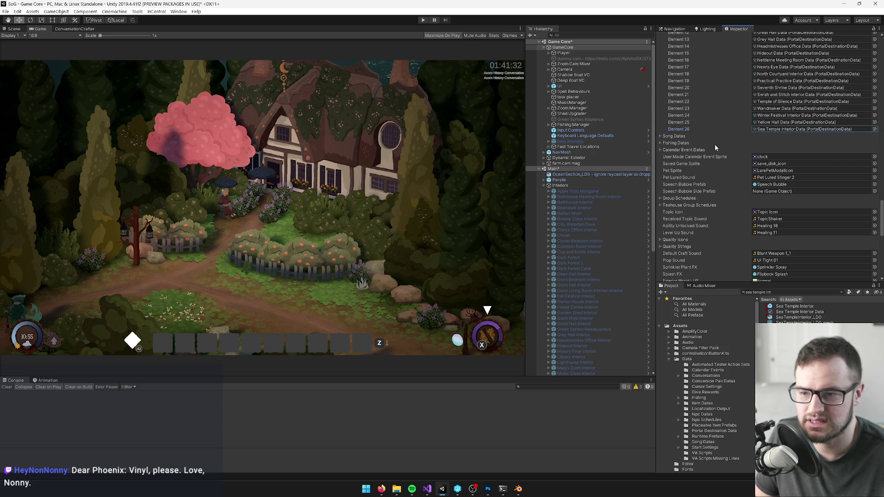
left_click(769, 129)
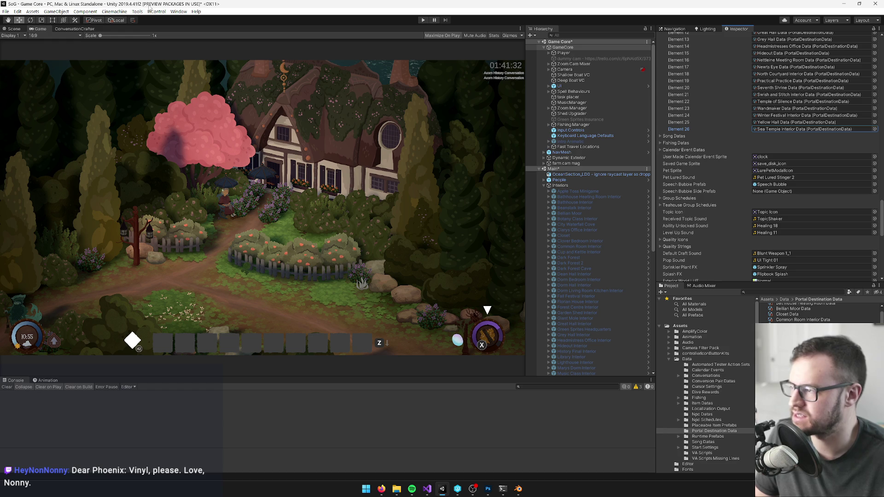
- Open the Build Settings window with Ctrl+Shift+B and close it again
key("ctrl+shift+b")
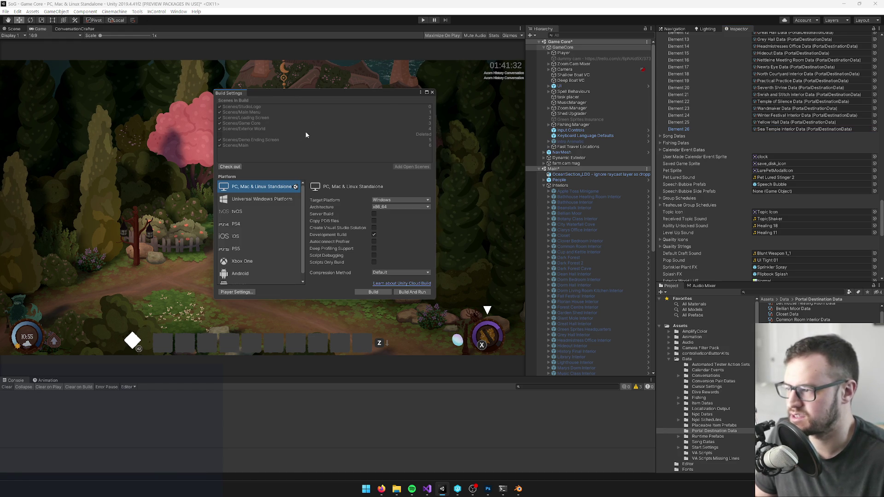
left_click(431, 92)
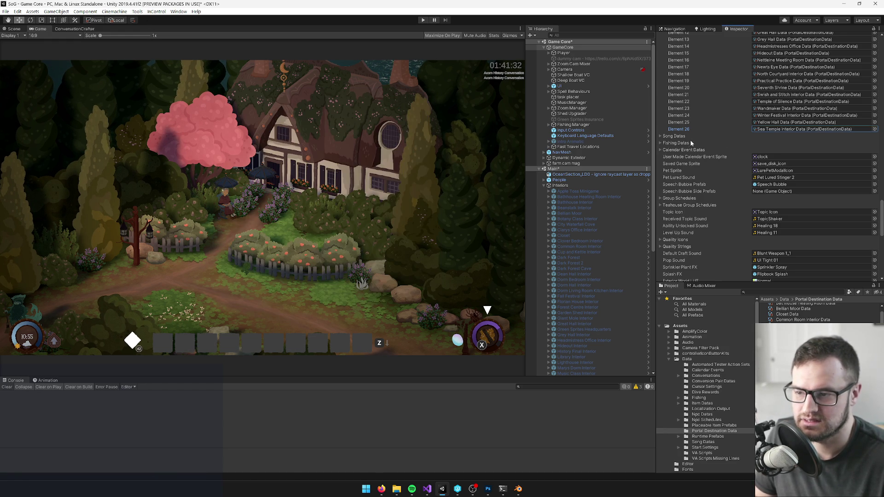
scroll(690, 140, "down", 10)
scroll(768, 161, "up", 5)
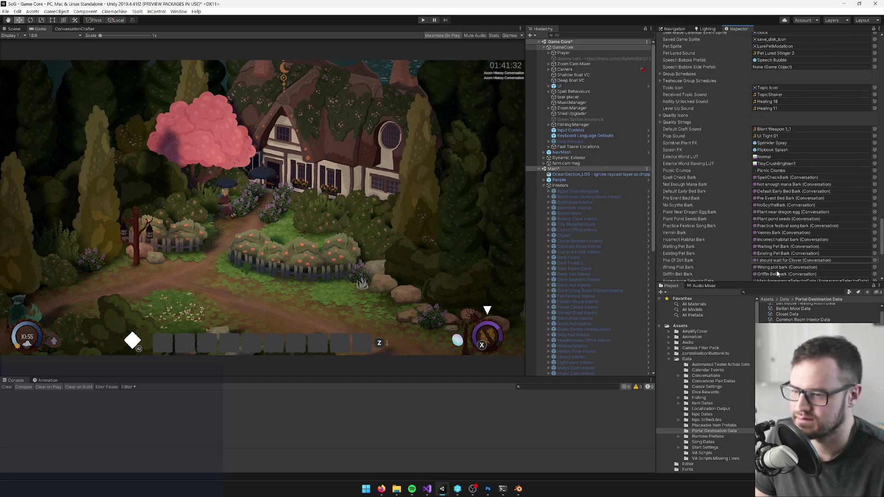
scroll(727, 234, "up", 10)
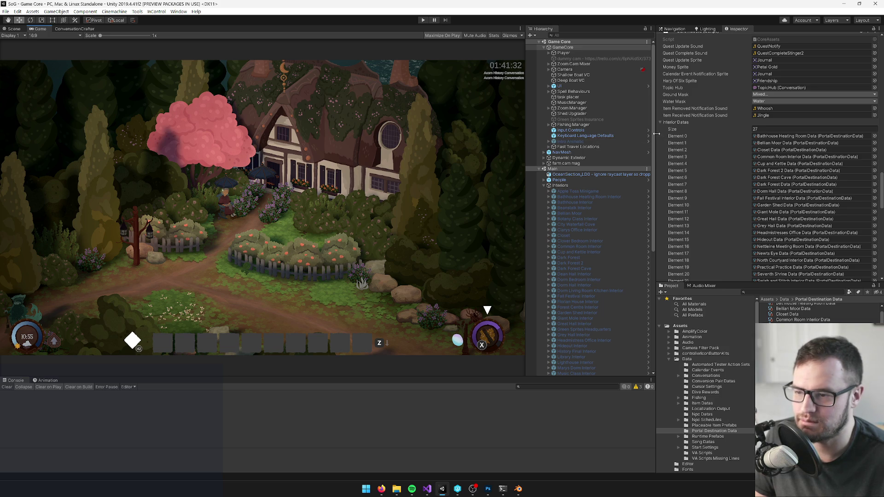
- Widen the Game view, show the Interiors group in the Inspector, and start Play mode
left_click_drag(657, 133, 679, 134)
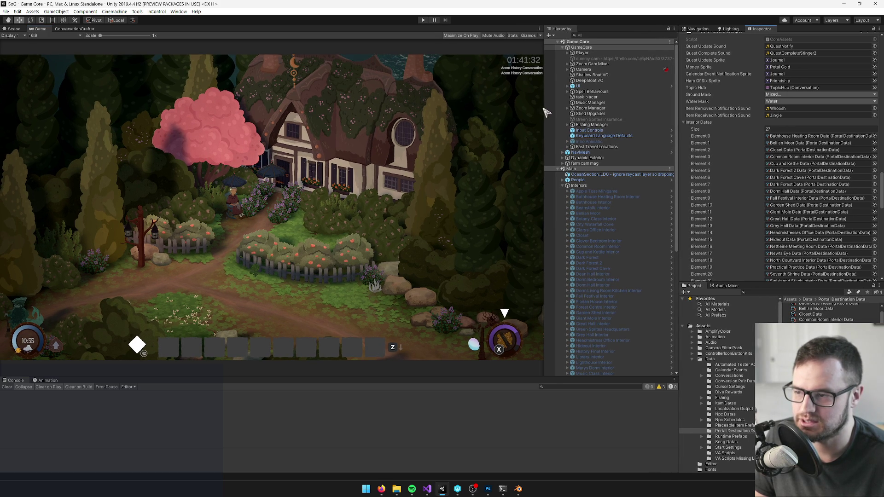
mouse_move(546, 112)
left_mouse_down()
mouse_move(536, 113)
mouse_move(547, 114)
left_mouse_up()
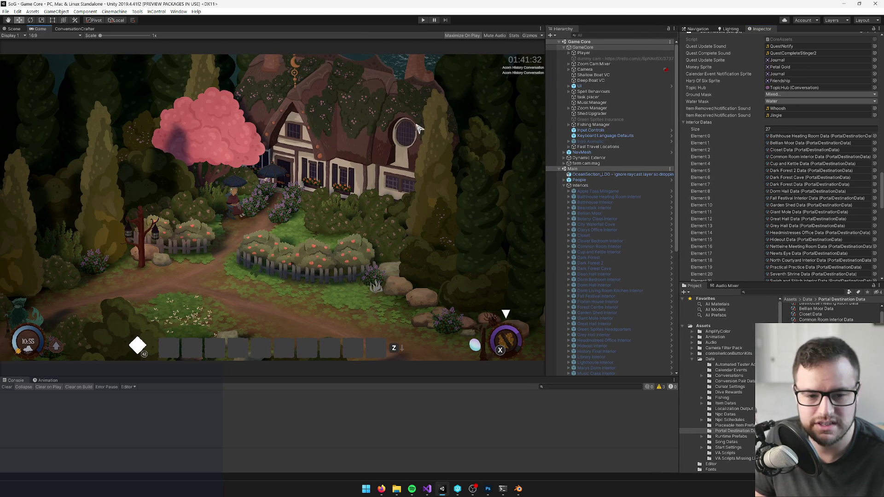
left_click(599, 185)
left_click(579, 180)
left_click(565, 185)
left_click(565, 185)
left_click_drag(675, 137, 676, 137)
left_click(581, 185)
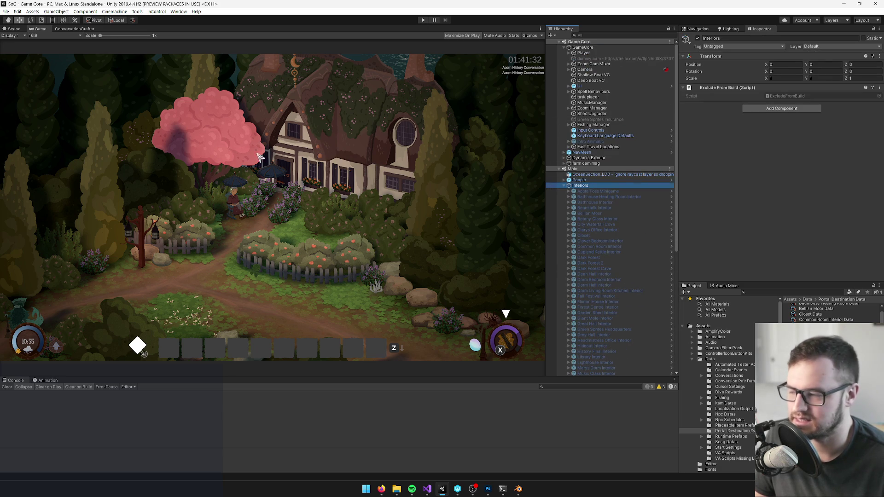
left_click(423, 20)
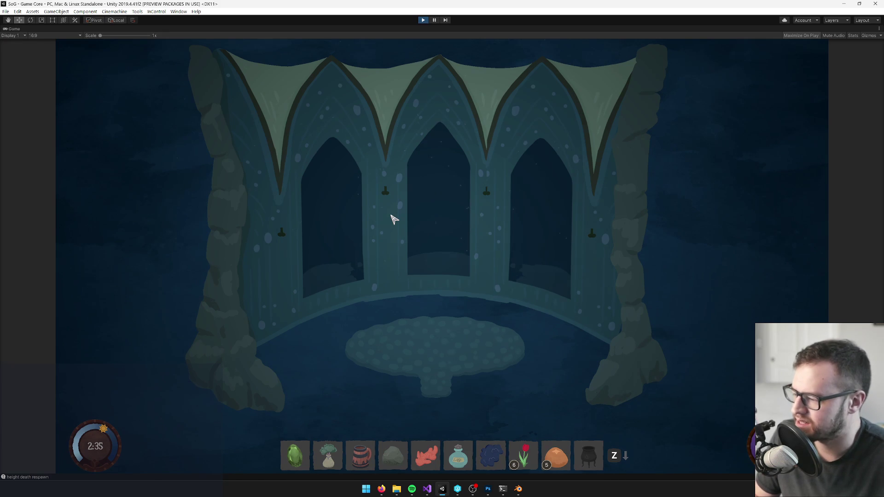
left_click(423, 21)
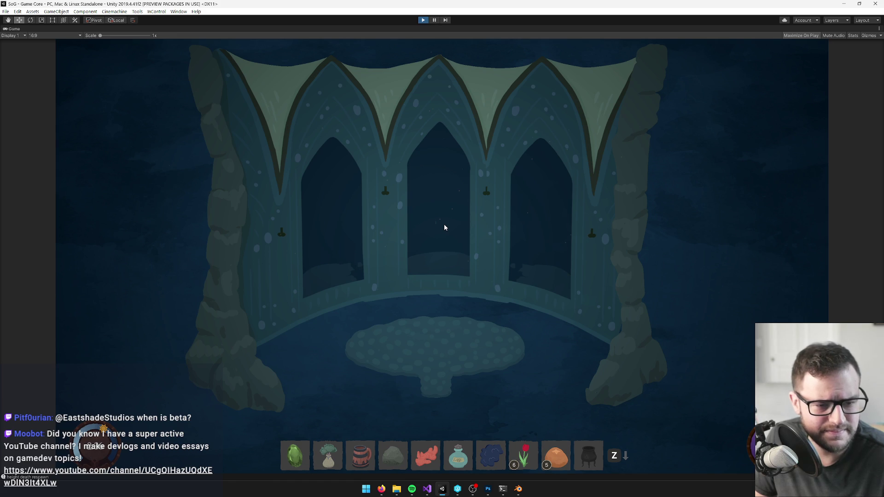
key("ctrl+p")
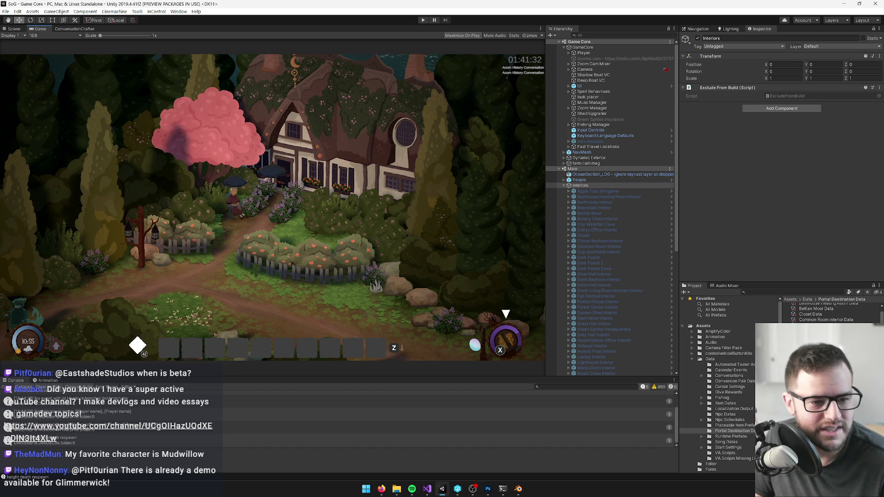
- Inspect Apple Toss Minigame and the Interiors group, then clear the Console
key("alt+Tab")
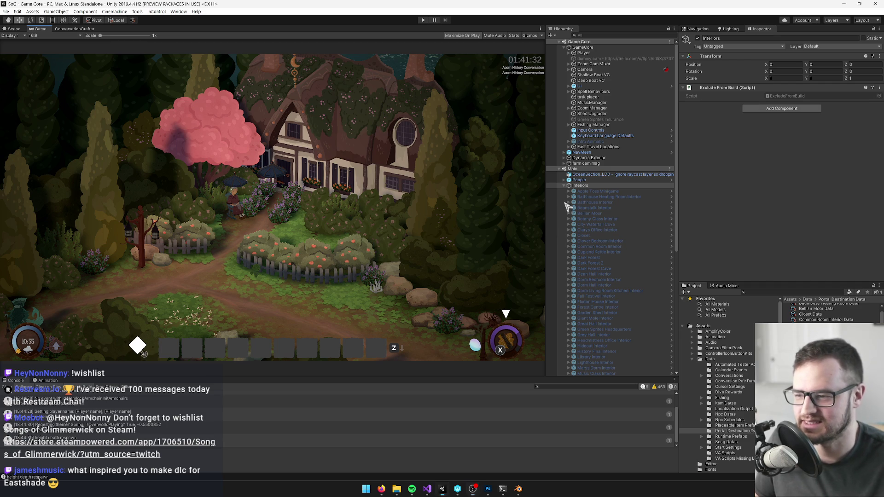
left_click(587, 191)
left_click(614, 185)
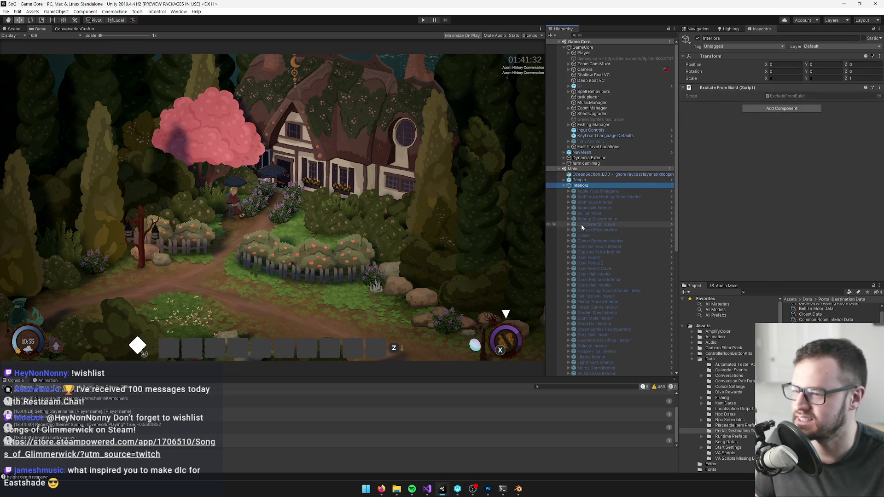
left_click(8, 387)
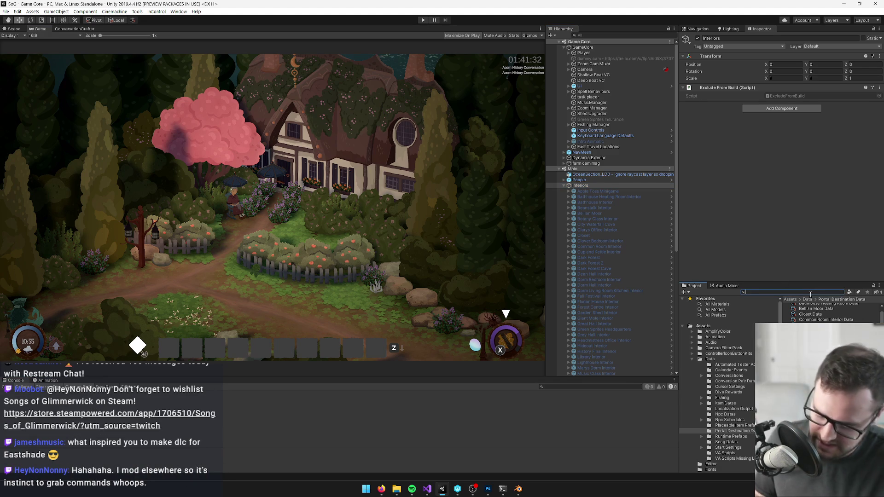
- Open the Sea Temple Interior prefab and locate its Entry point in the Scene view
type("seatemp")
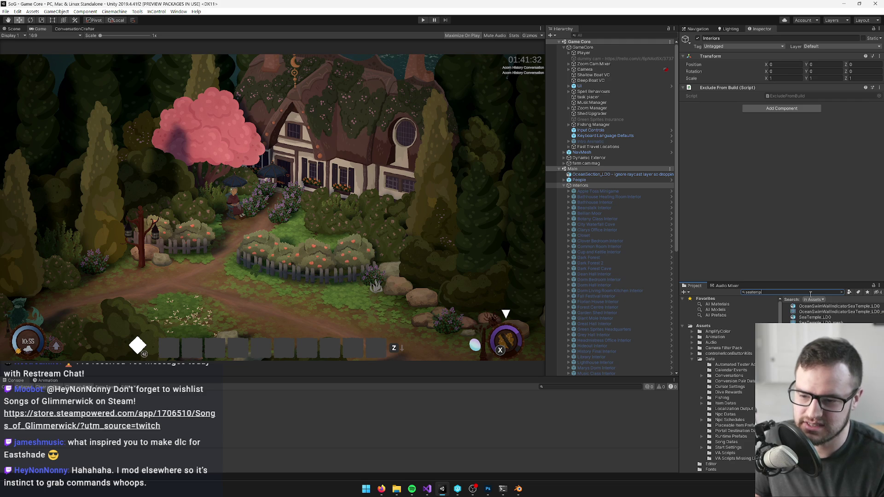
type("sea temple int")
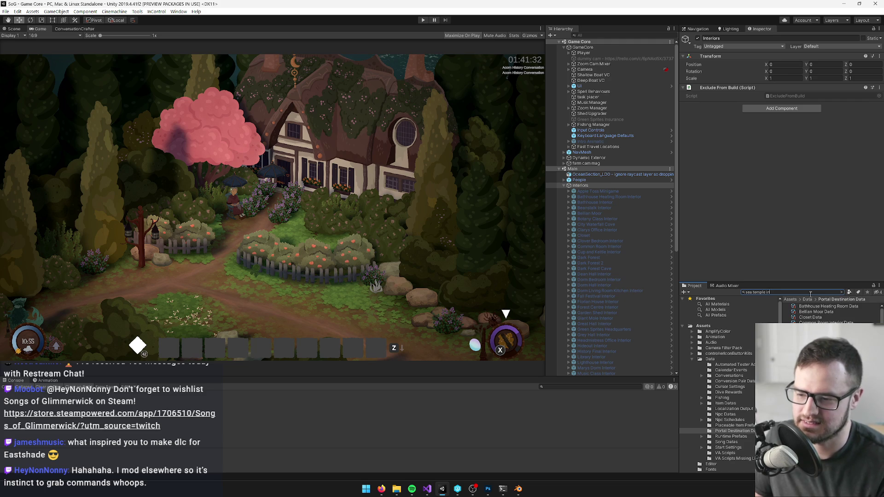
left_click(817, 306)
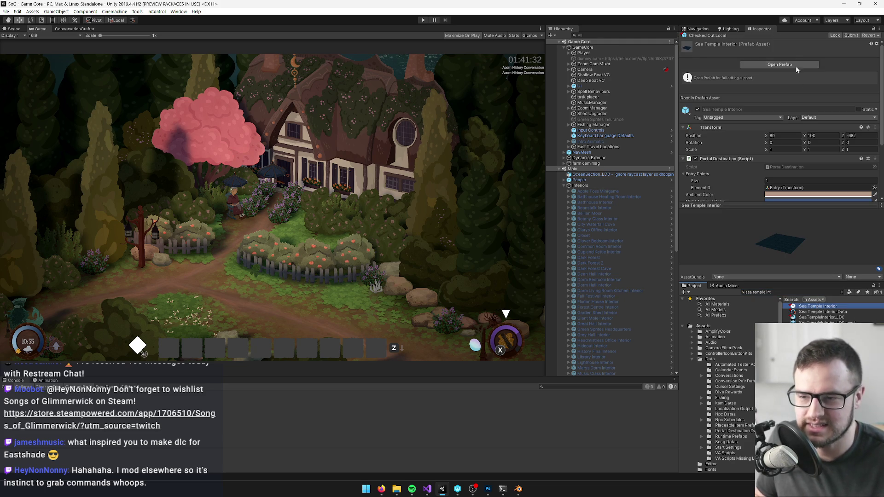
left_click(788, 65)
left_click(12, 28)
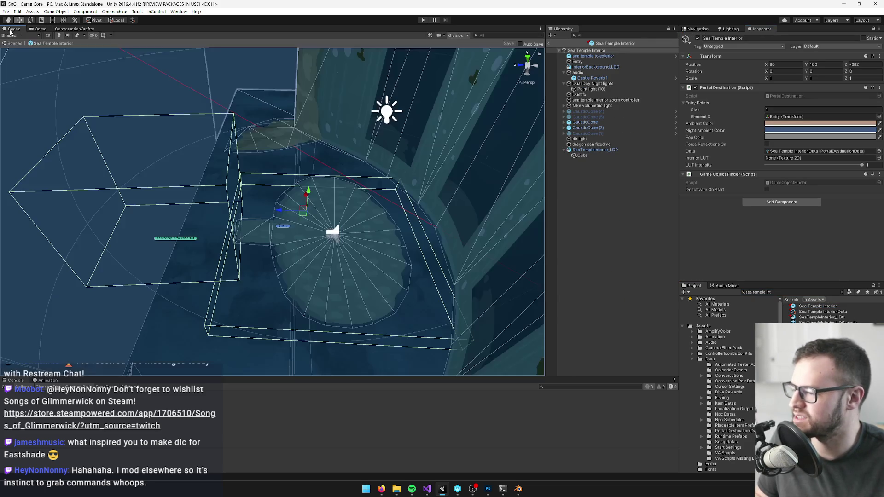
left_click_drag(359, 149, 359, 148)
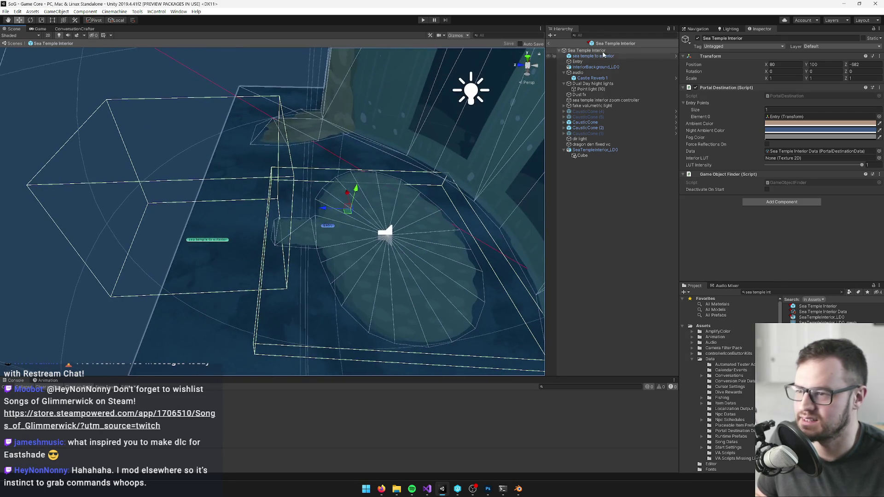
left_click(775, 119)
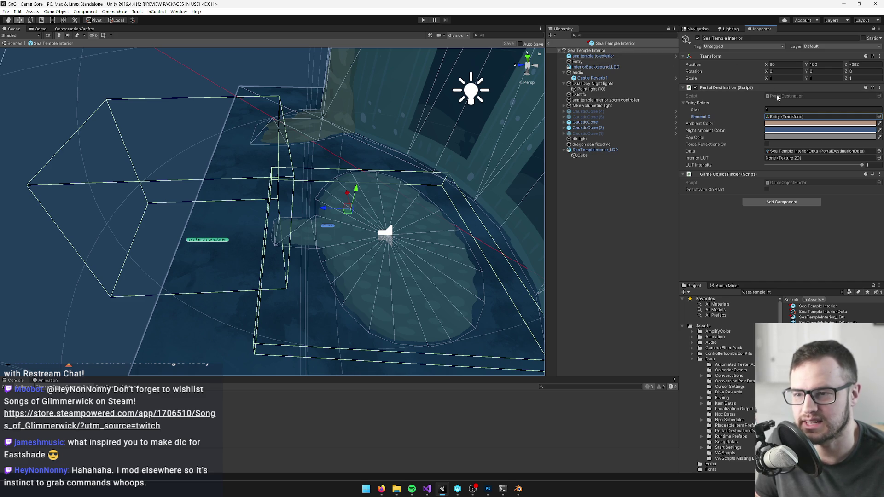
- Exit prefab mode, select the placed Sea Temple Interior and review its overrides near the house entrance
left_click(550, 44)
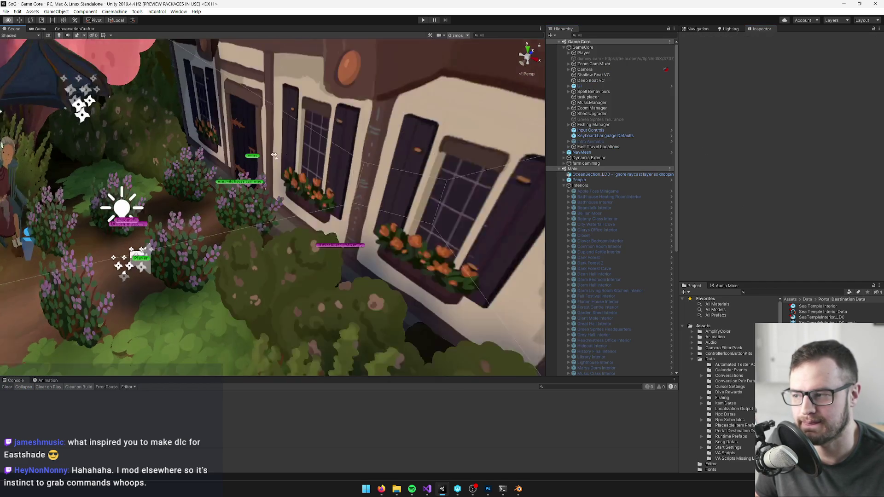
mouse_move(273, 155)
left_mouse_down()
mouse_move(308, 161)
mouse_move(341, 139)
left_mouse_up()
scroll(574, 243, "down", 10)
left_click(587, 261)
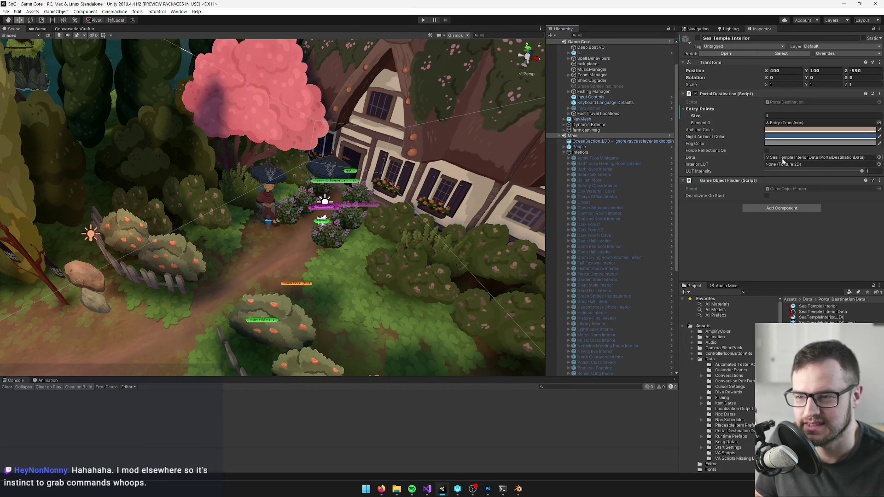
left_click(831, 53)
left_click(619, 7)
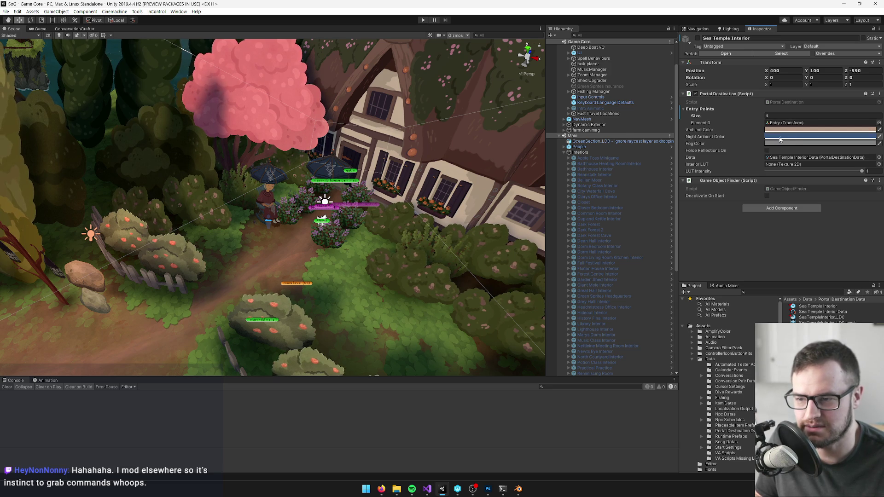
scroll(629, 184, "down", 10)
scroll(629, 184, "up", 5)
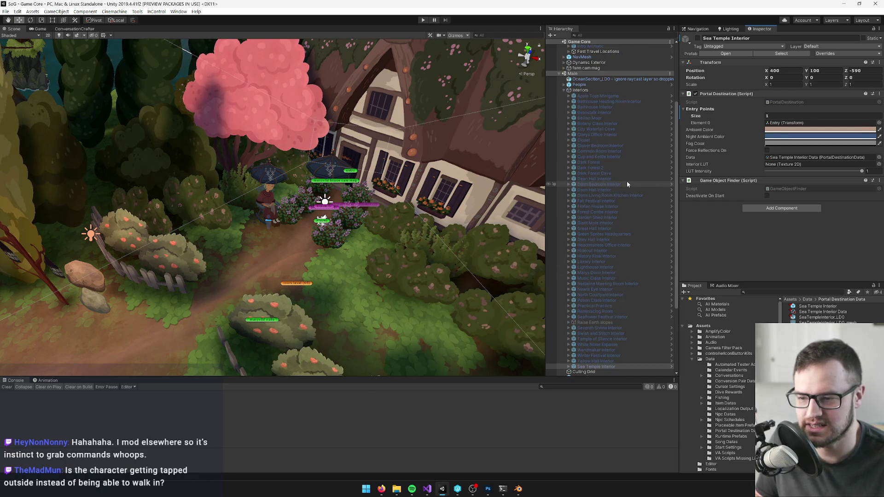
scroll(642, 200, "down", 3)
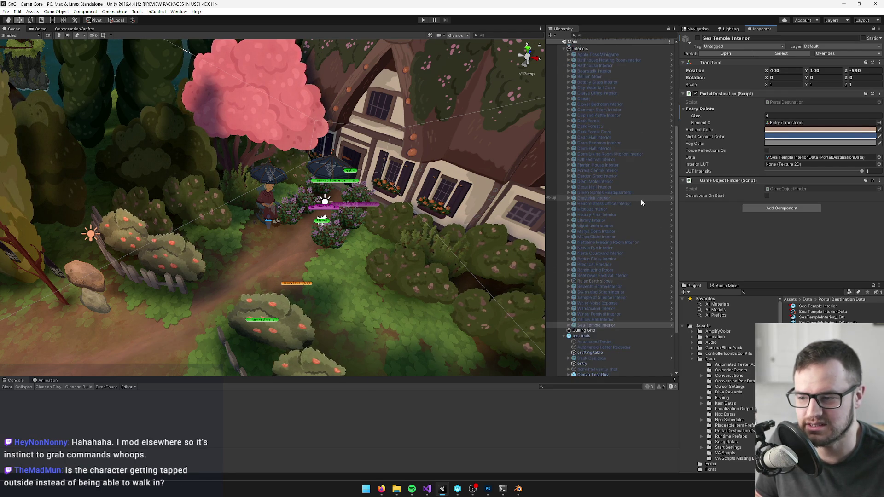
mouse_move(349, 193)
left_mouse_down()
mouse_move(303, 121)
mouse_move(306, 213)
mouse_move(350, 214)
left_mouse_up()
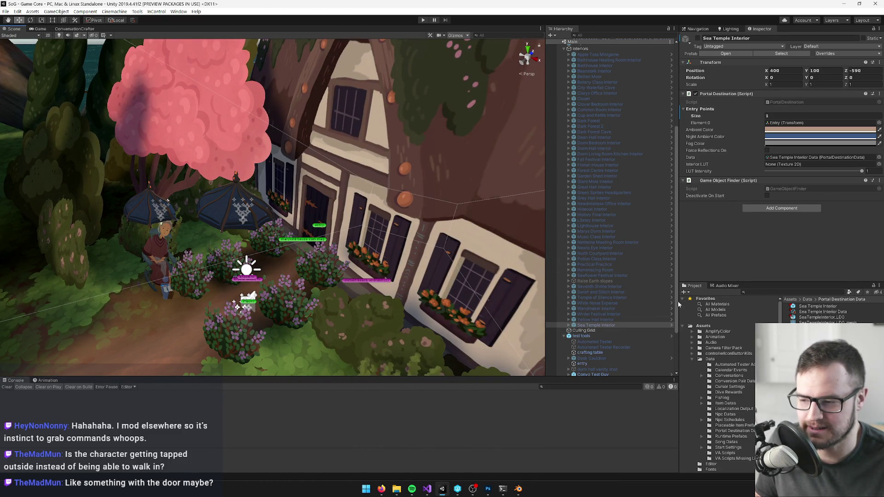
scroll(370, 306, "up", 3)
left_click_drag(466, 284, 495, 268)
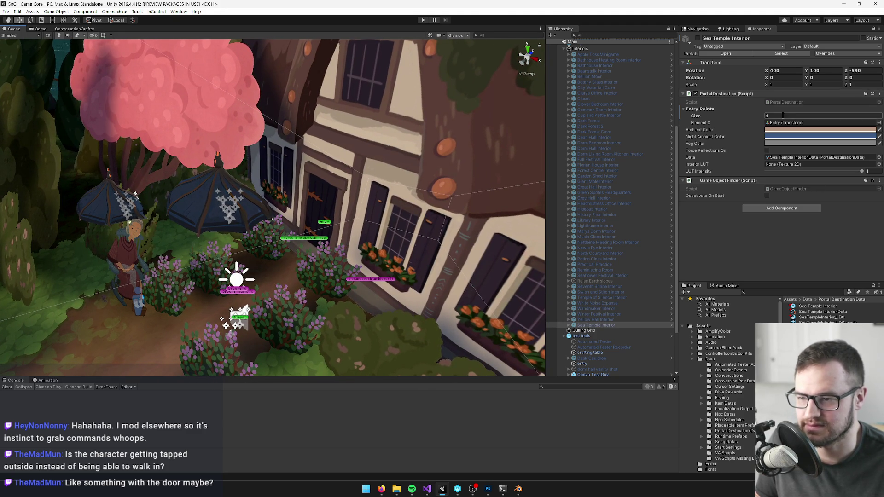
- Search the project assets for 'portal' and preview the Portal script's code in the Inspector
left_click(782, 292)
type("por")
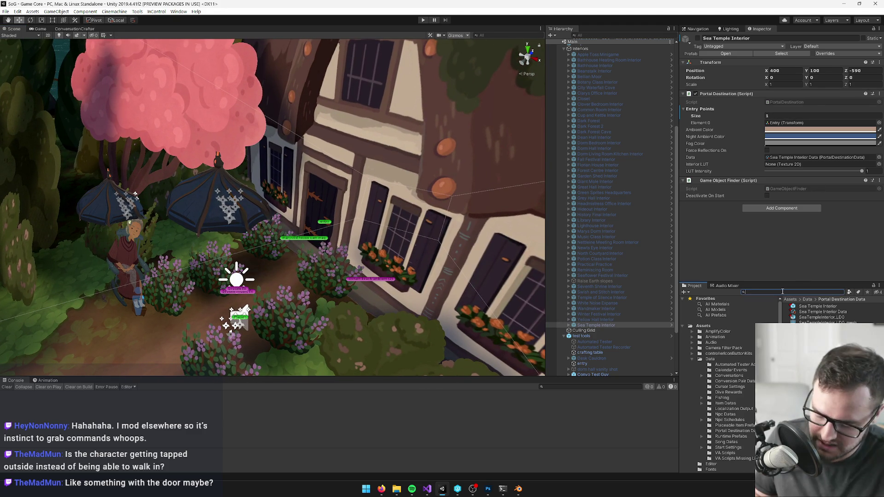
type("tal")
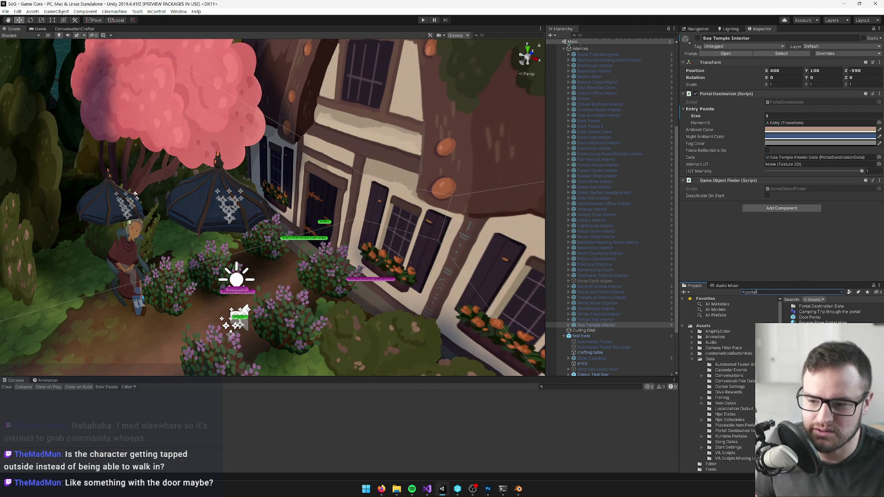
left_click(810, 350)
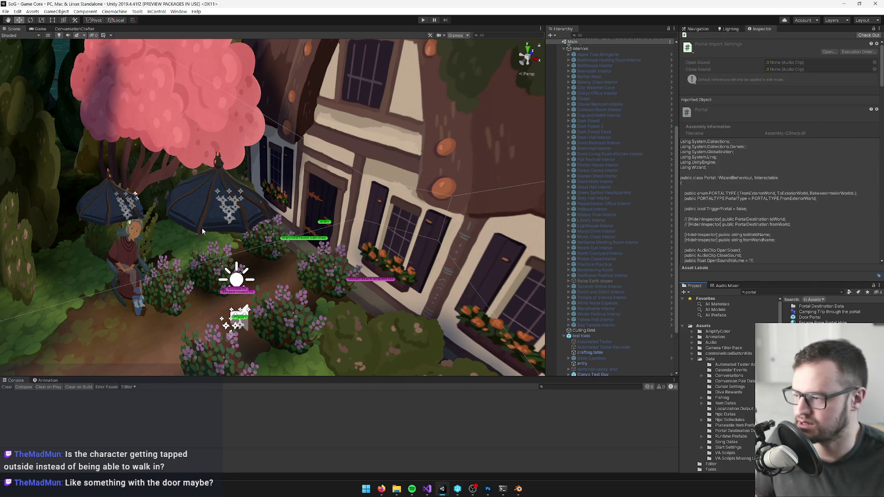
- Scroll to the Teleport method and review its FromExteriorWorld check and ToExteriorWorld branch
scroll(246, 205, "down", 8)
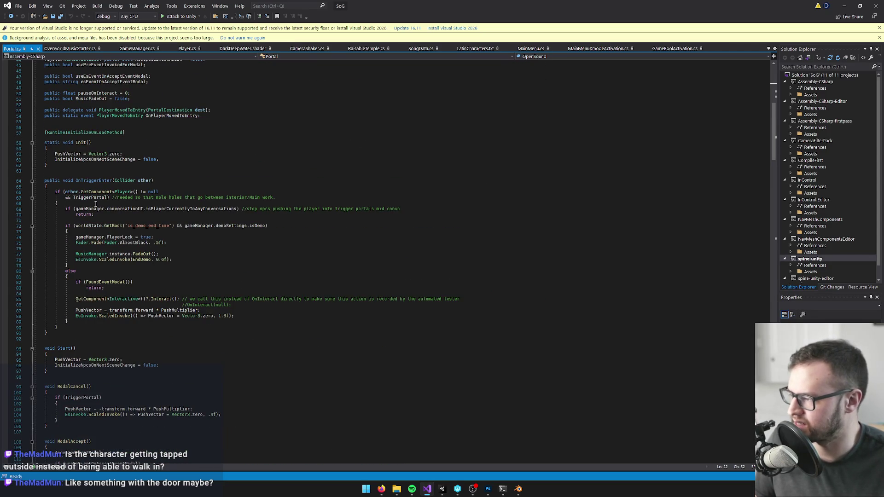
scroll(95, 203, "down", 6)
scroll(147, 193, "down", 15)
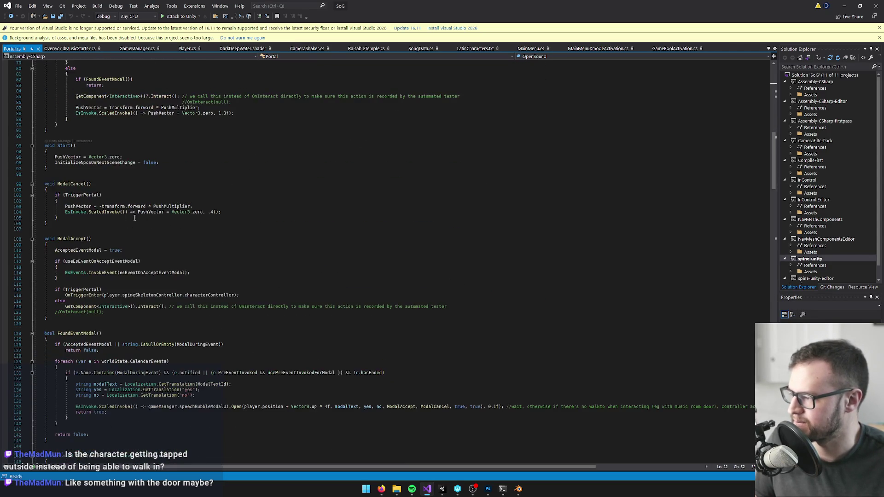
scroll(93, 185, "down", 6)
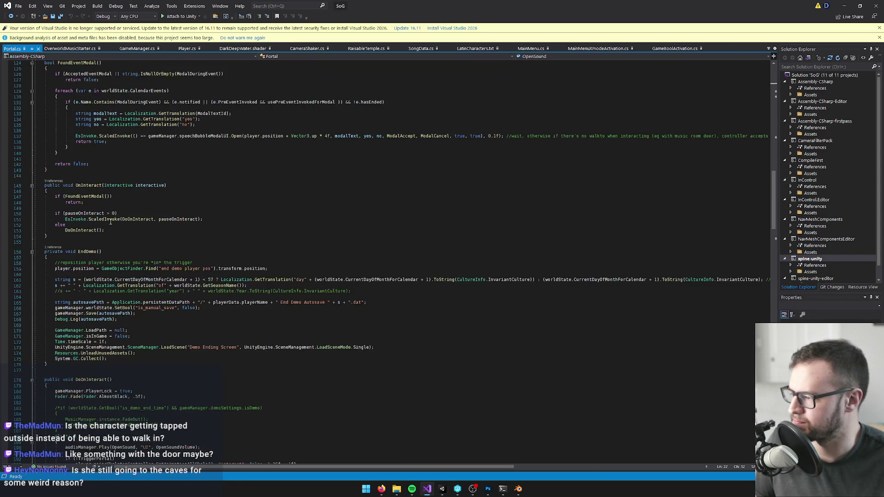
scroll(112, 221, "down", 20)
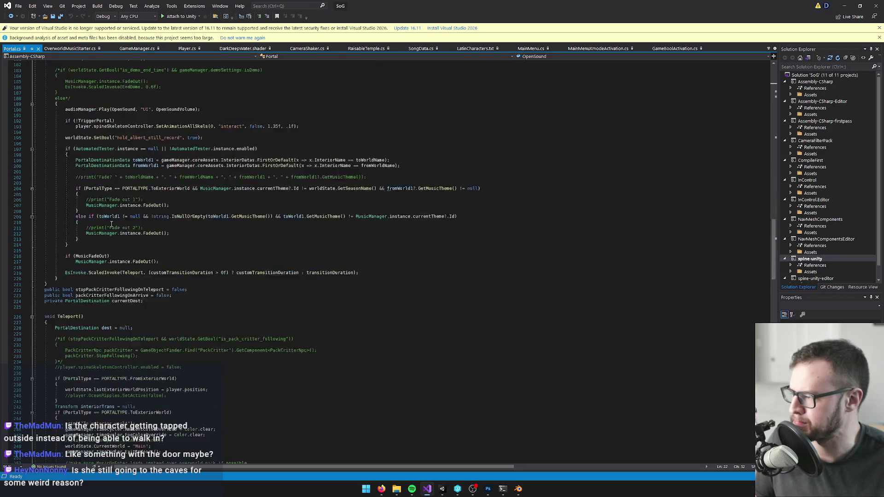
scroll(111, 224, "down", 5)
scroll(86, 176, "down", 4)
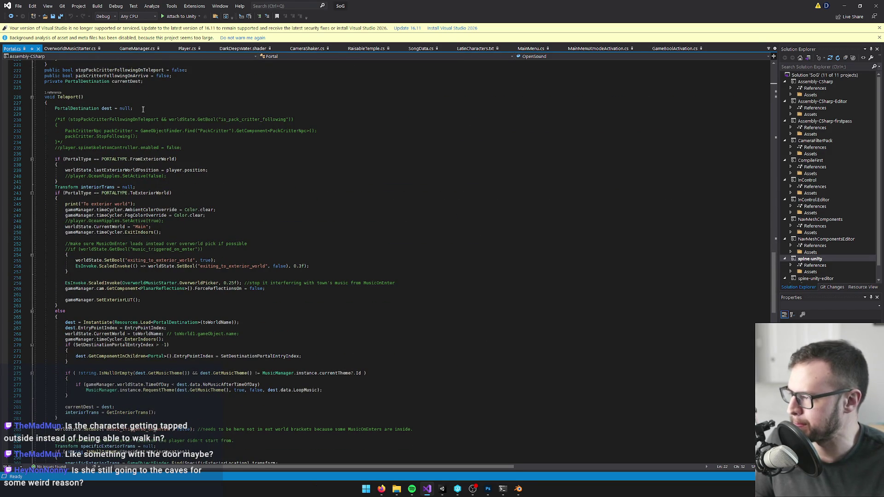
left_click_drag(130, 159, 152, 159)
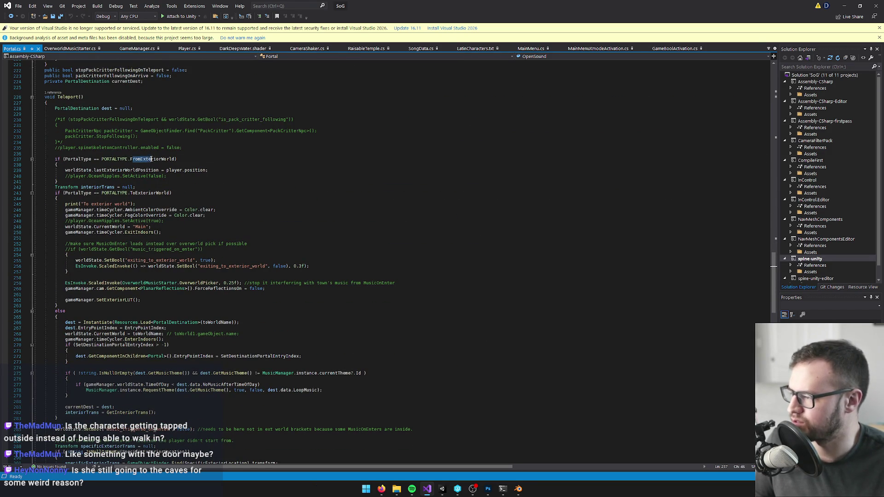
left_click(115, 164)
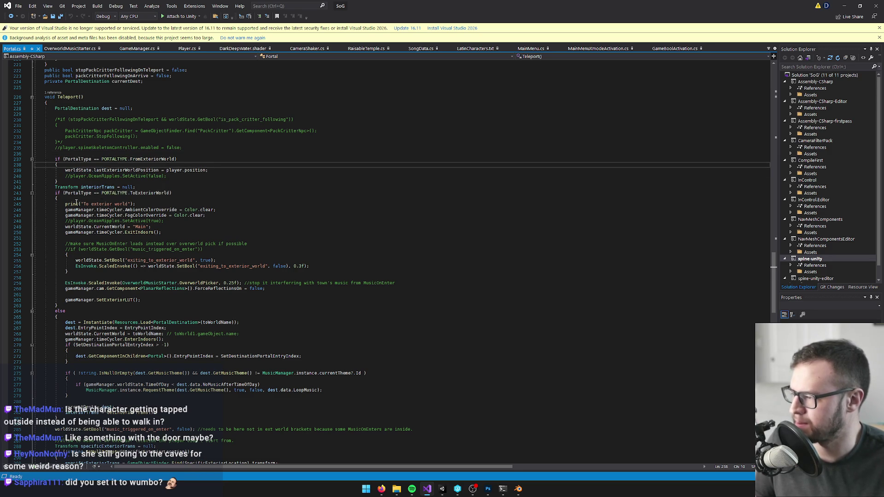
left_click_drag(53, 193, 109, 305)
scroll(156, 267, "down", 6)
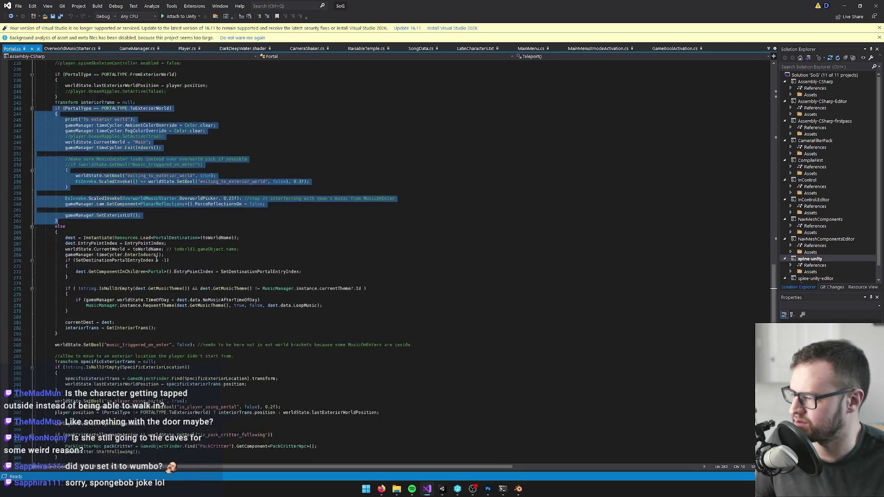
scroll(107, 160, "up", 6)
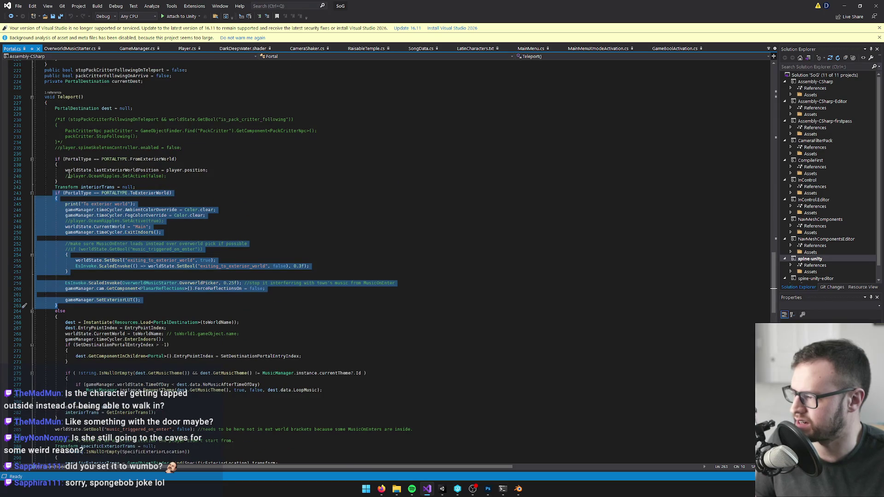
left_click_drag(55, 179, 54, 159)
left_click(72, 199)
- Inspect the interior else branch and toWorldName usages, then return to Unity
mouse_move(56, 311)
left_mouse_down()
mouse_move(138, 333)
mouse_move(118, 346)
mouse_move(104, 235)
mouse_move(73, 241)
mouse_move(228, 238)
left_mouse_up()
scroll(118, 342, "down", 5)
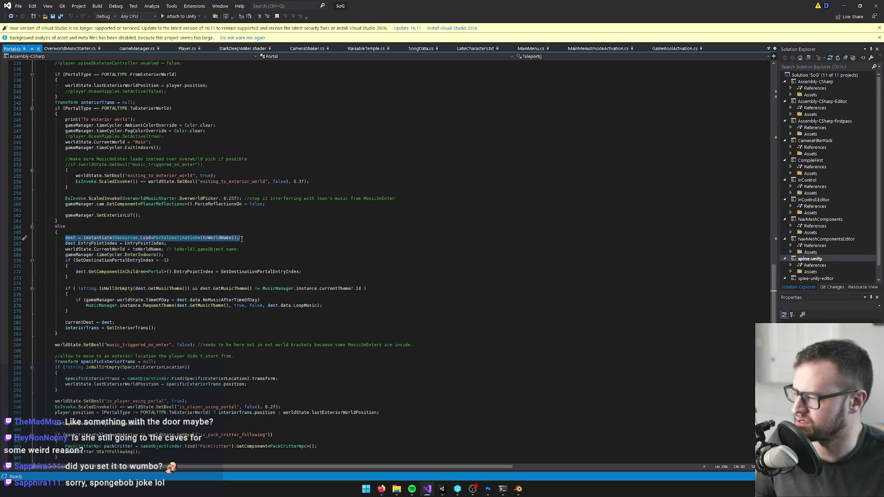
left_click(215, 238)
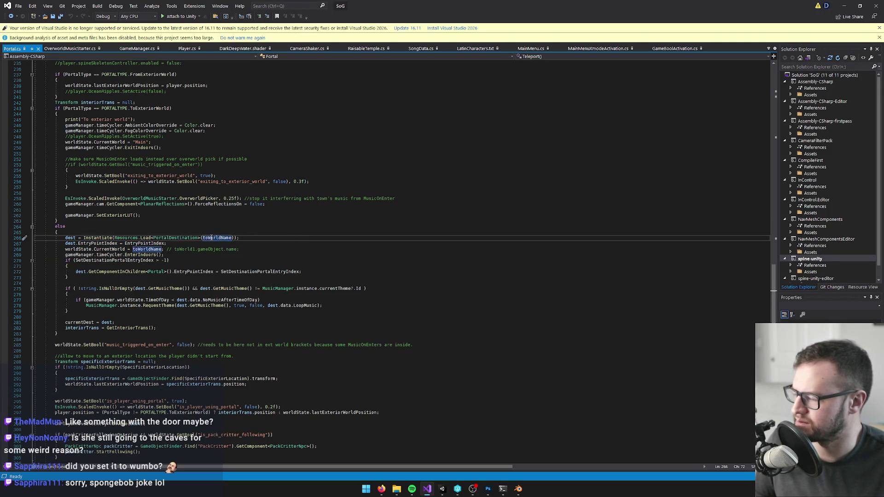
left_click(844, 5)
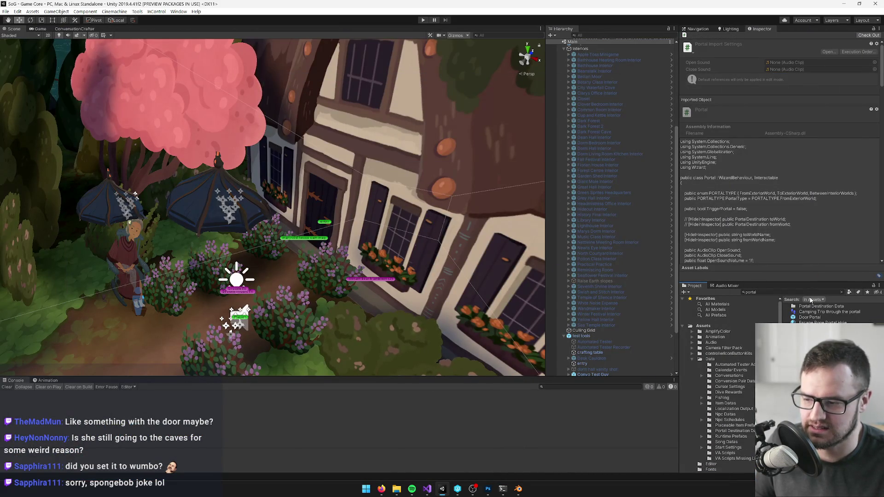
- Locate the Sea Temple Interior prefab in Demo/Resources and widen the Inspector to show its Portal Destination
left_click(596, 325)
left_click(781, 54)
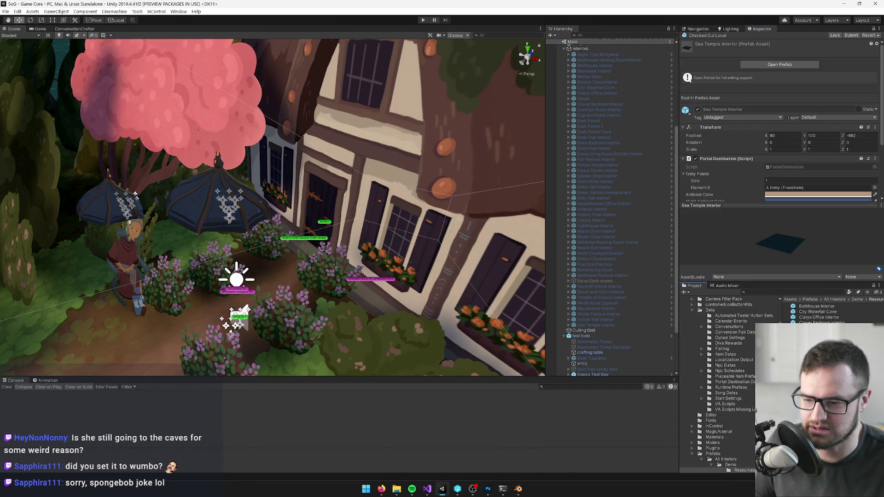
left_click(792, 393)
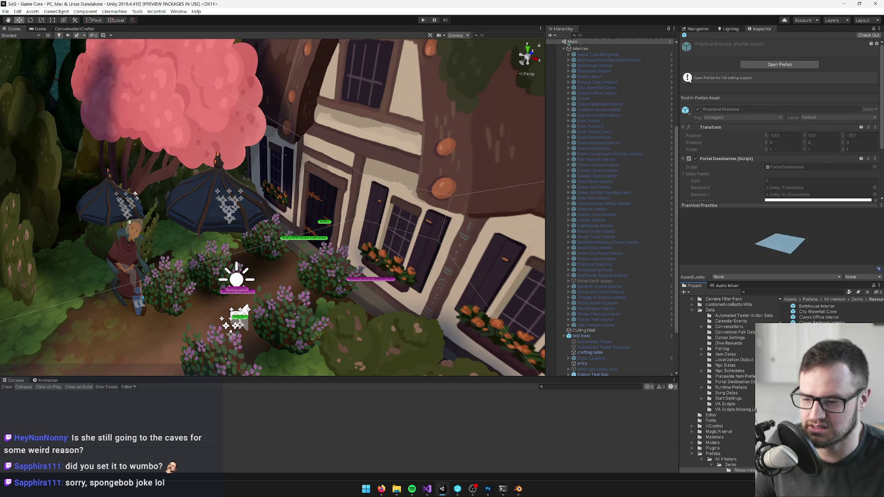
left_click(792, 416)
left_click_drag(679, 267, 571, 267)
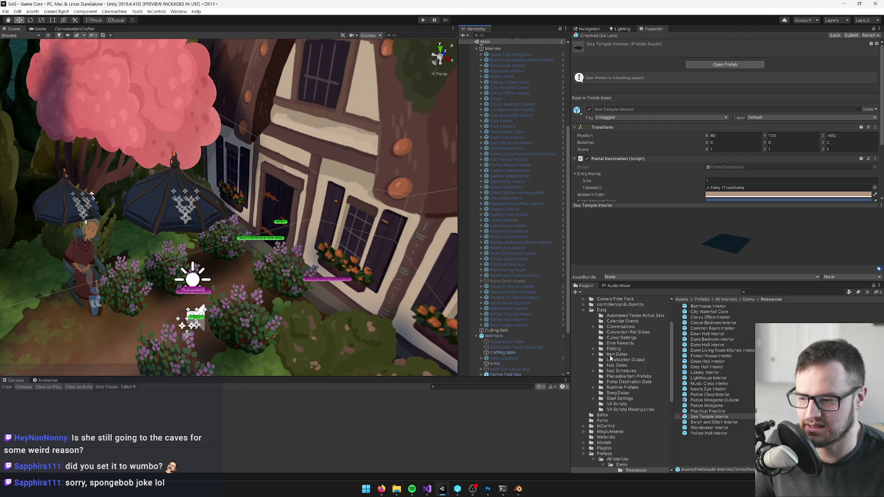
- Search 'heating' to show Bathhouse Heating Room Interior's Portal Destination, then clear the search
left_click(767, 292)
type("hea")
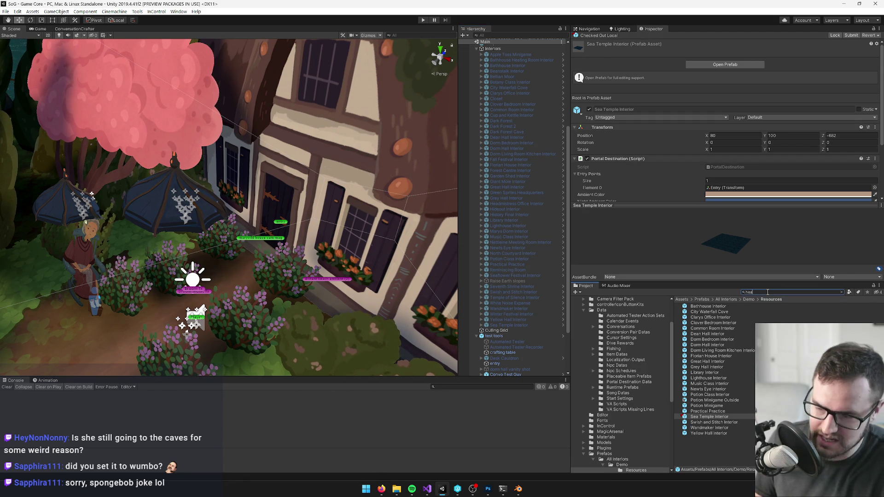
type("ting")
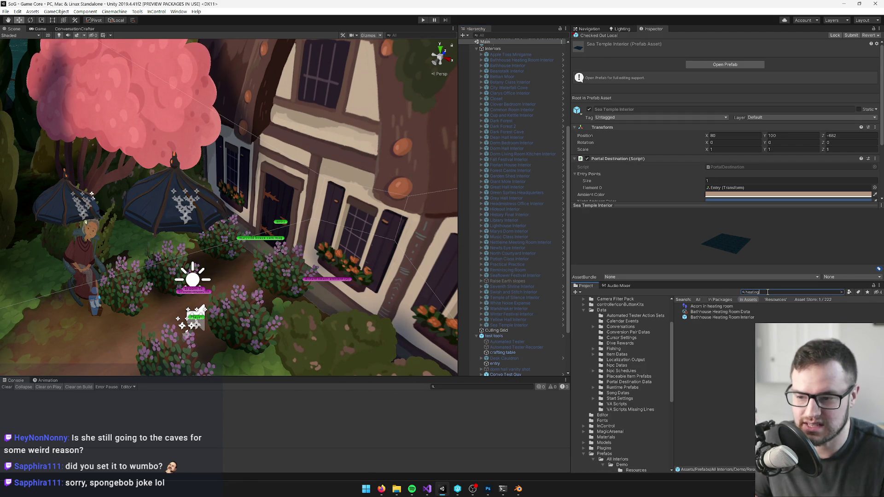
left_click(727, 318)
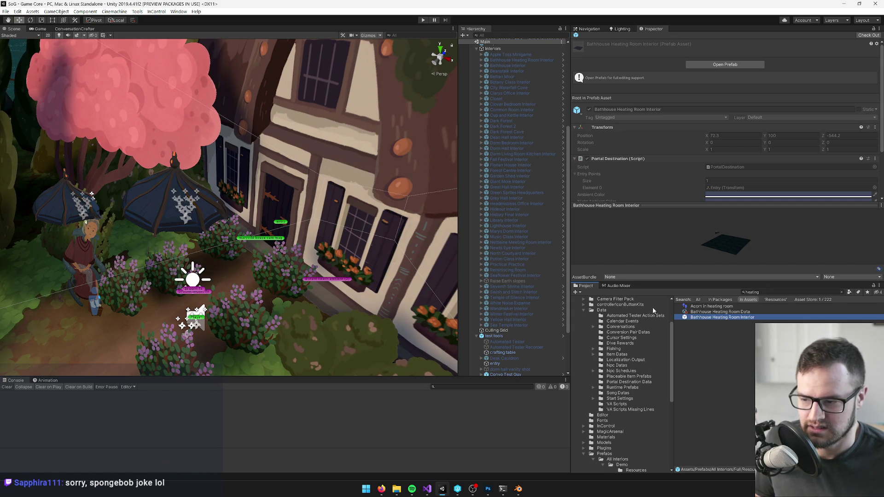
left_click(840, 292)
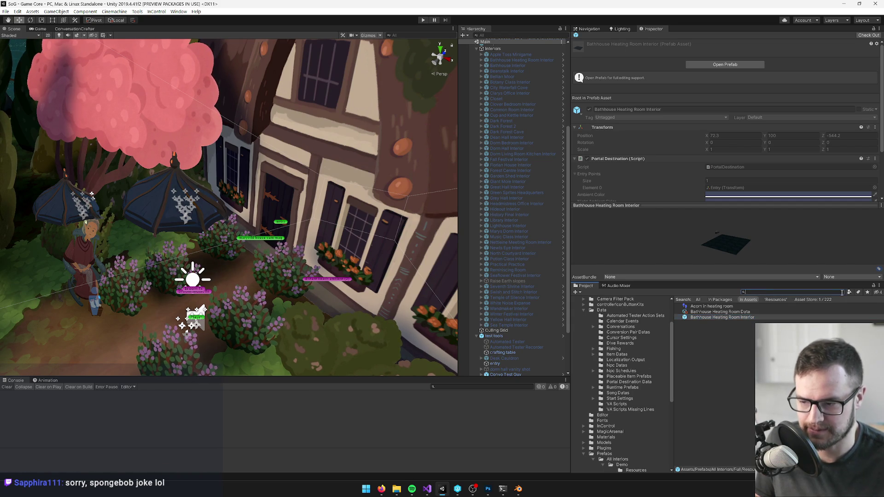
- Drag the Sea Temple Interior prefab from Demo/Resources into the Full/Resources folder
scroll(641, 410, "down", 3)
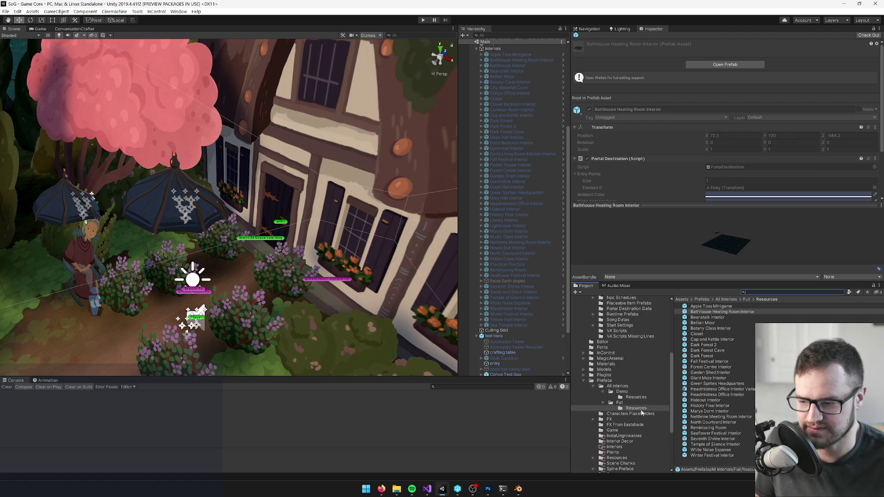
left_click(631, 397)
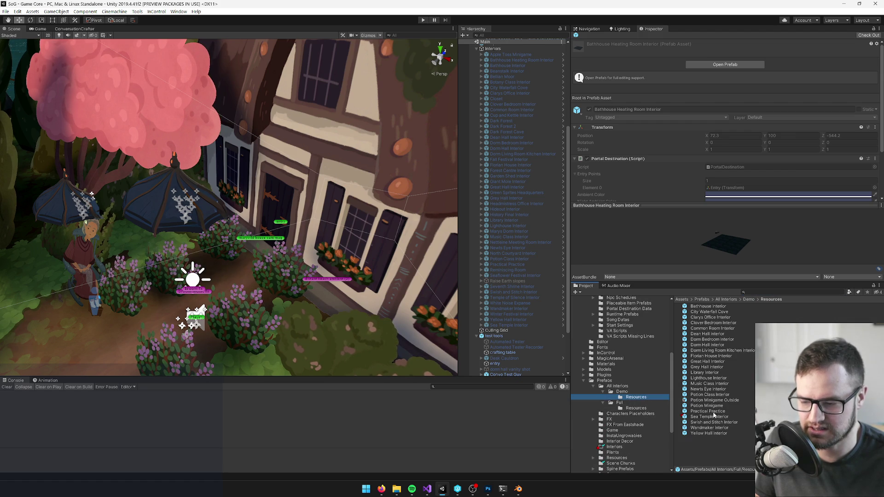
left_click(708, 417)
left_click_drag(645, 411, 639, 408)
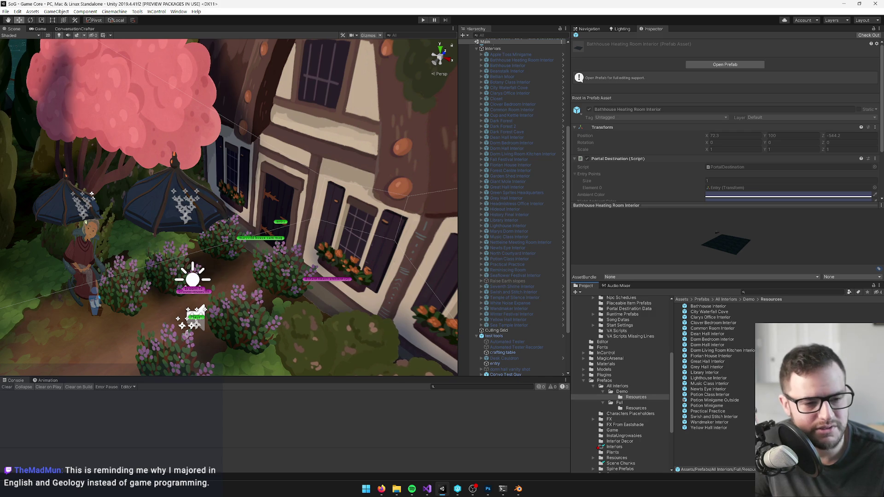
key("alt+Tab")
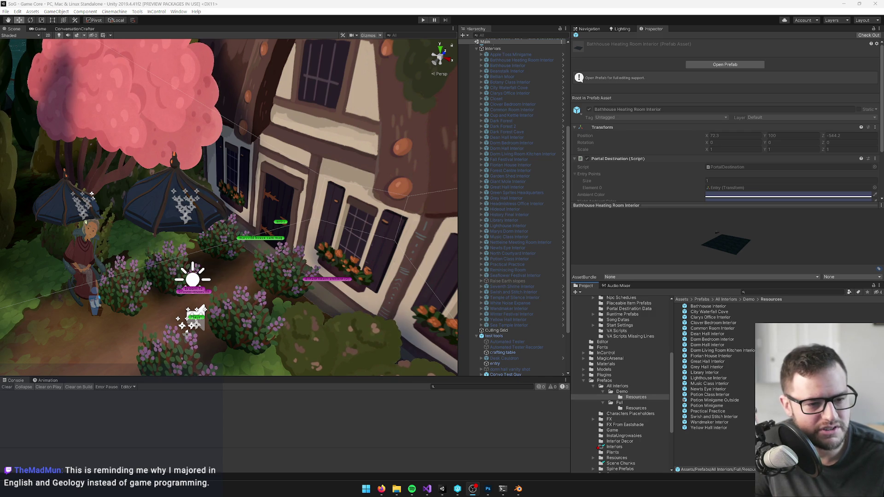